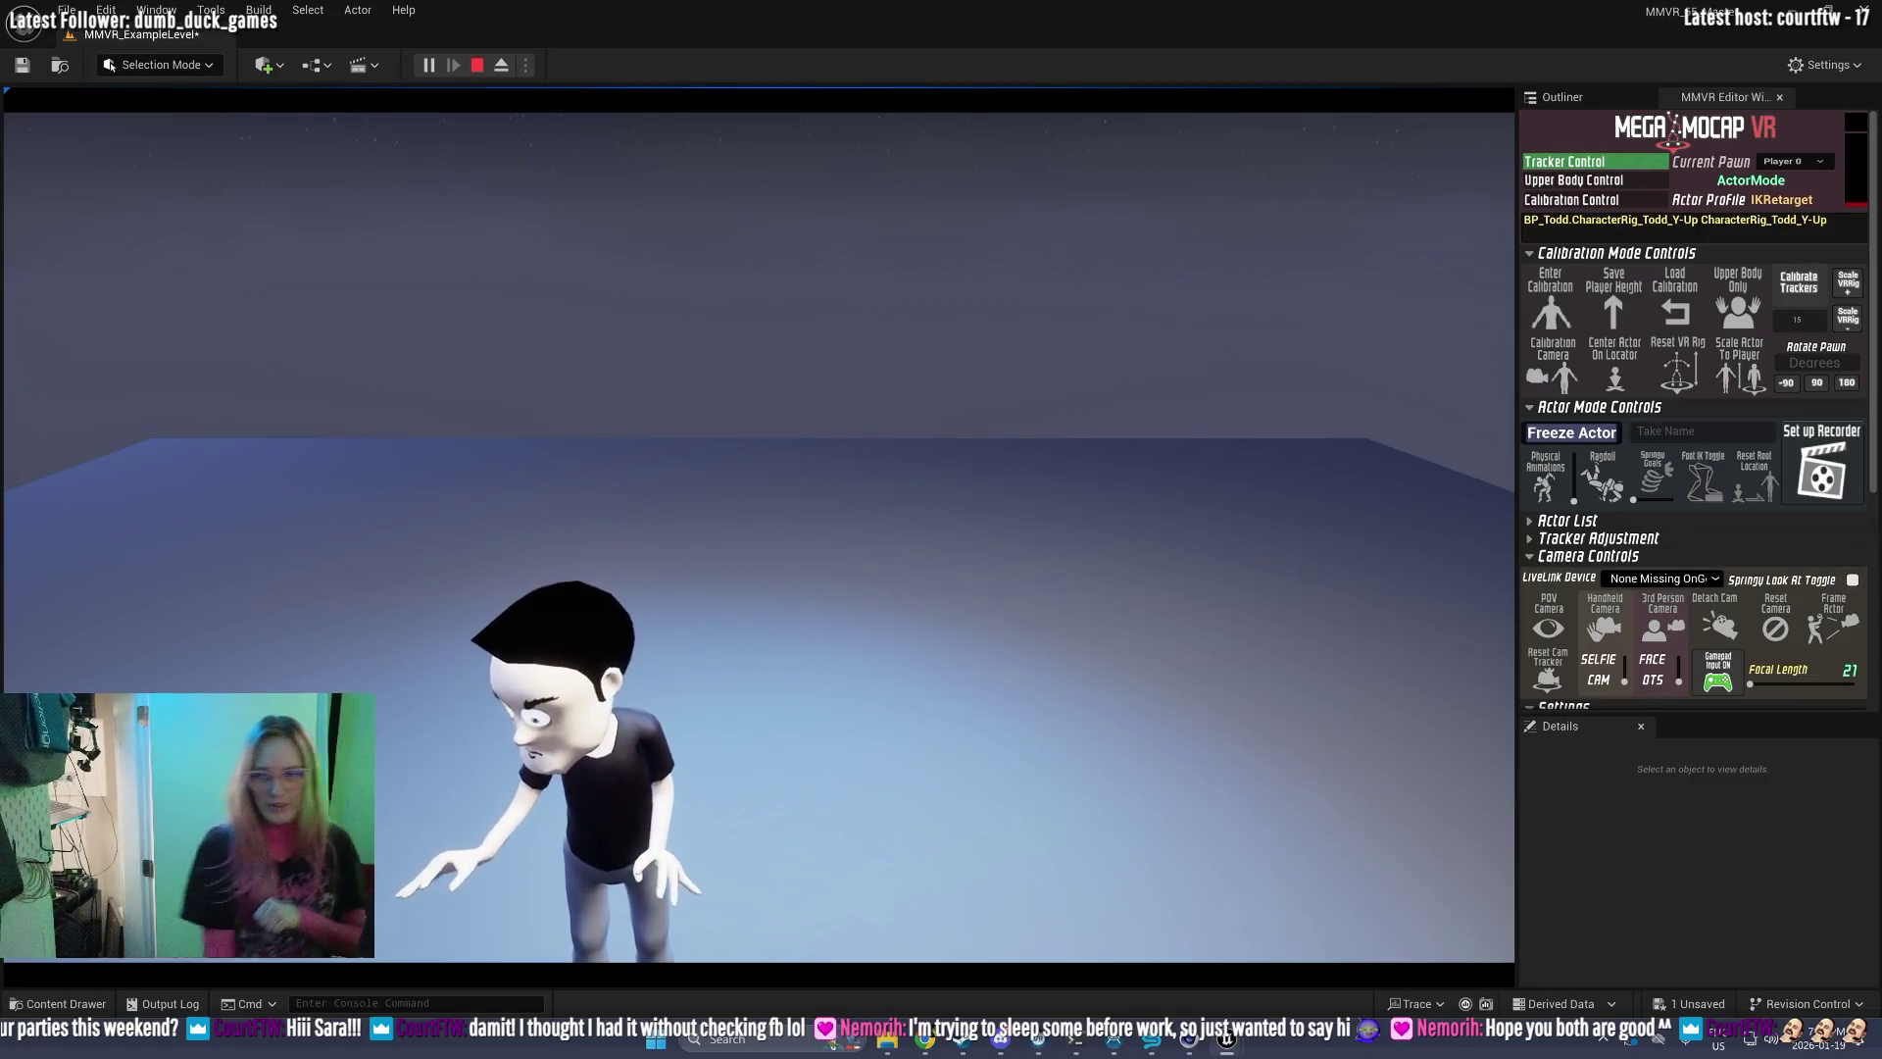
Step: Set up the Take Recorder for BP_Todd take 01, close Live Link, and stop play
key(alt+Tab)
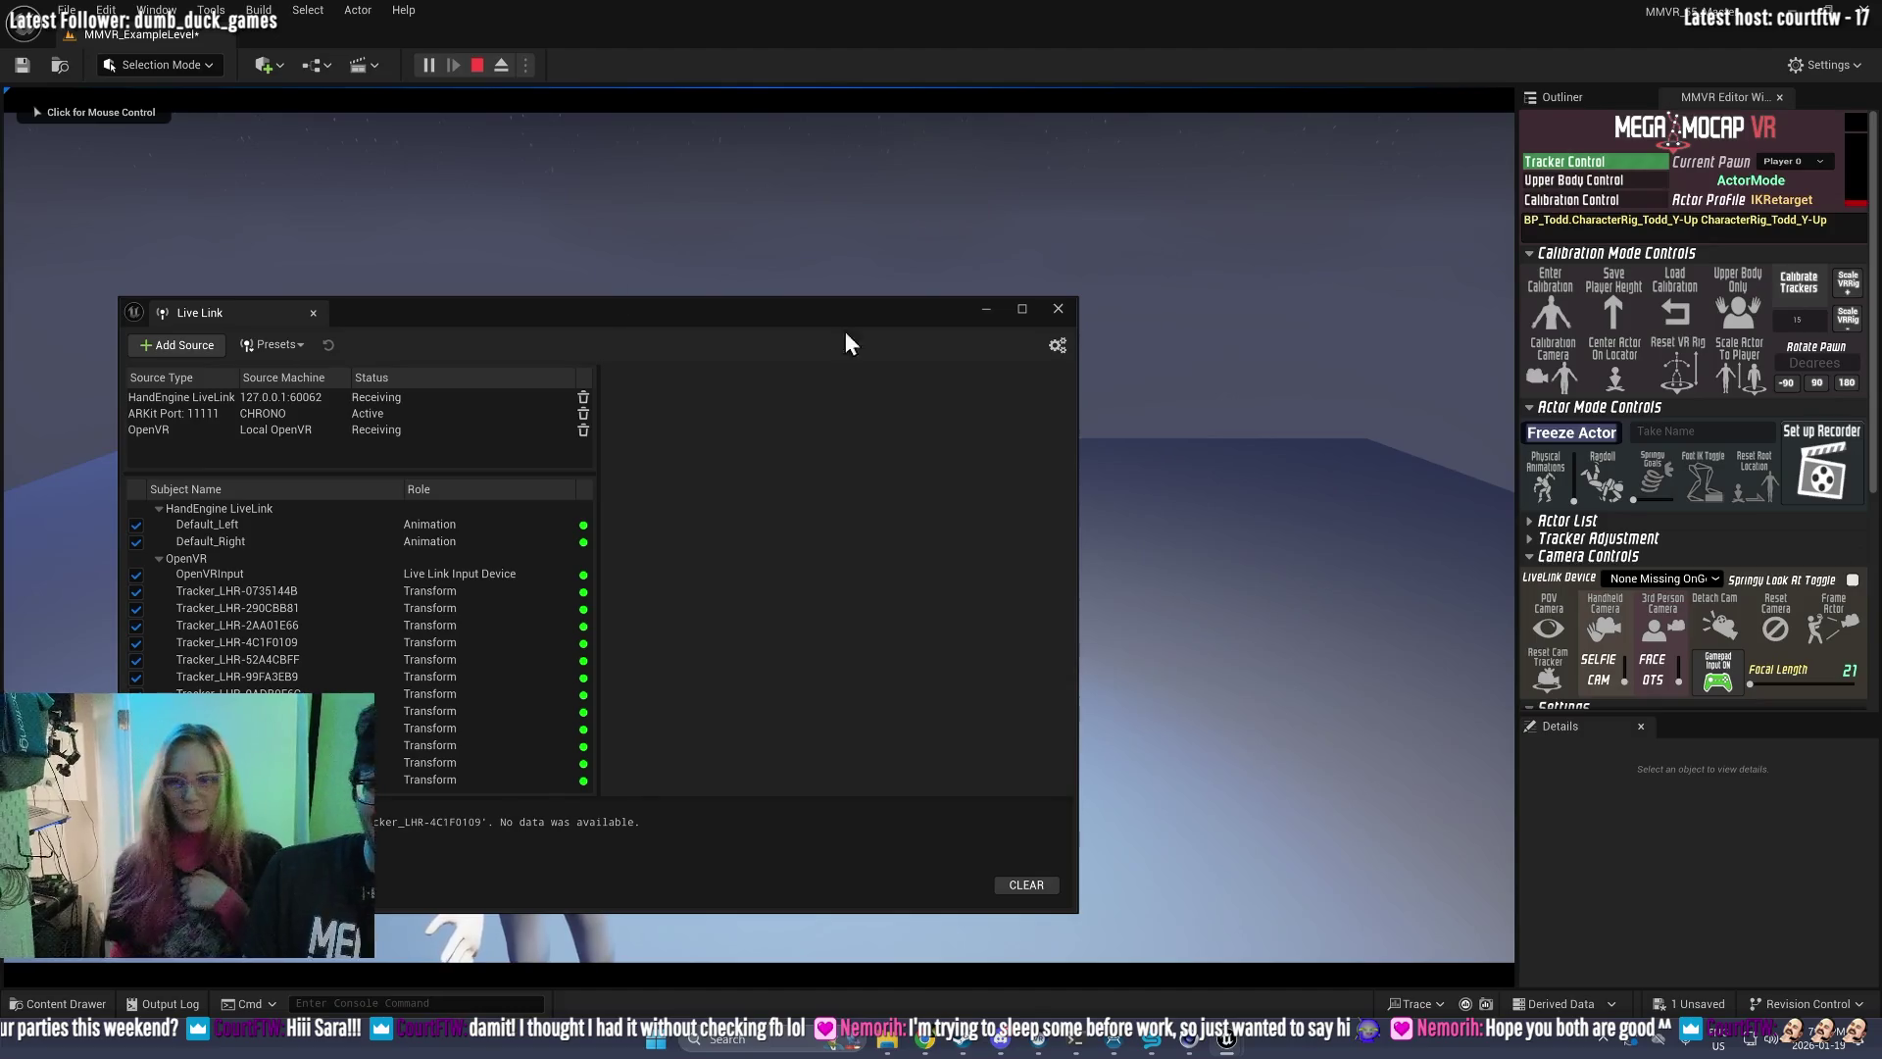
click(1821, 472)
click(986, 310)
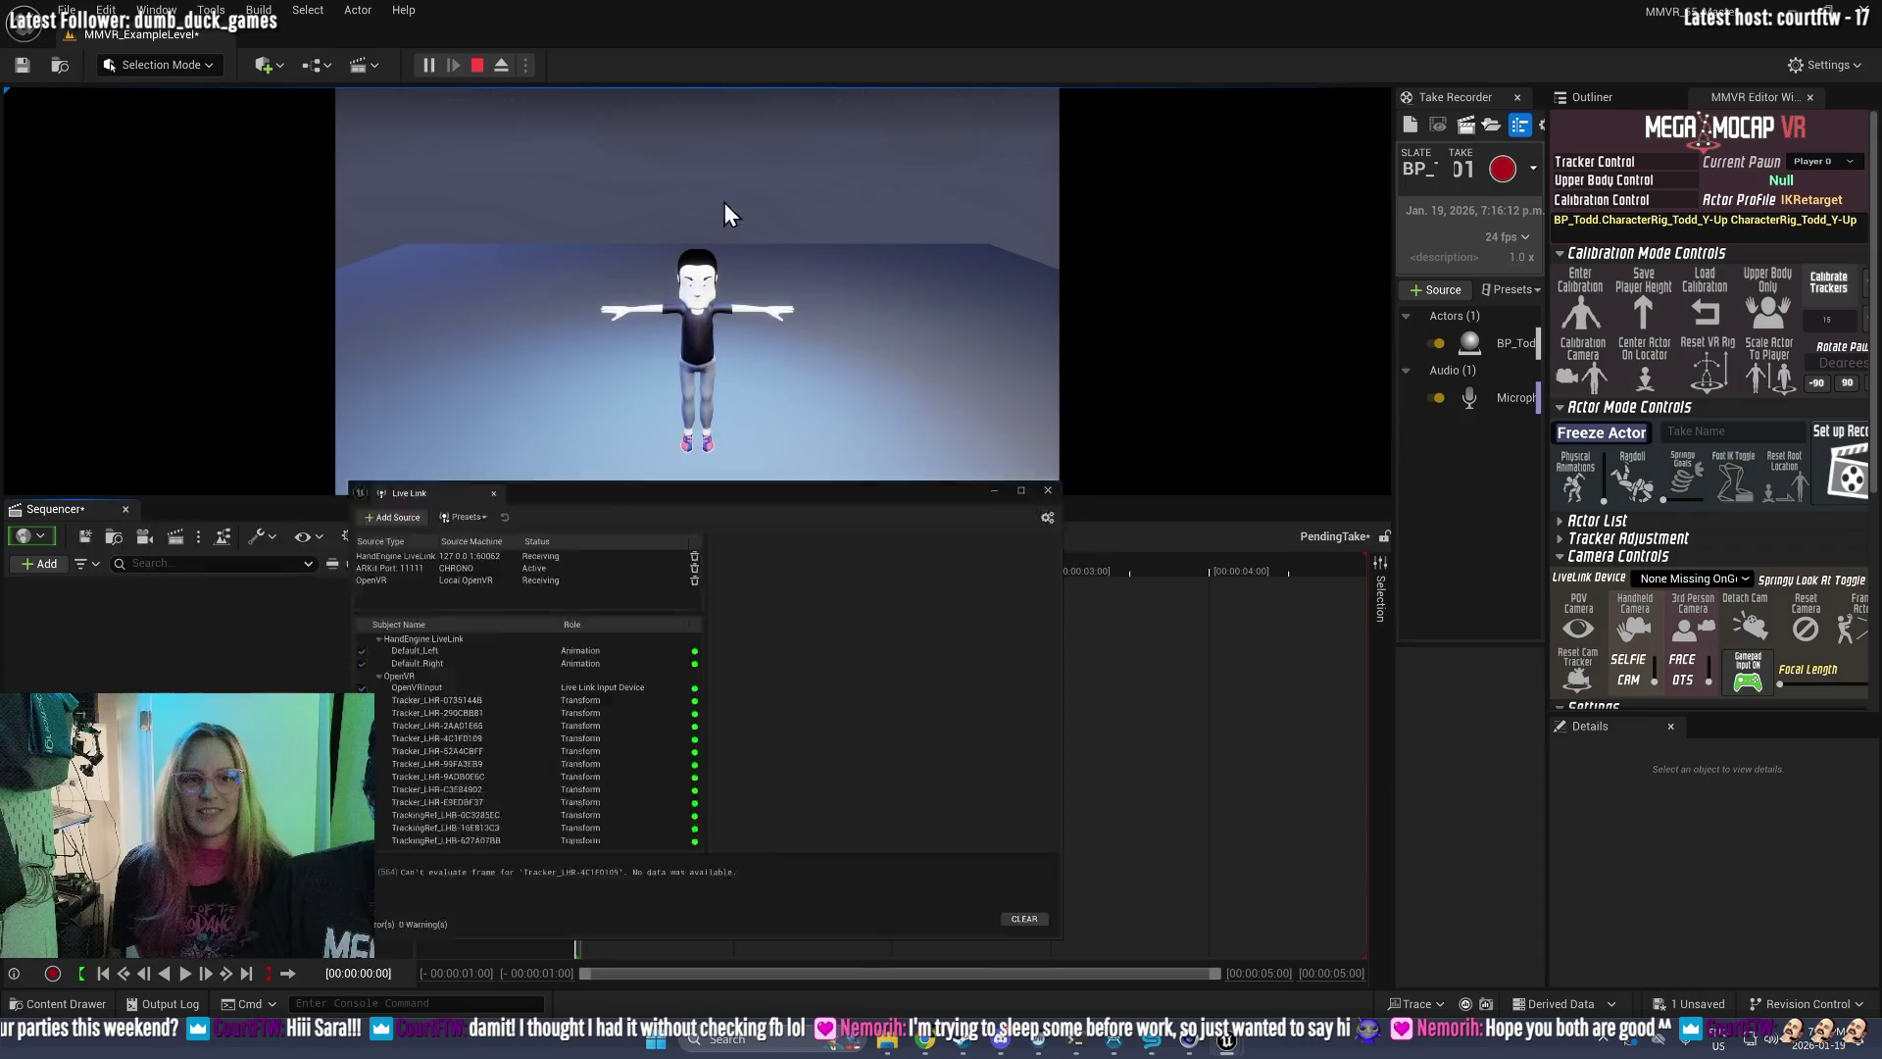
click(477, 65)
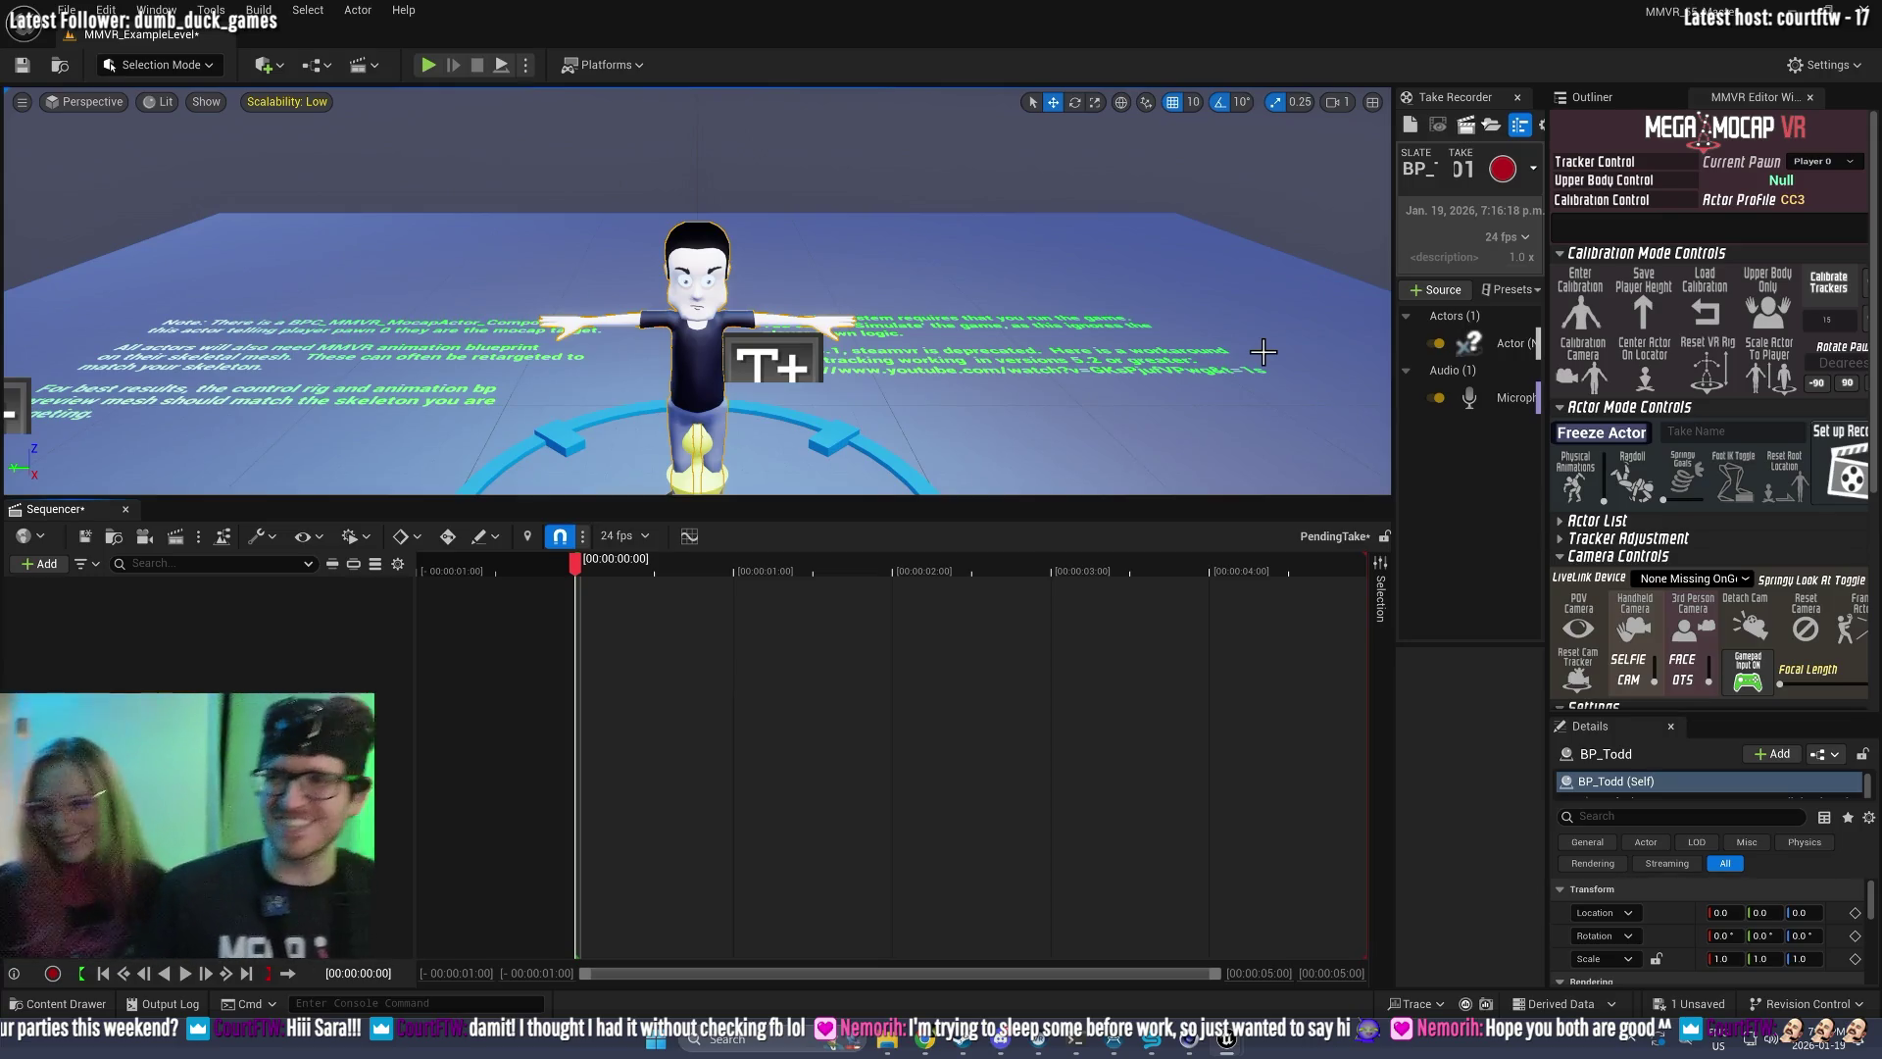
drag(1406, 364, 1241, 374)
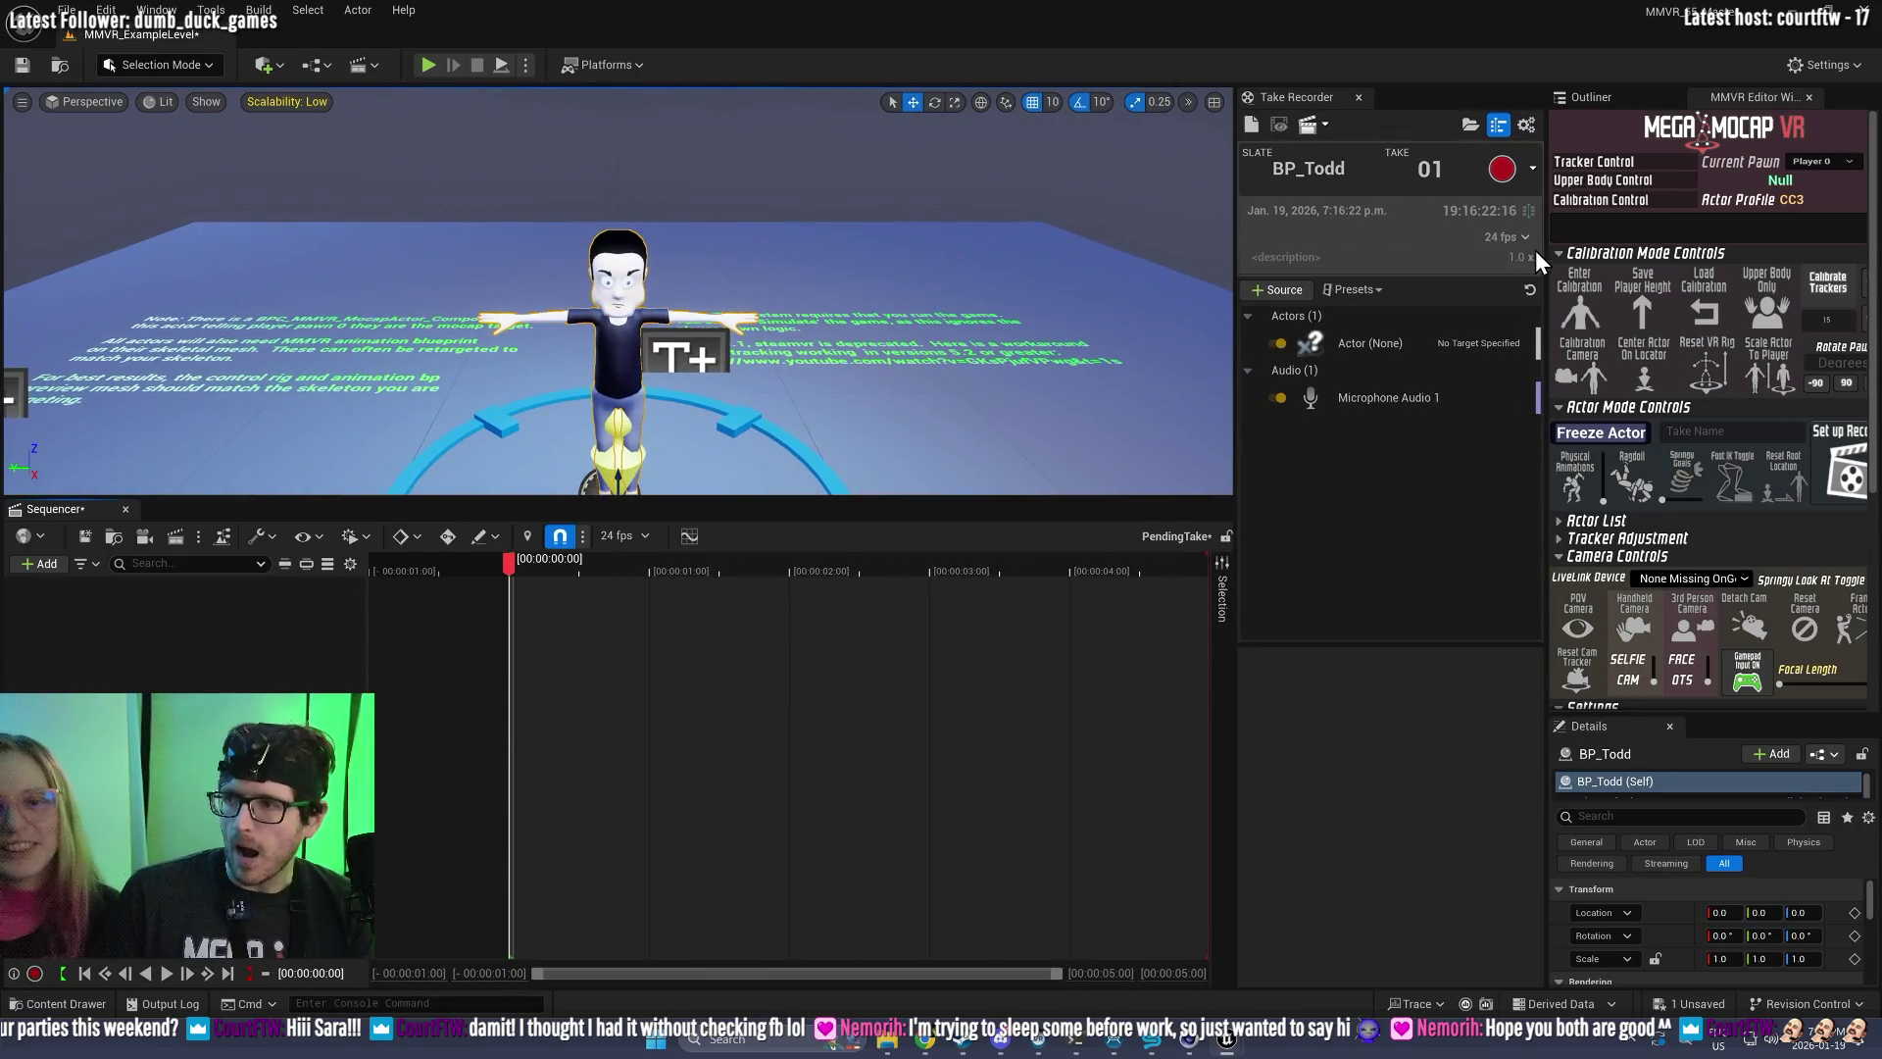
Step: Set the Take Recorder frame rate to 60 fps
click(1505, 237)
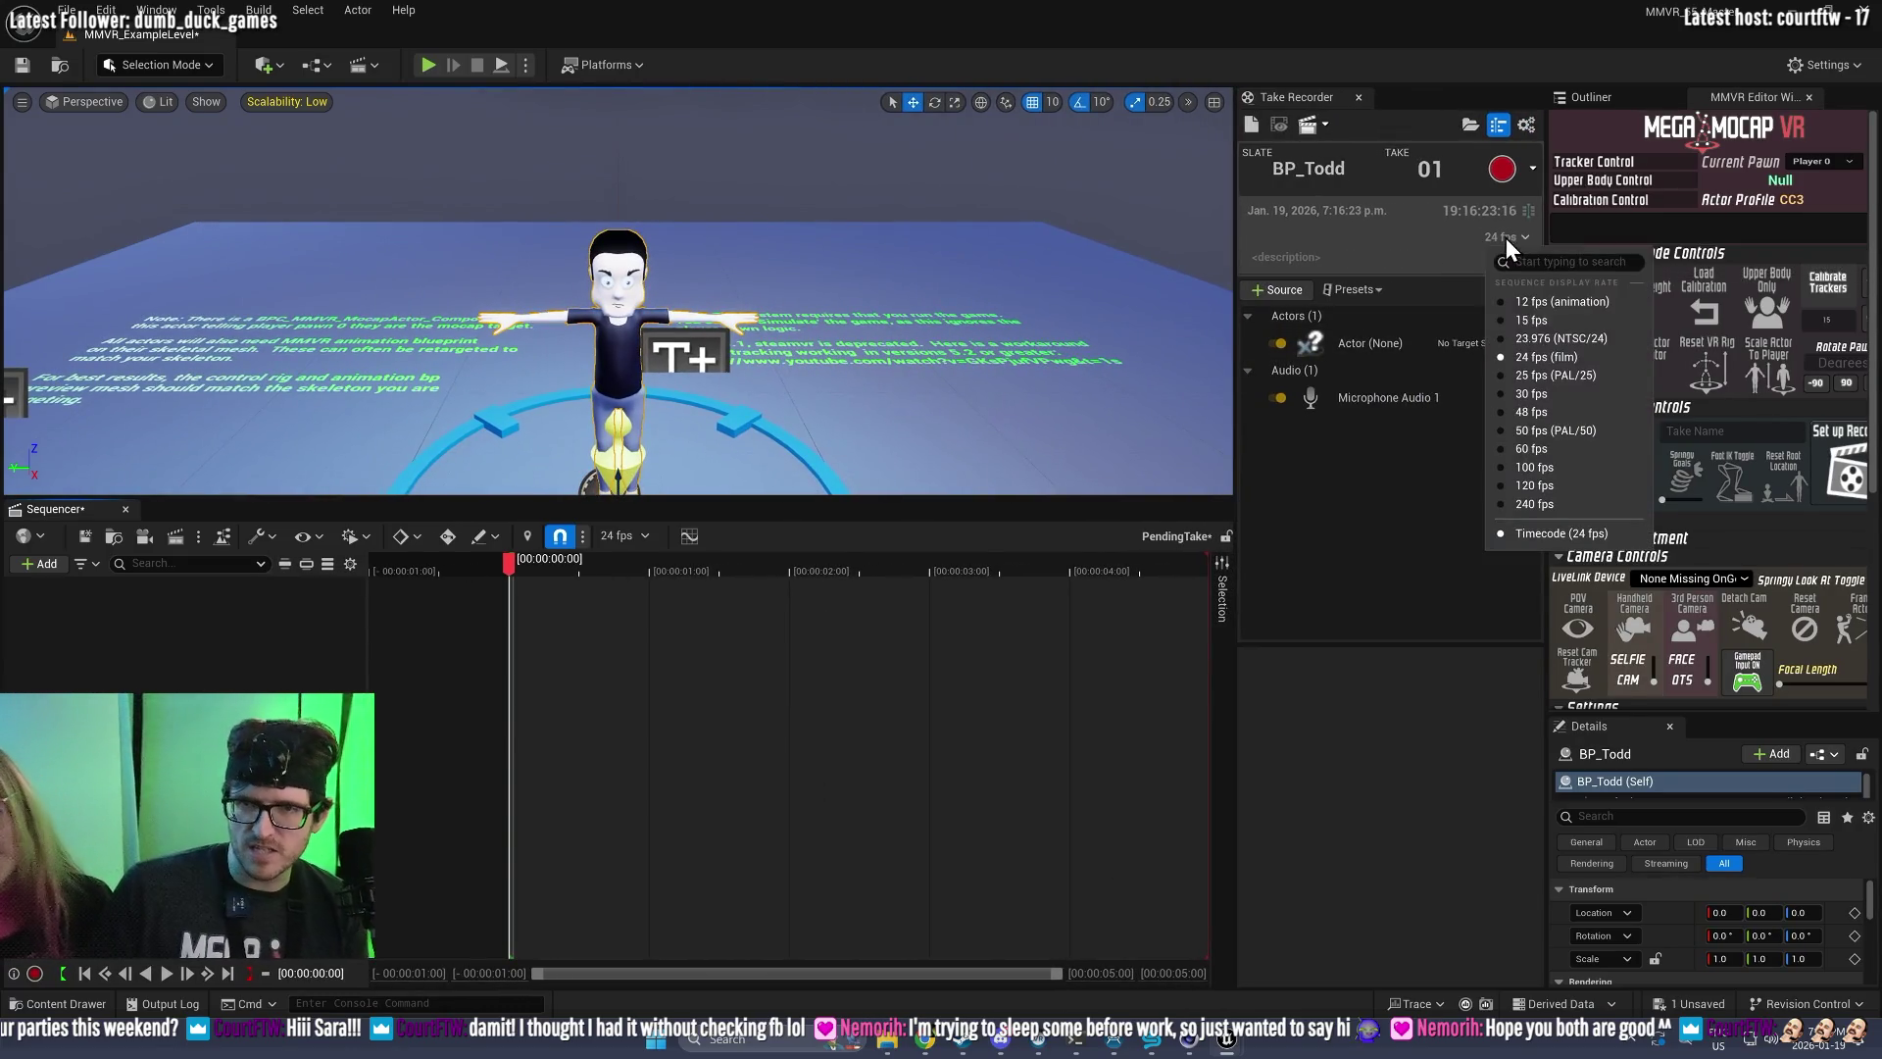
click(1538, 448)
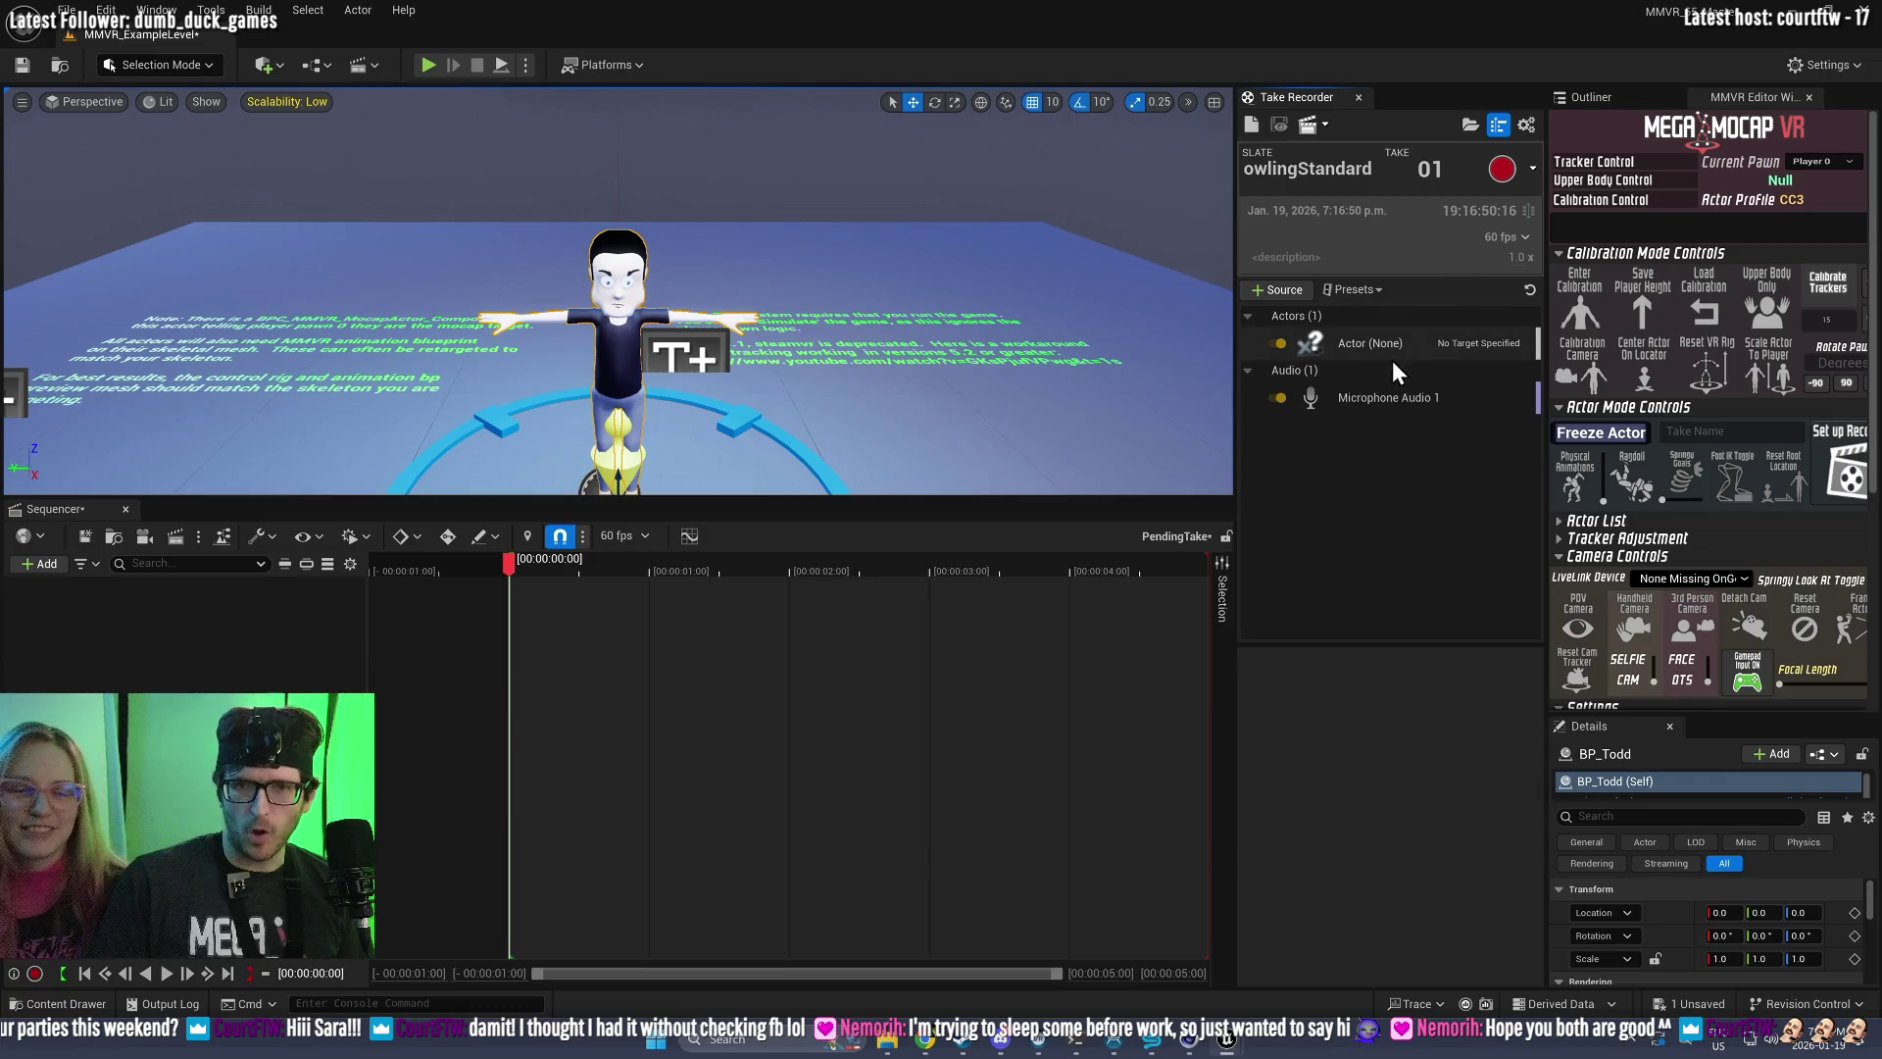
Step: Start play with the loaded player height, enlarge the viewport, eject to view Todd, and begin recording
click(428, 65)
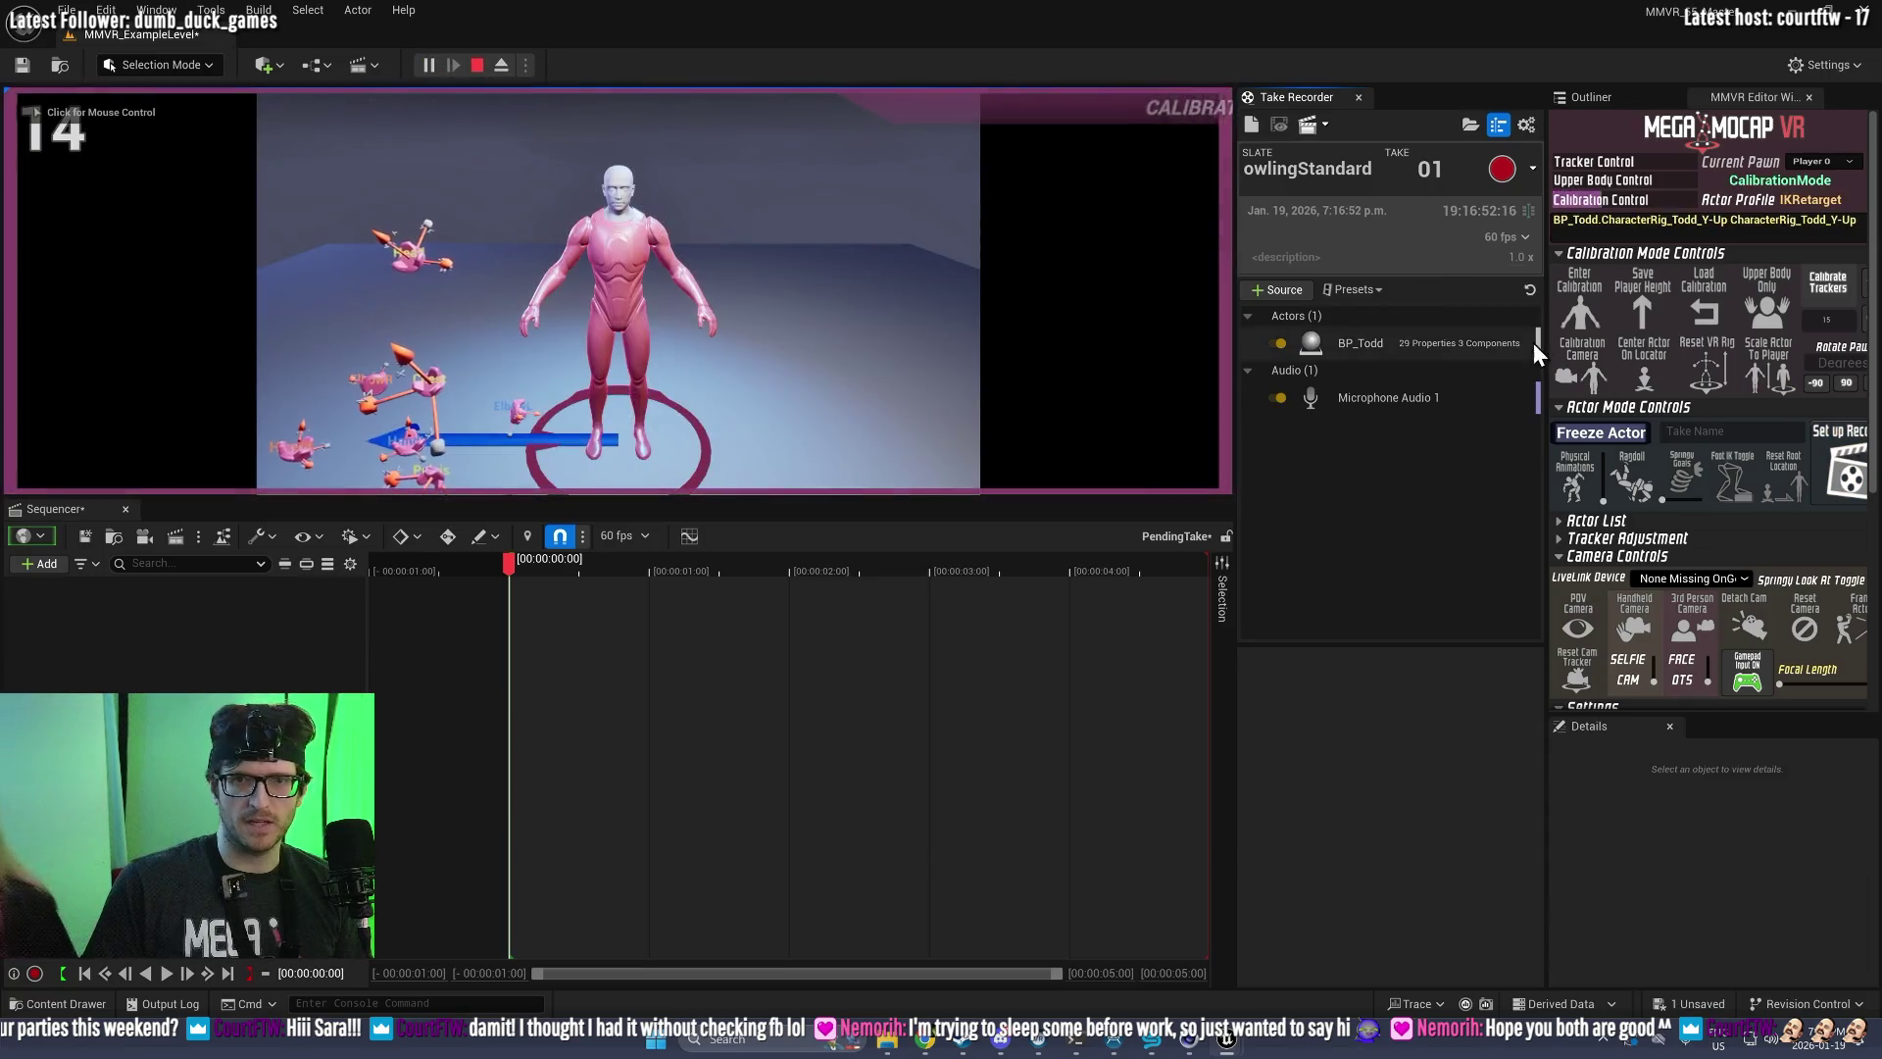
click(1698, 308)
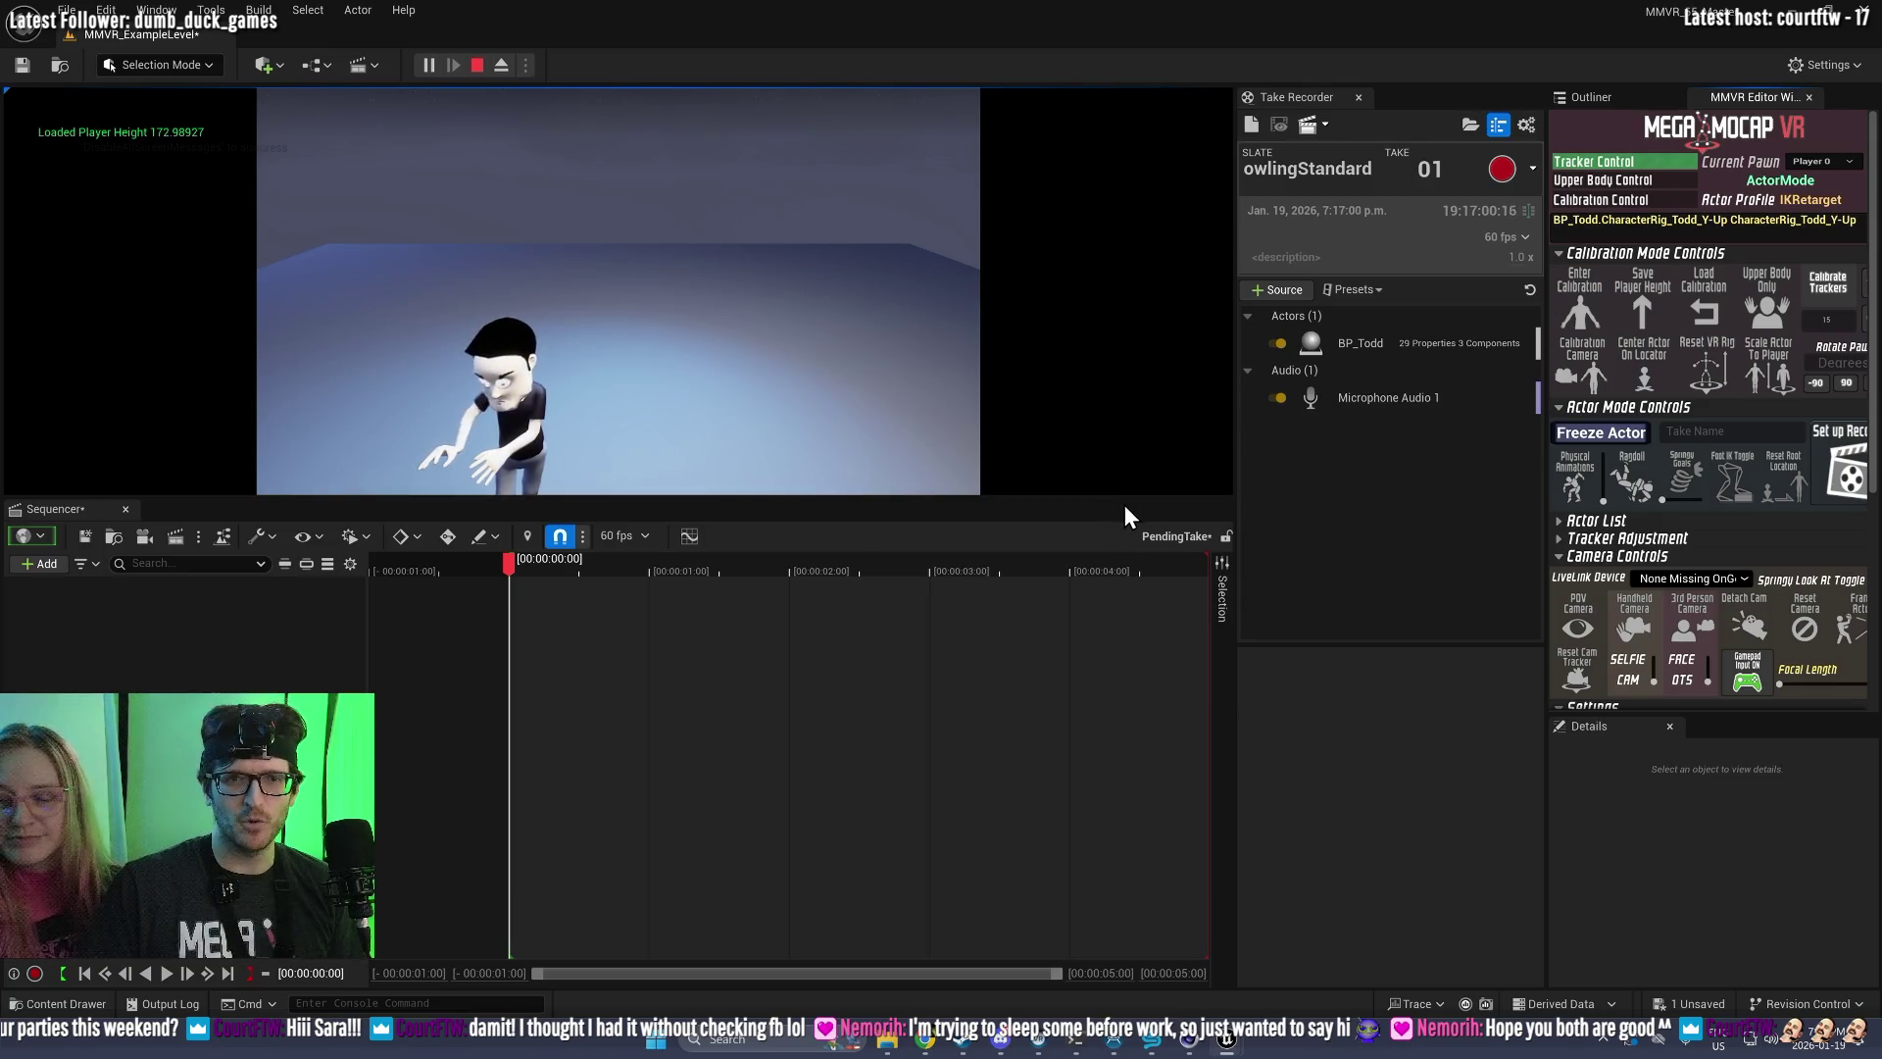
drag(1124, 497, 1162, 708)
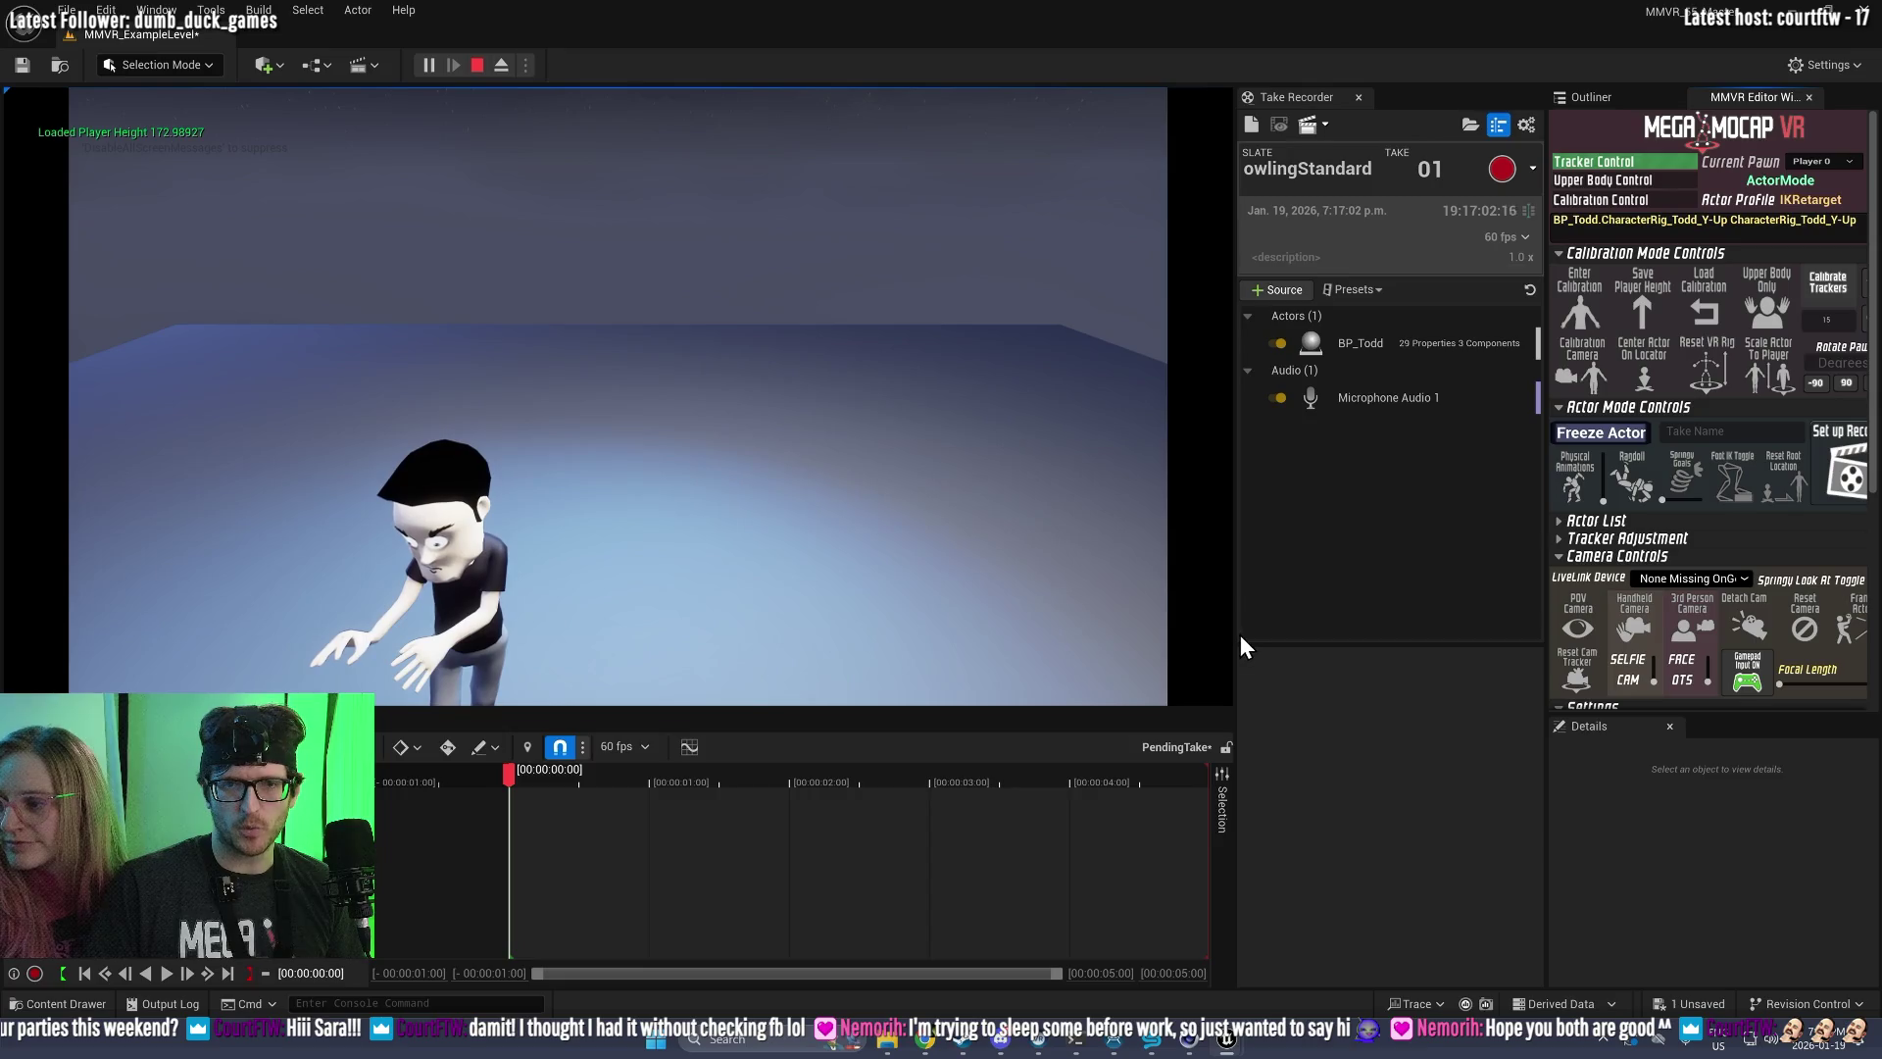
key(F8)
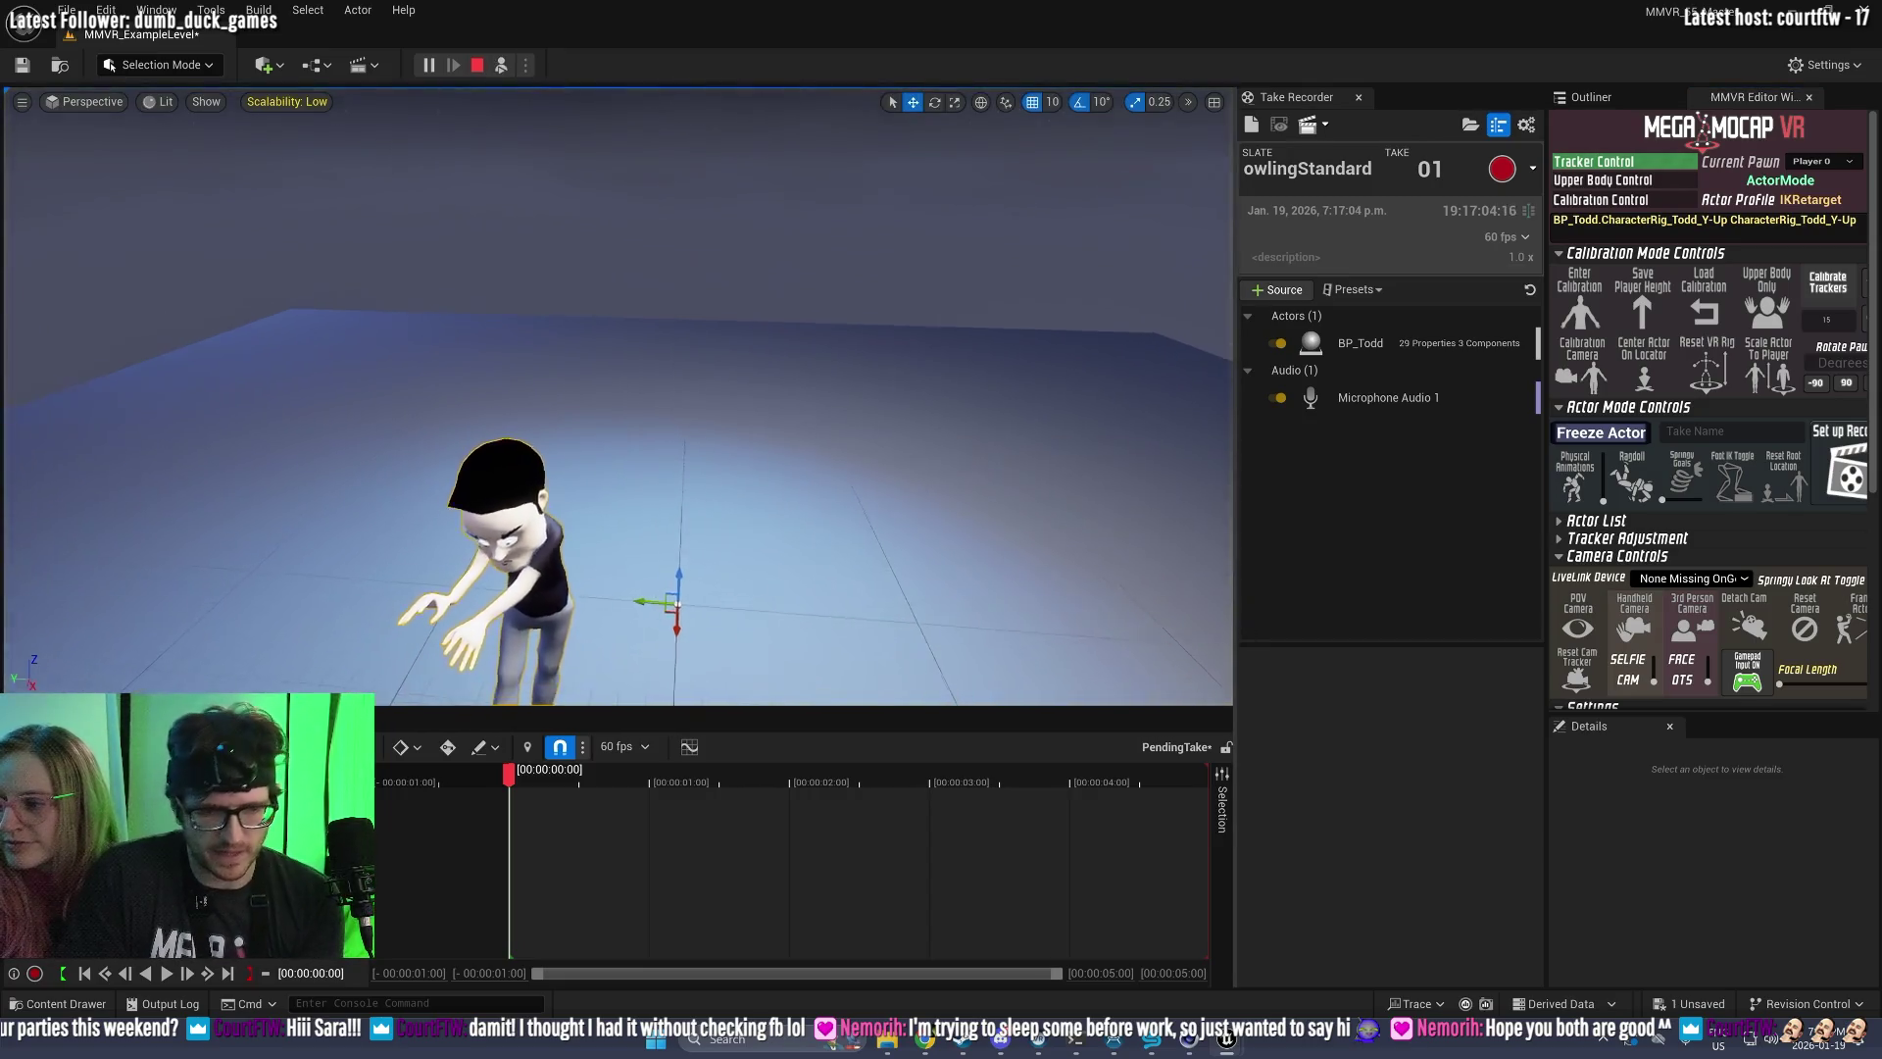
drag(891, 470, 891, 470)
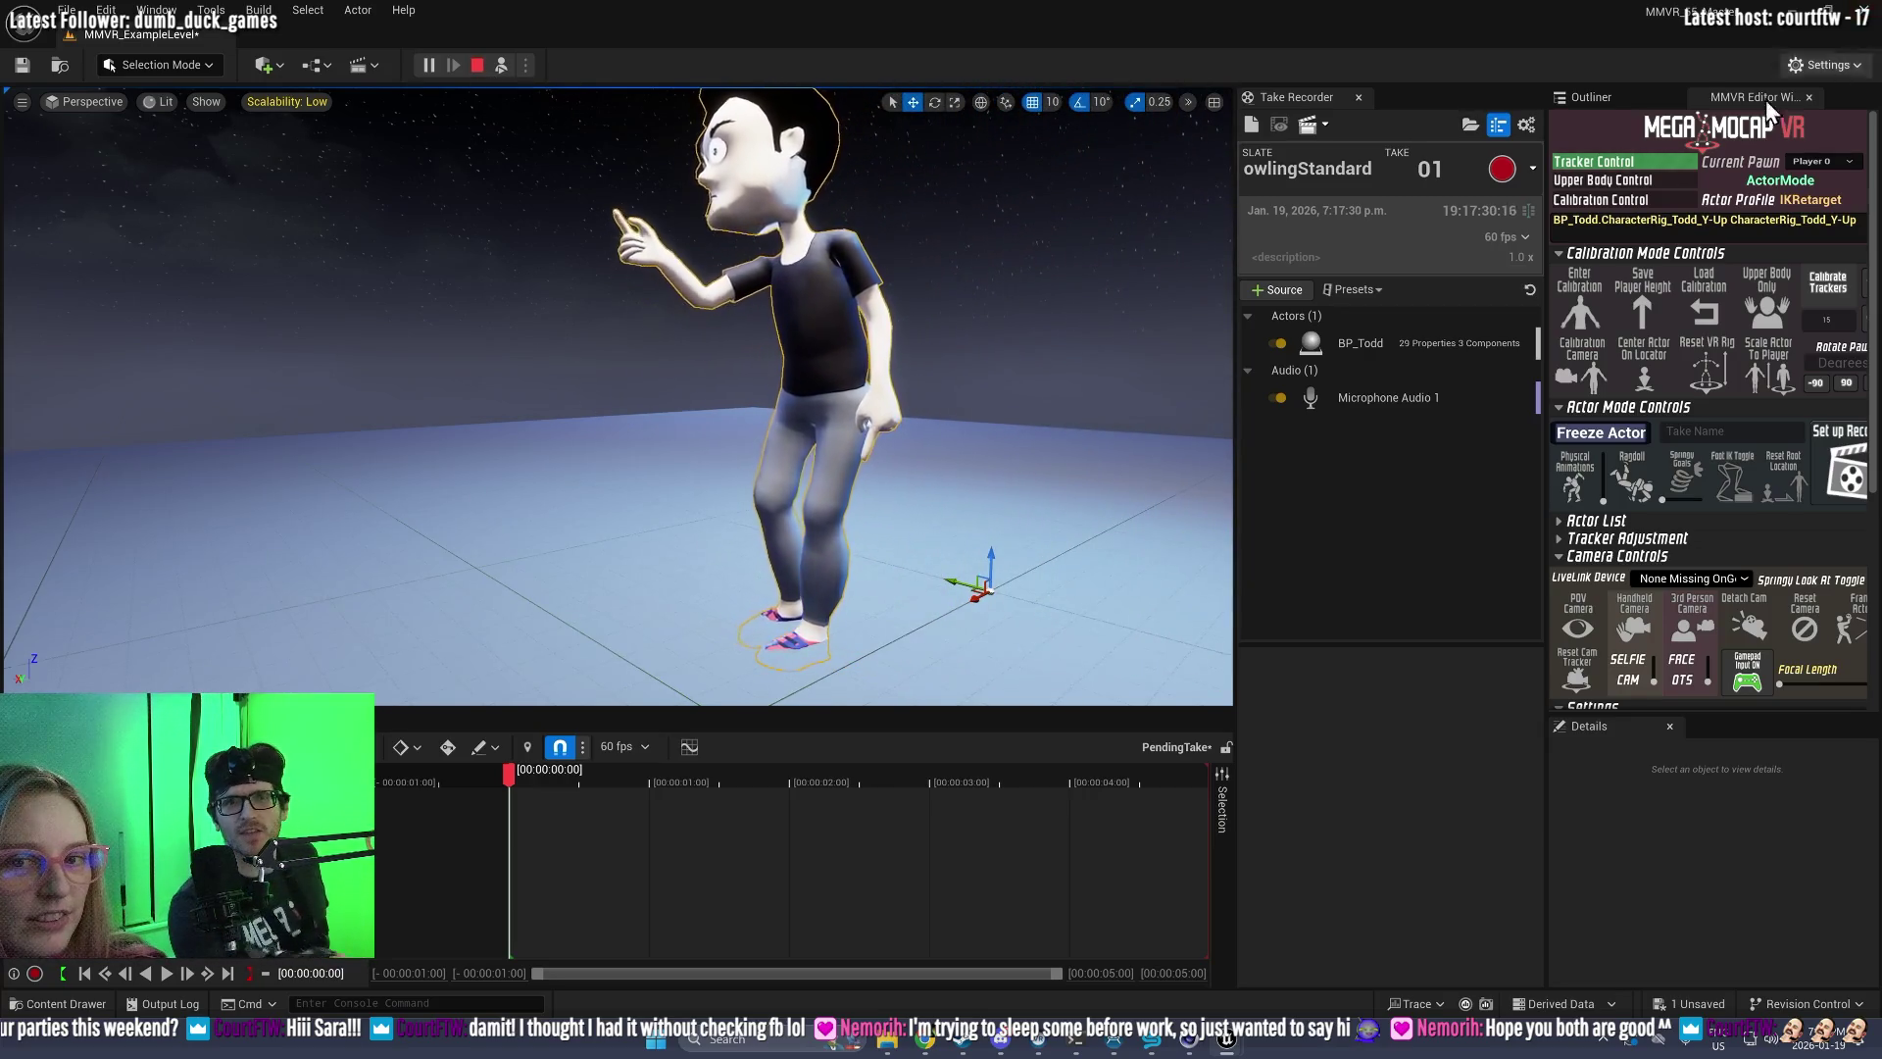
click(1501, 168)
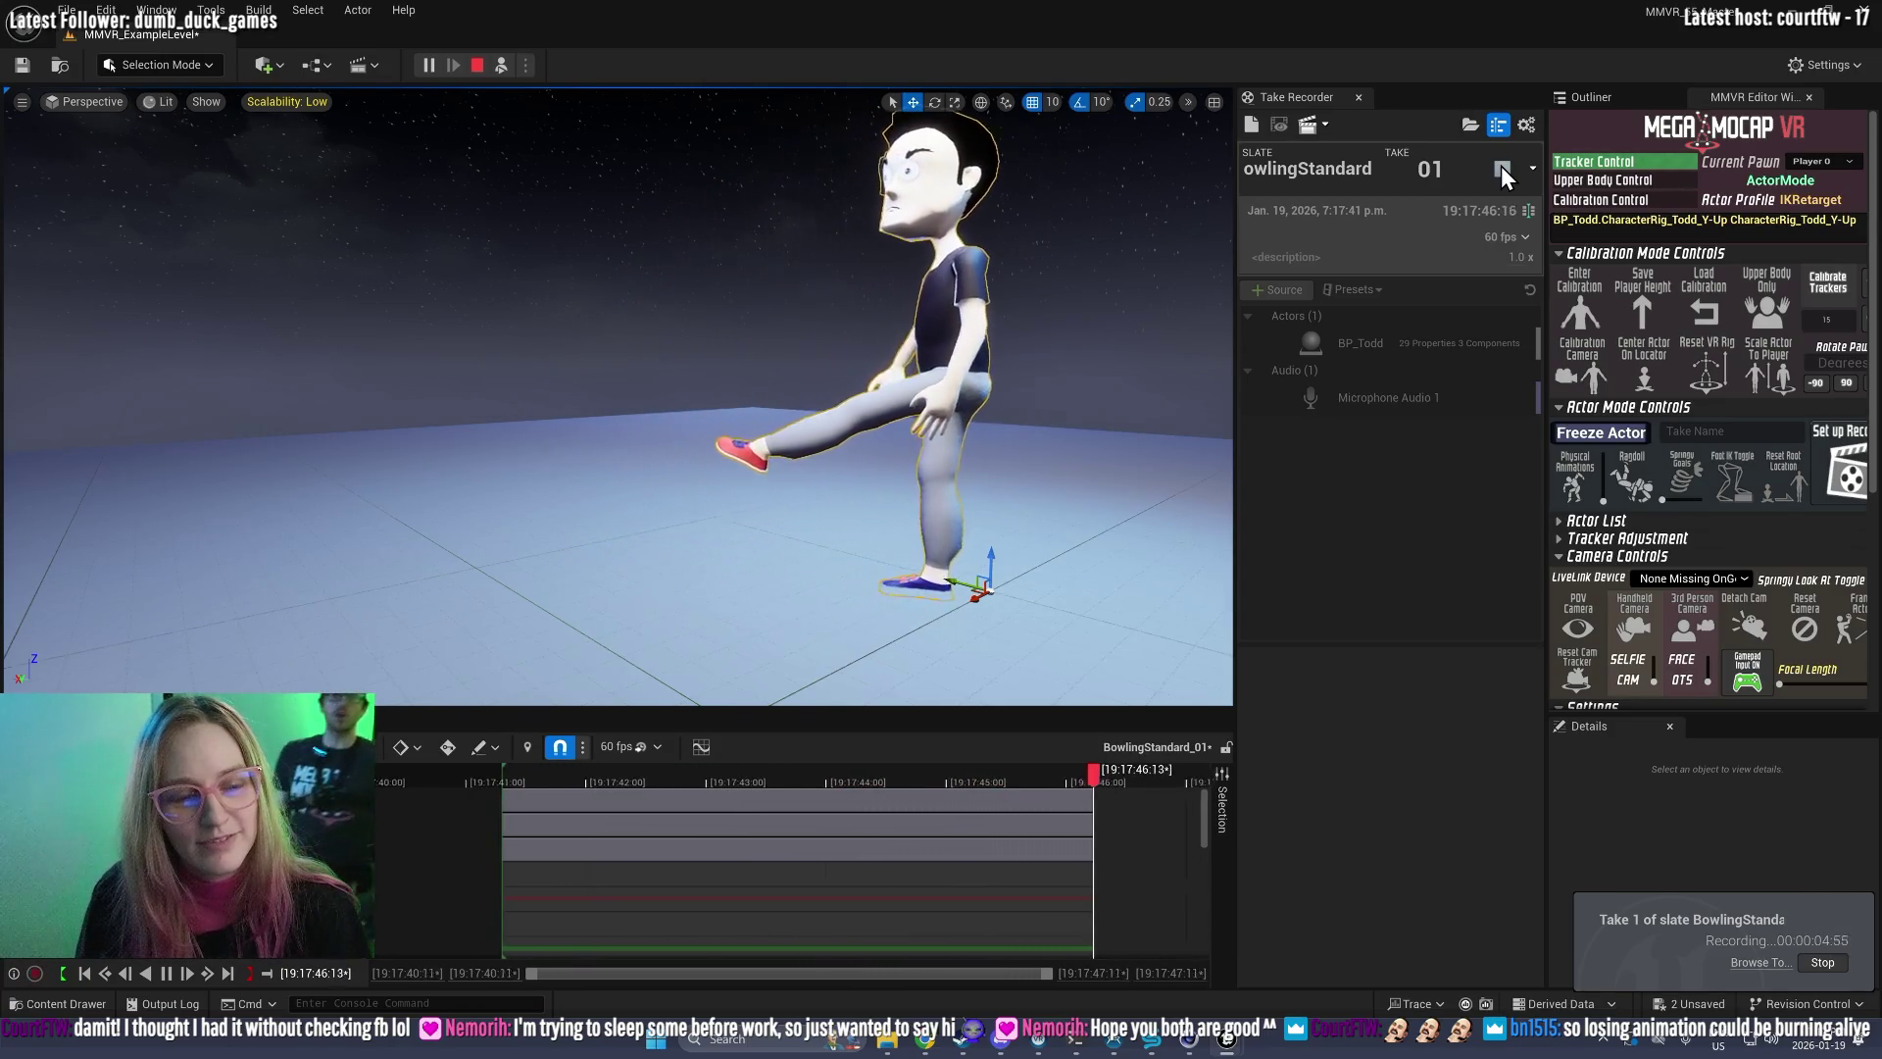
Step: Stop the BowlingStandard take 01 recording and end the play session
click(1501, 168)
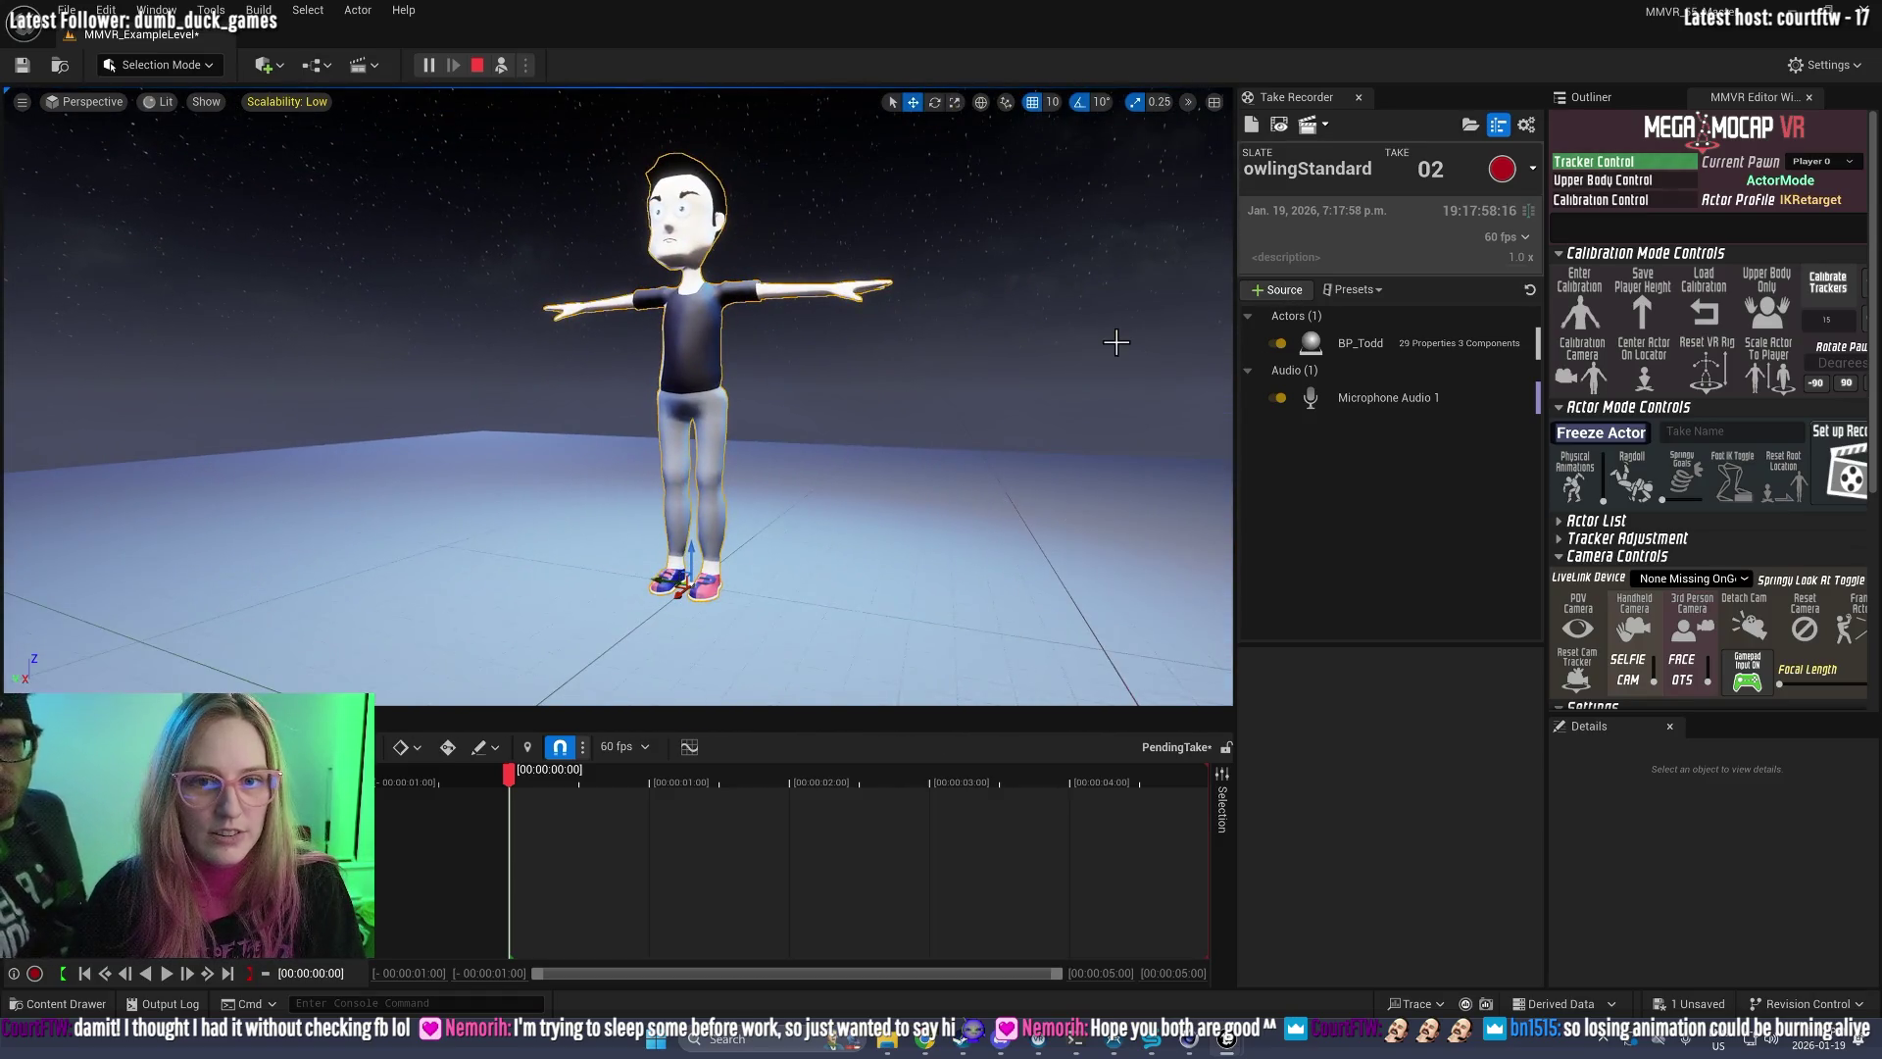
key(Escape)
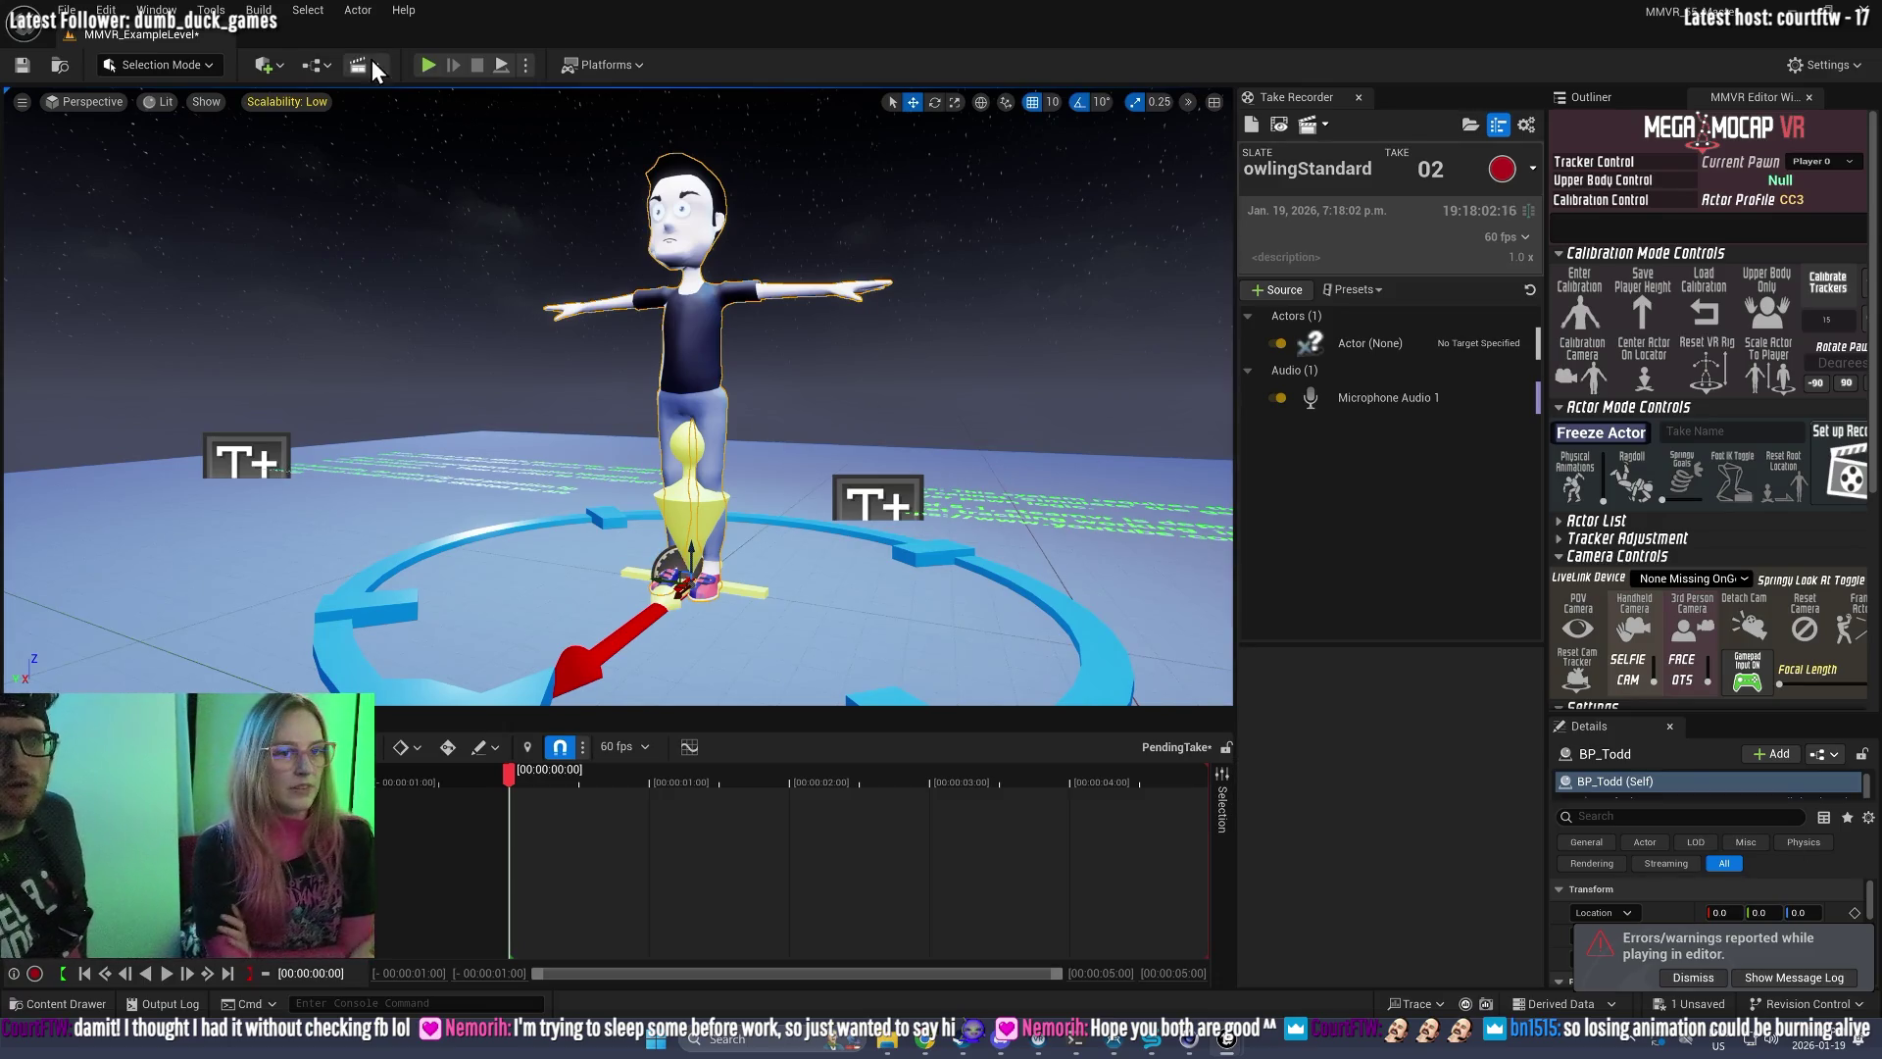
Step: Restart play and record the second BowlingStandard take
click(438, 63)
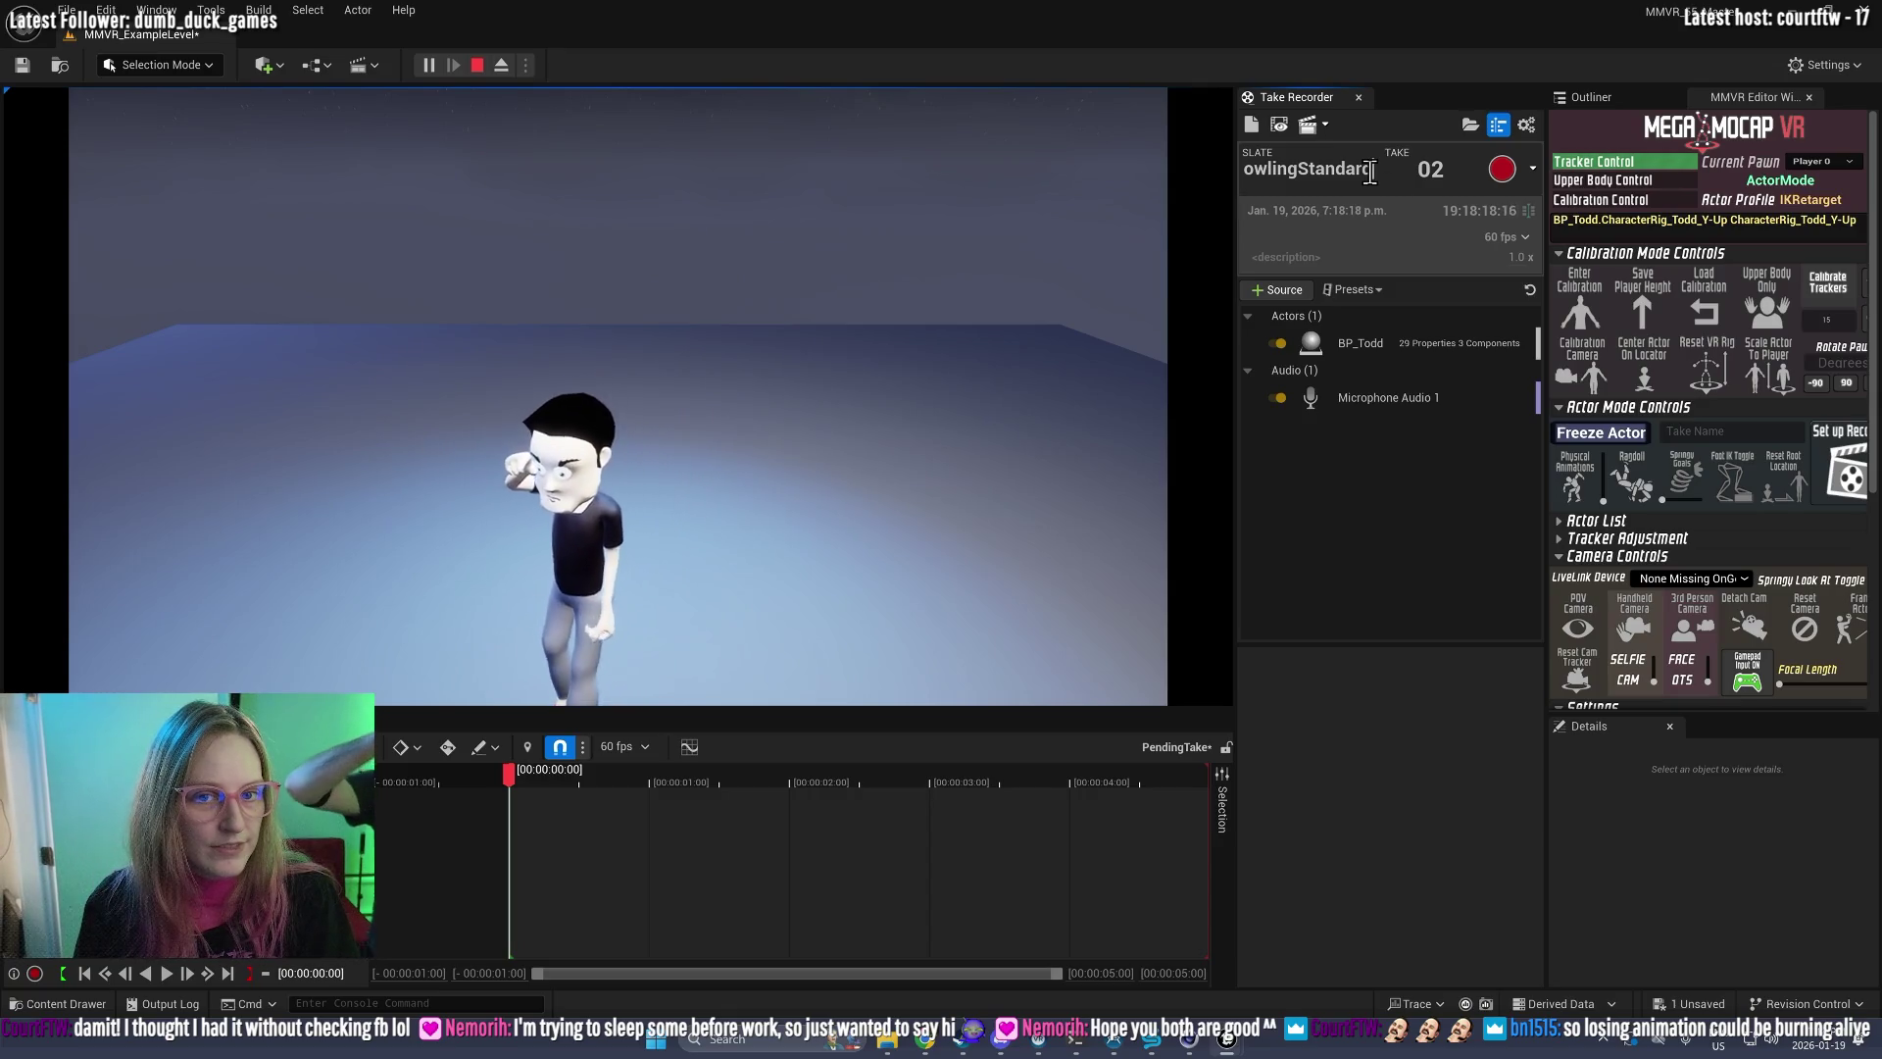
click(1496, 172)
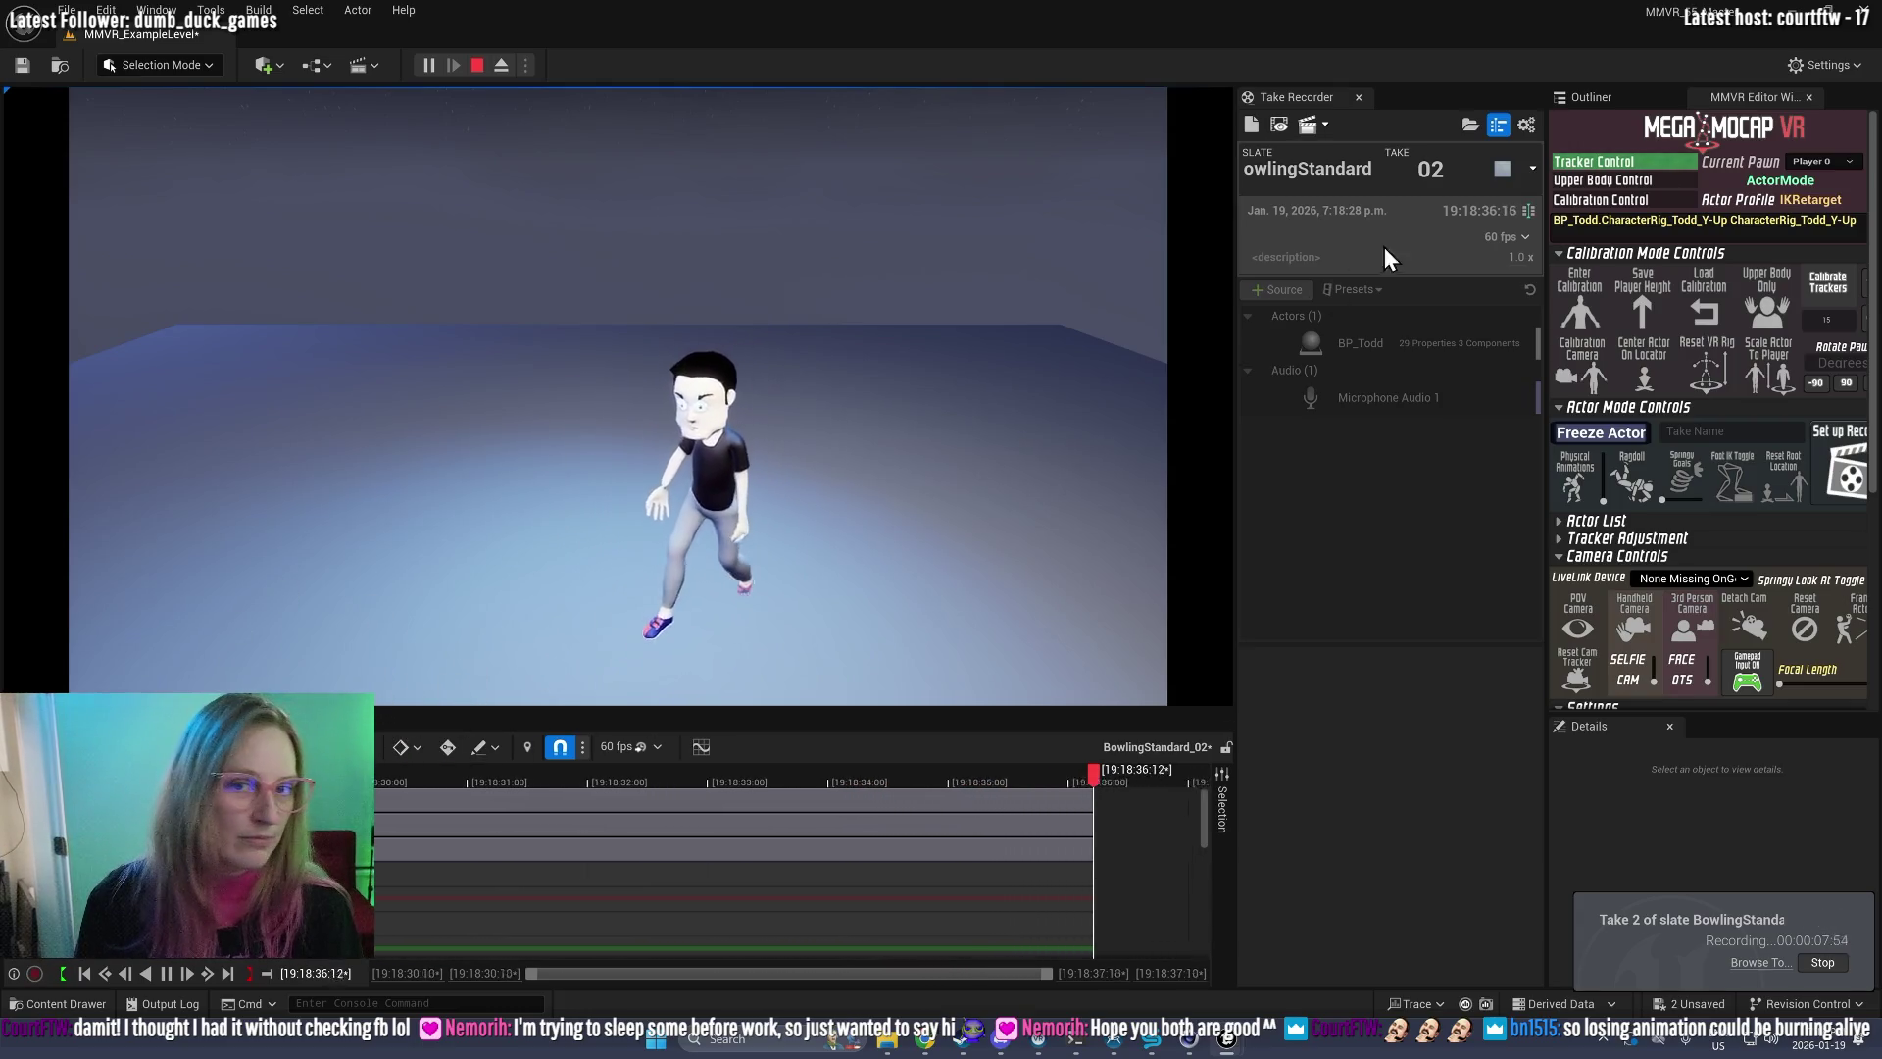
click(1498, 169)
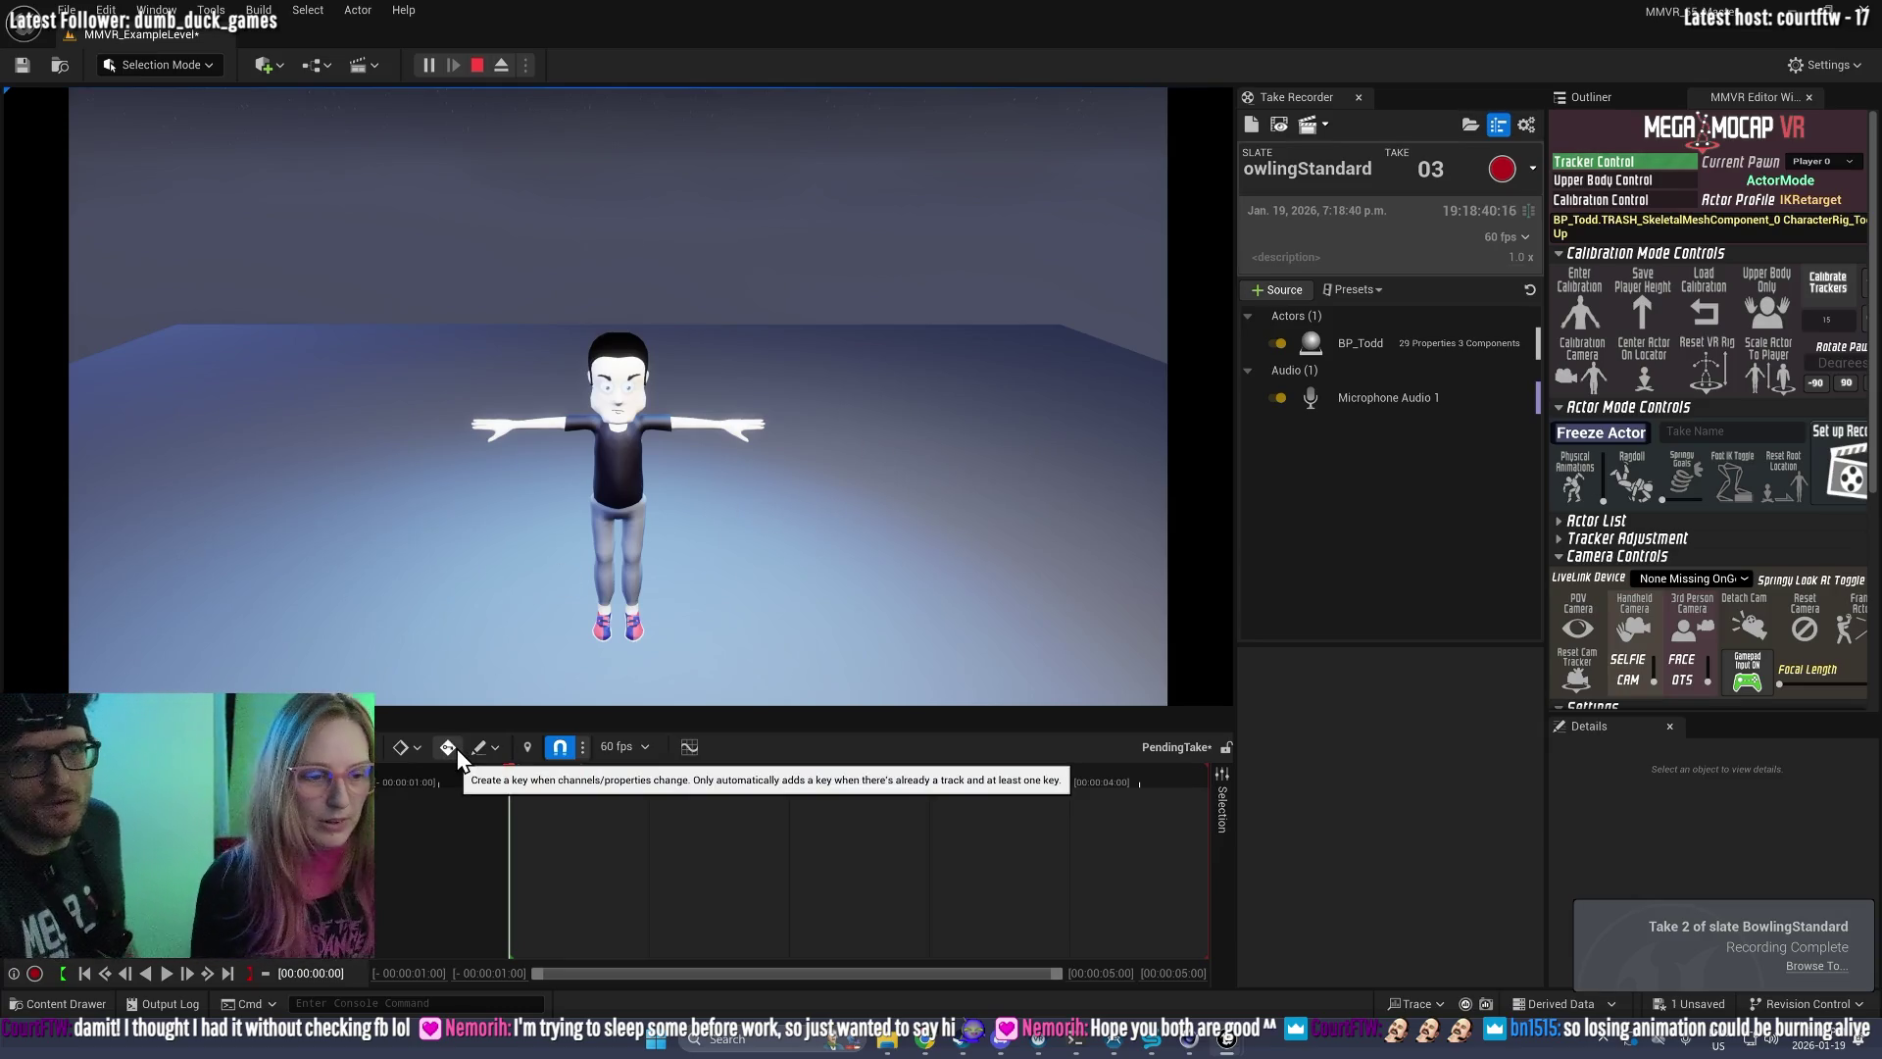
Step: Stop play and open take 02 in Sequencer, scrubbing and playing it back
click(482, 67)
click(1280, 123)
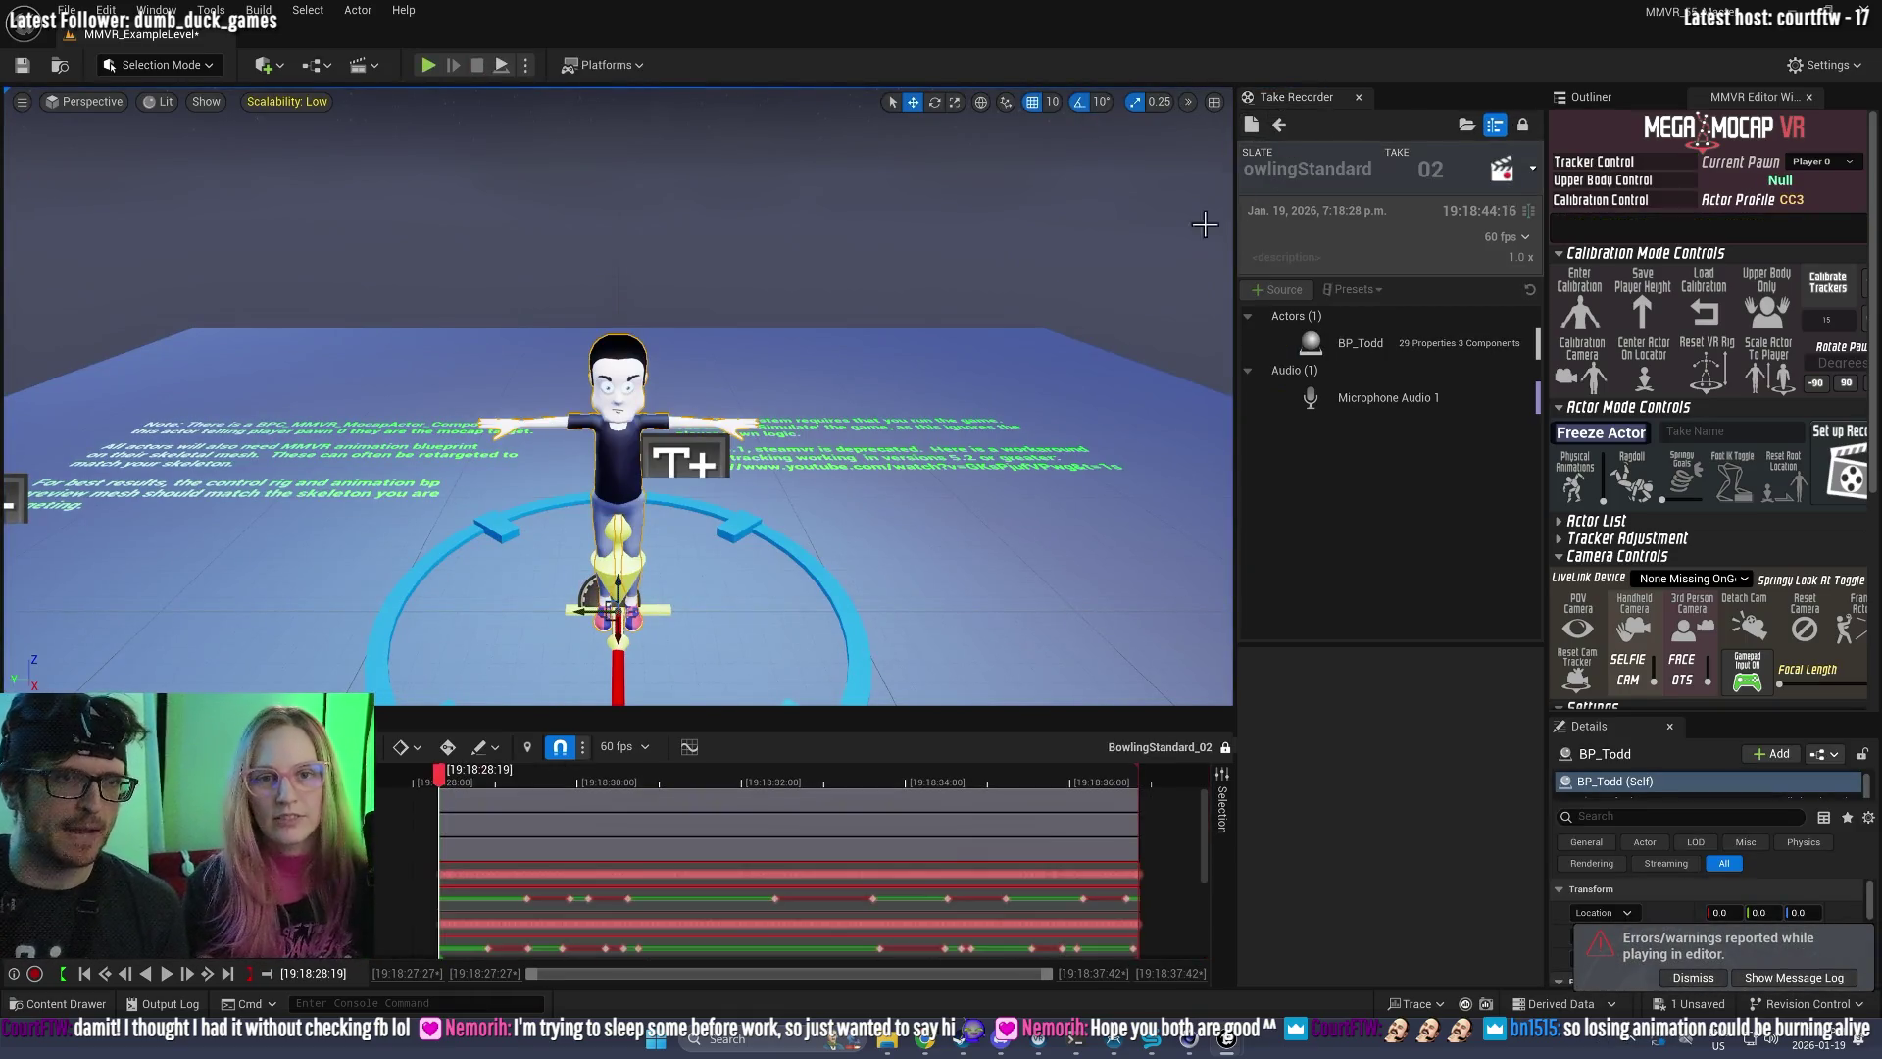
mouse_move(530, 772)
mouse_down()
mouse_move(572, 782)
mouse_move(541, 786)
mouse_up()
key(space)
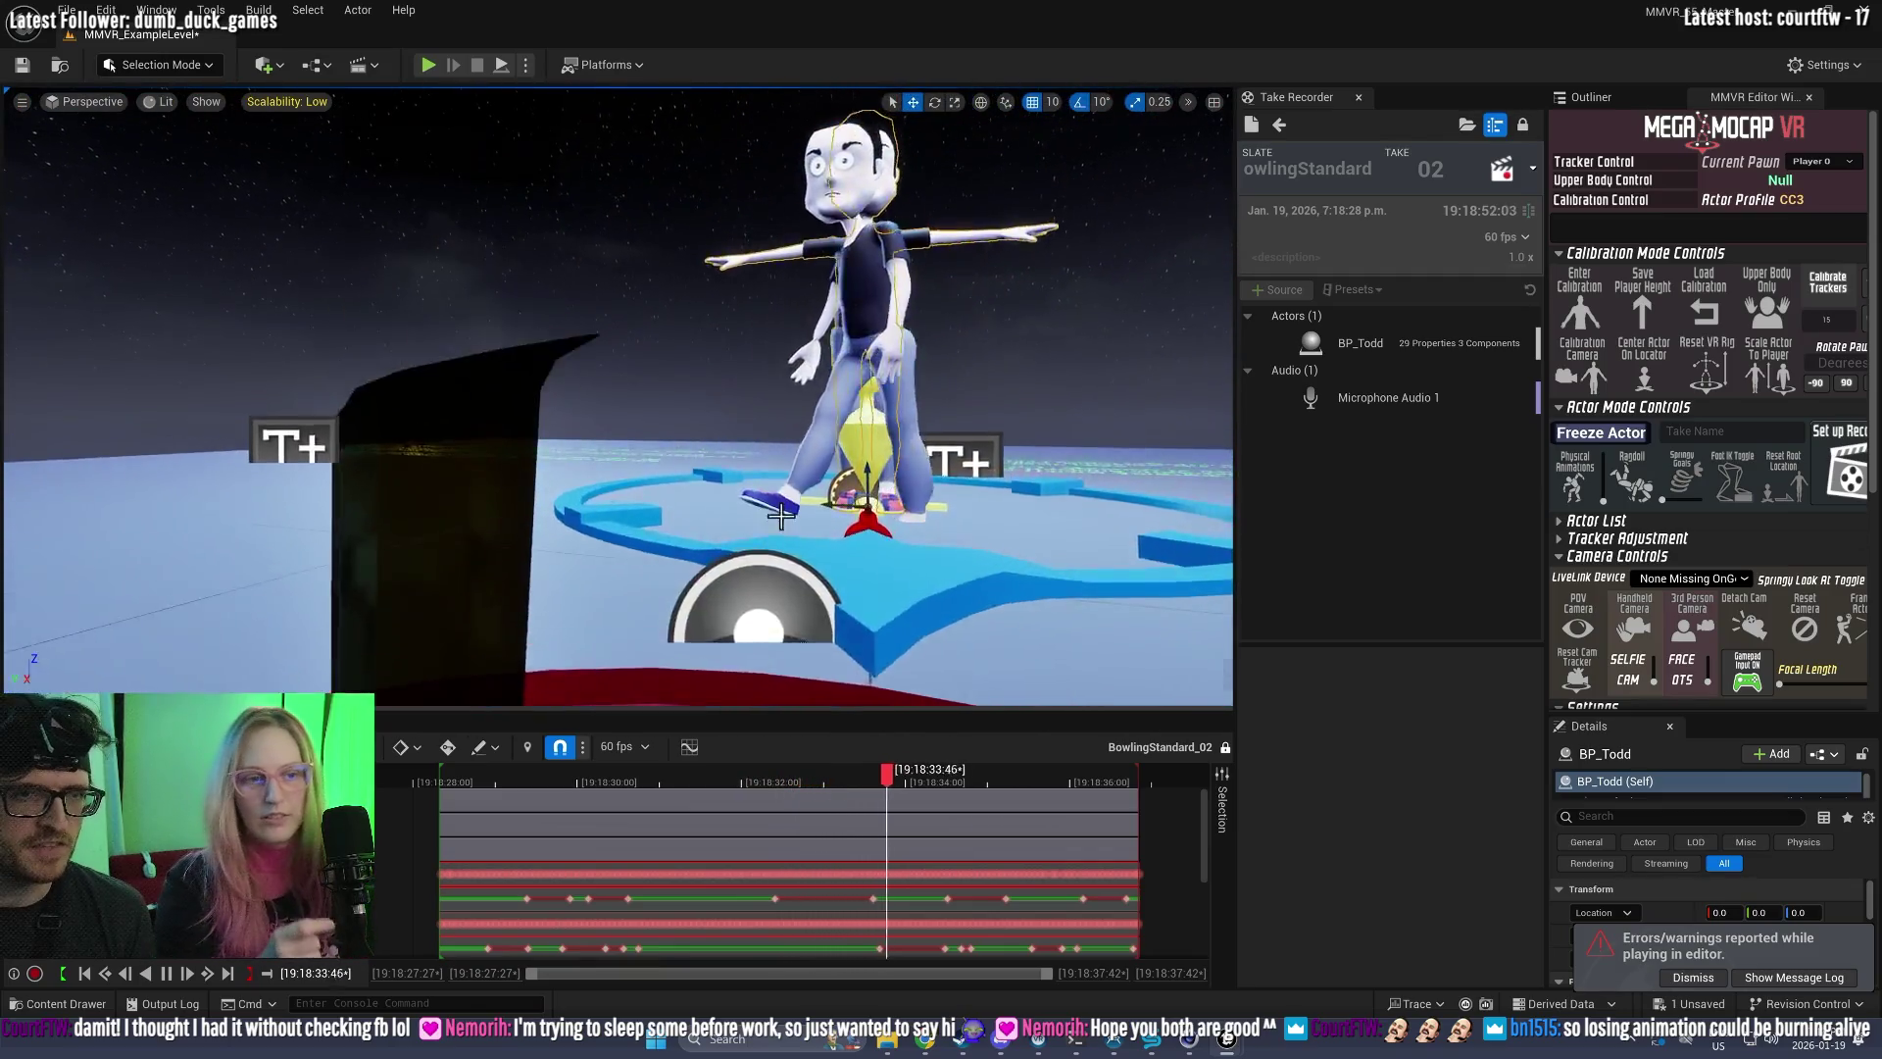
Step: Rewind take 02 to its start and replay it, then start Play In Editor
right_click(799, 451)
key(Escape)
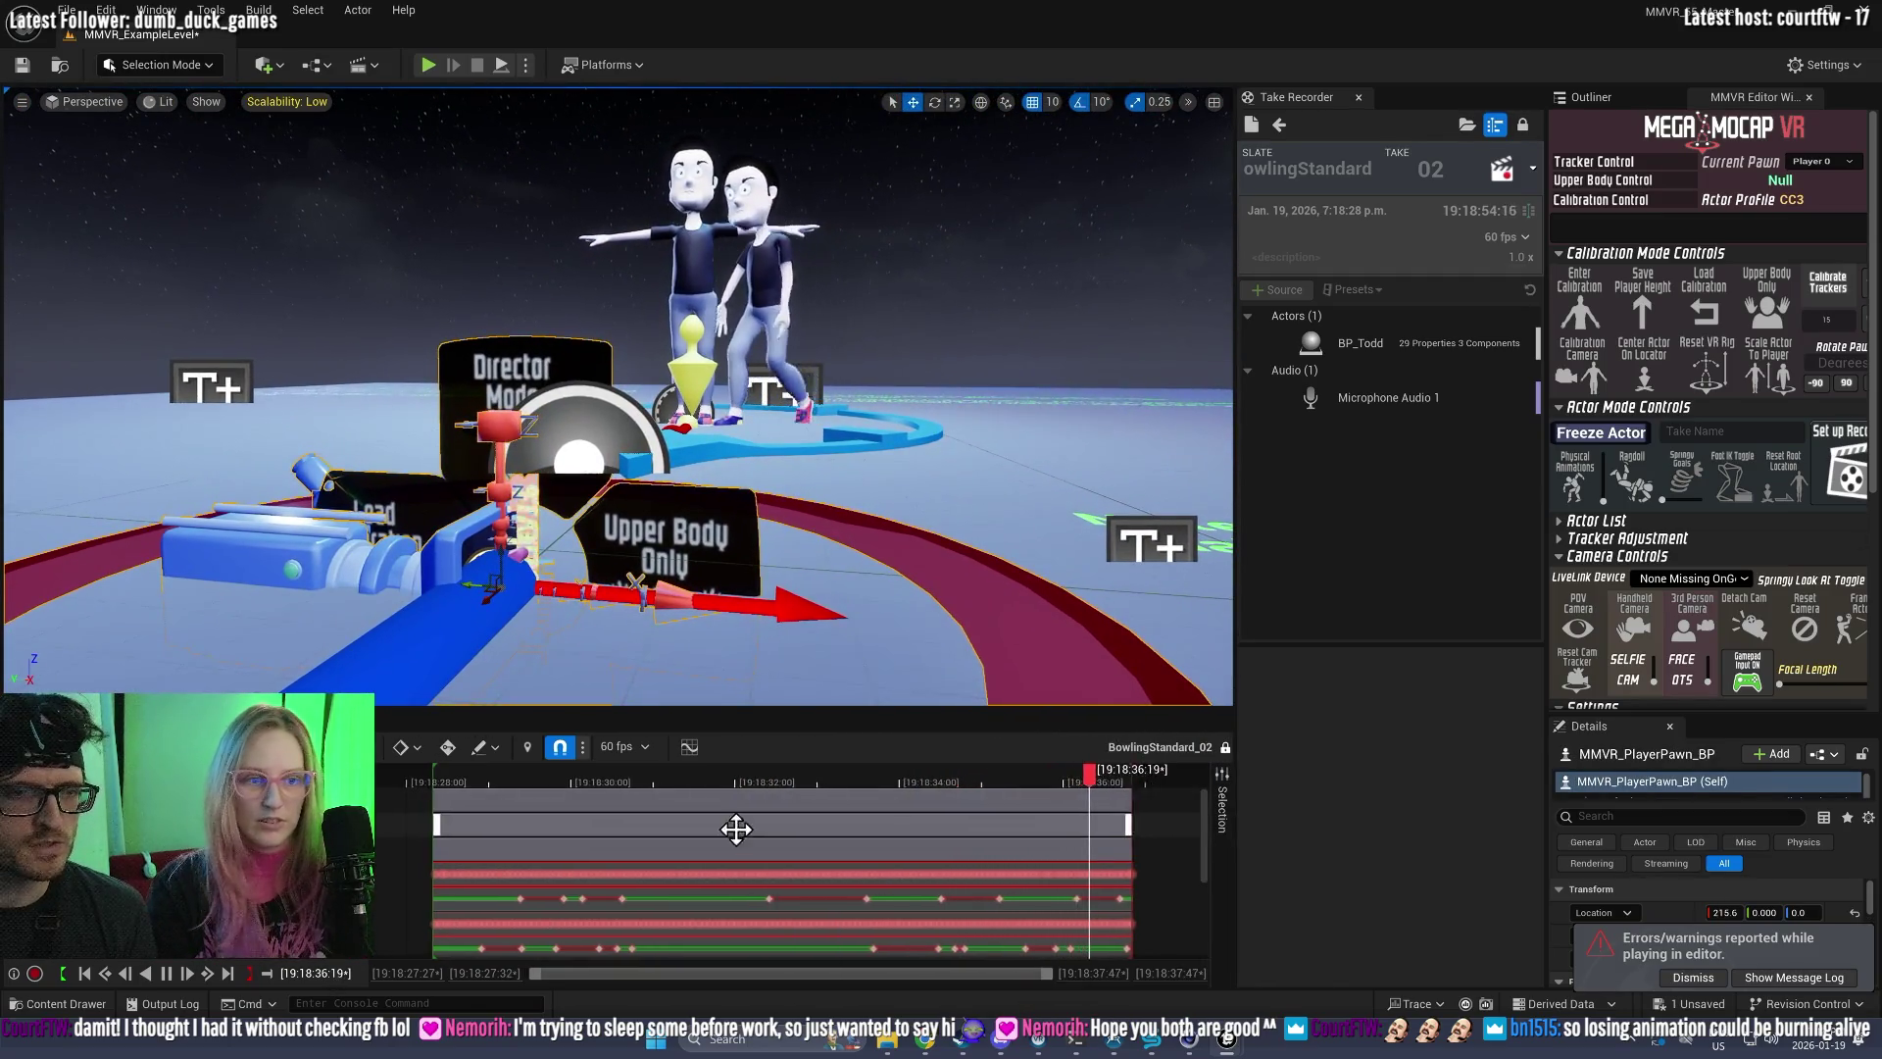
drag(716, 769, 385, 769)
key(e)
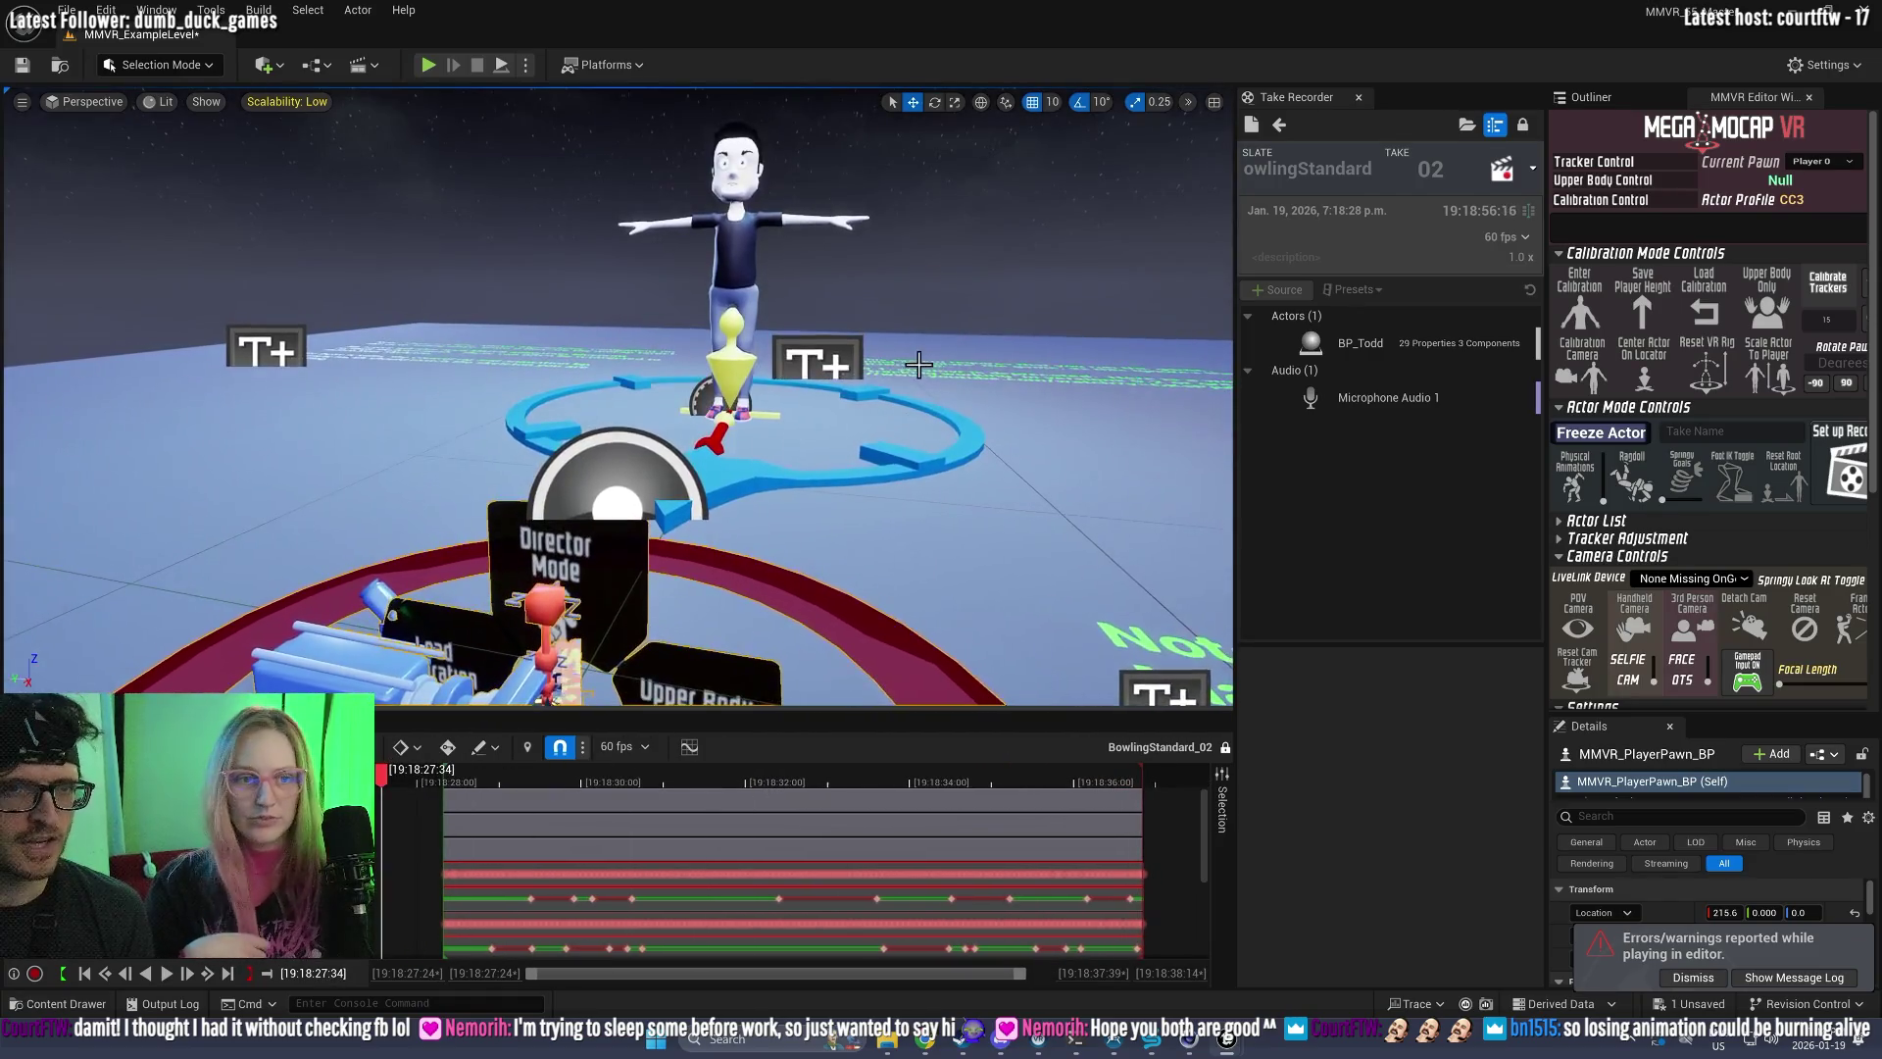
key(space)
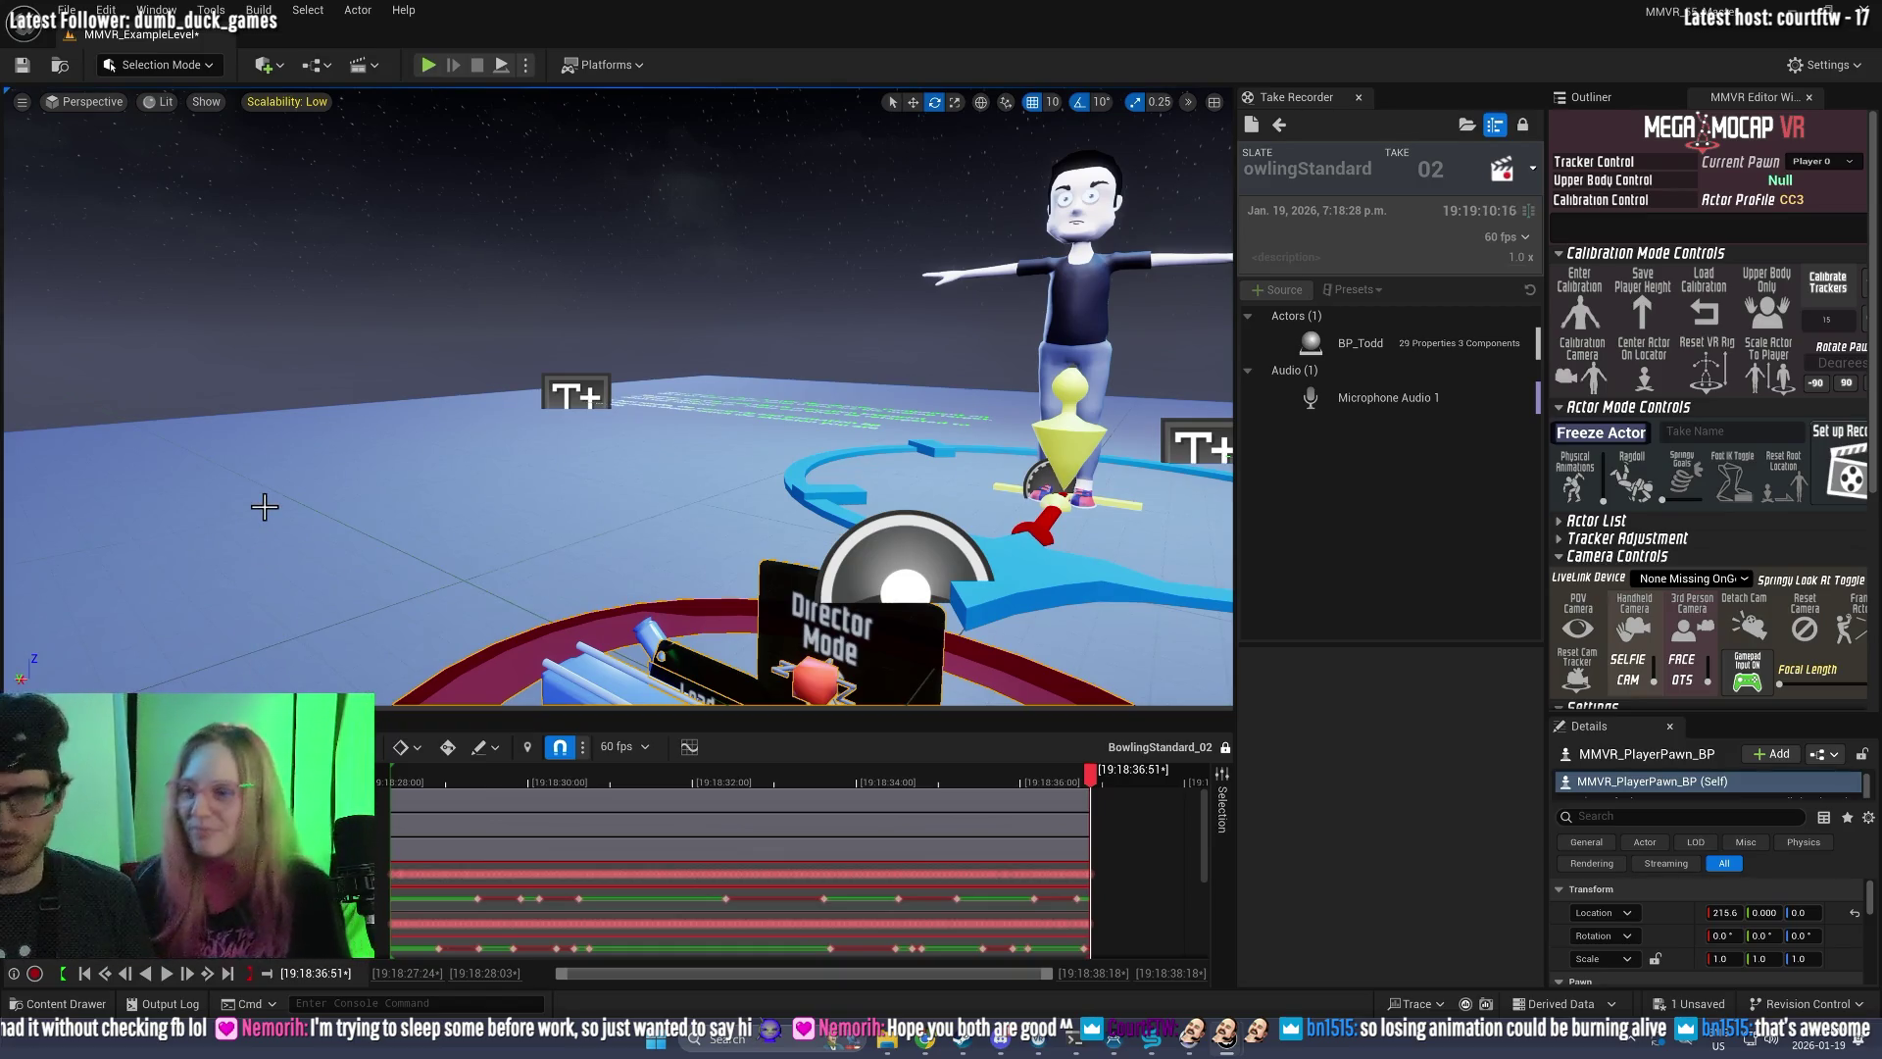
click(421, 64)
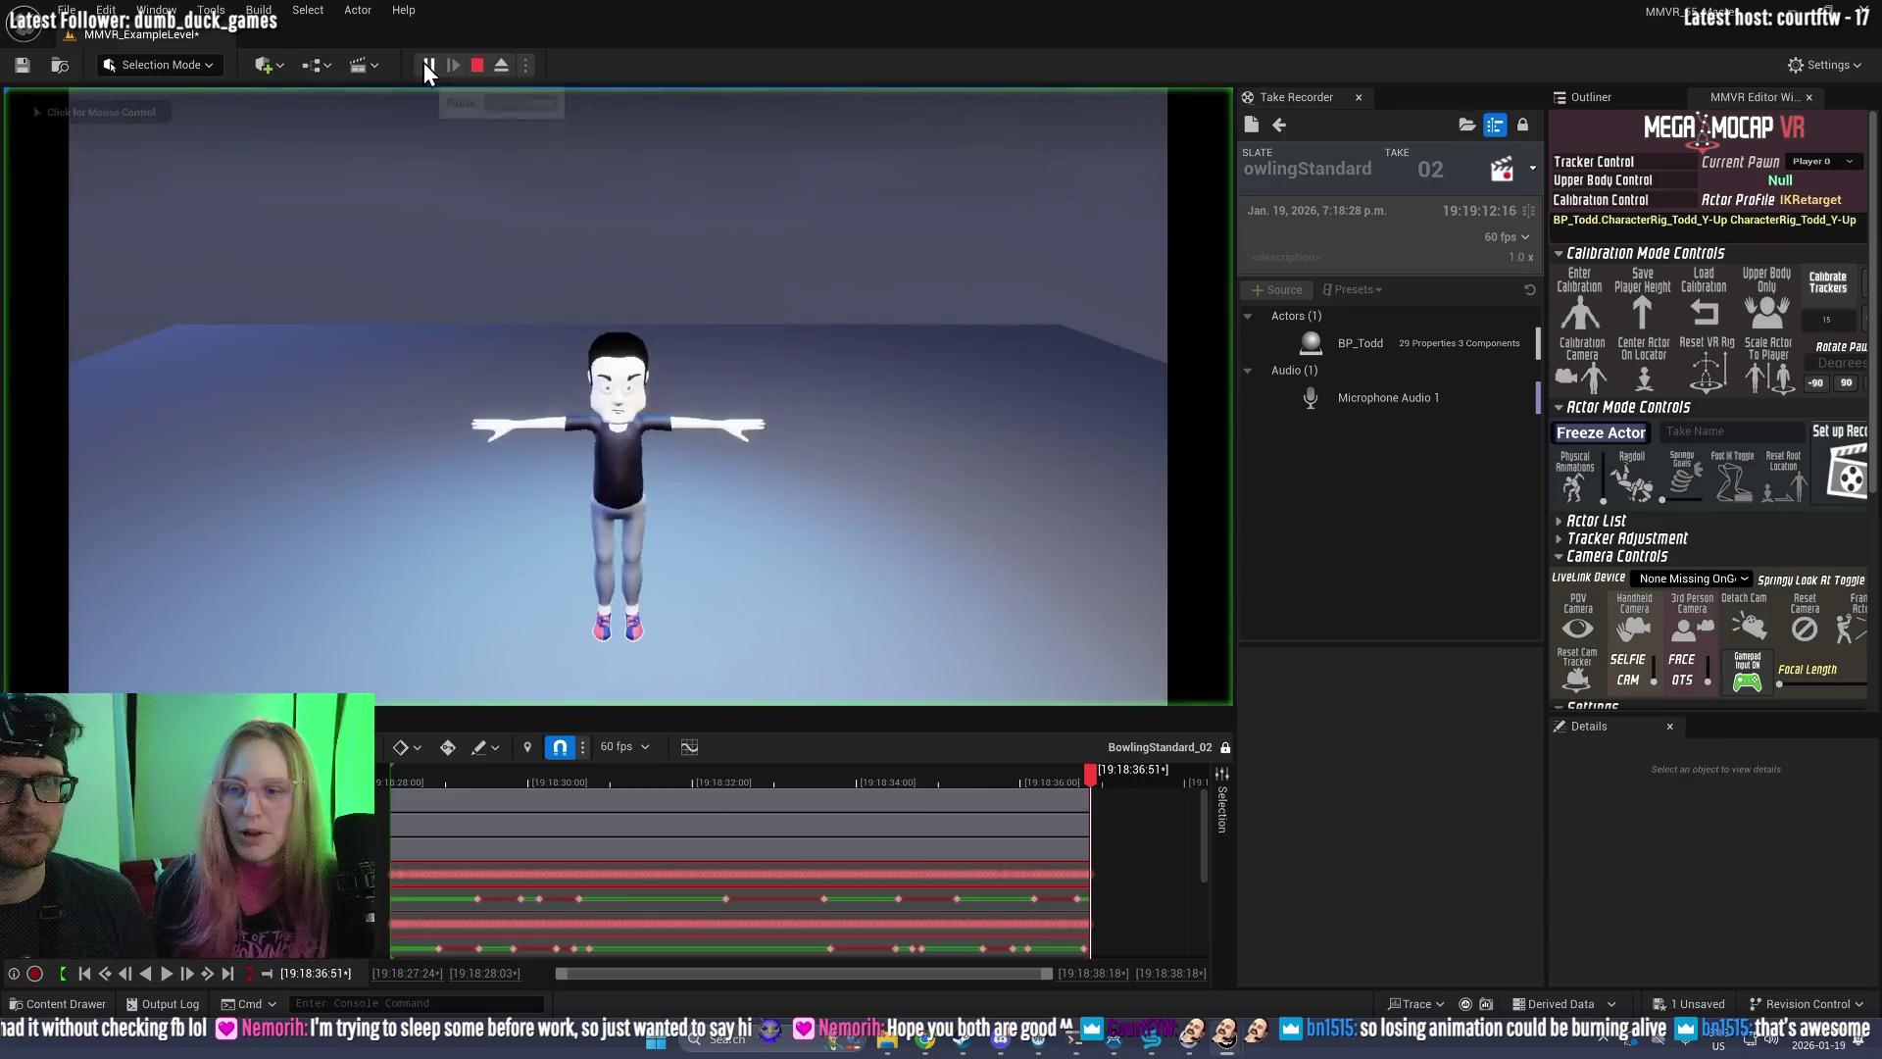
Step: Leave the take 02 review, restart play with loaded calibration, and record BowlingStandard take 03
click(1280, 123)
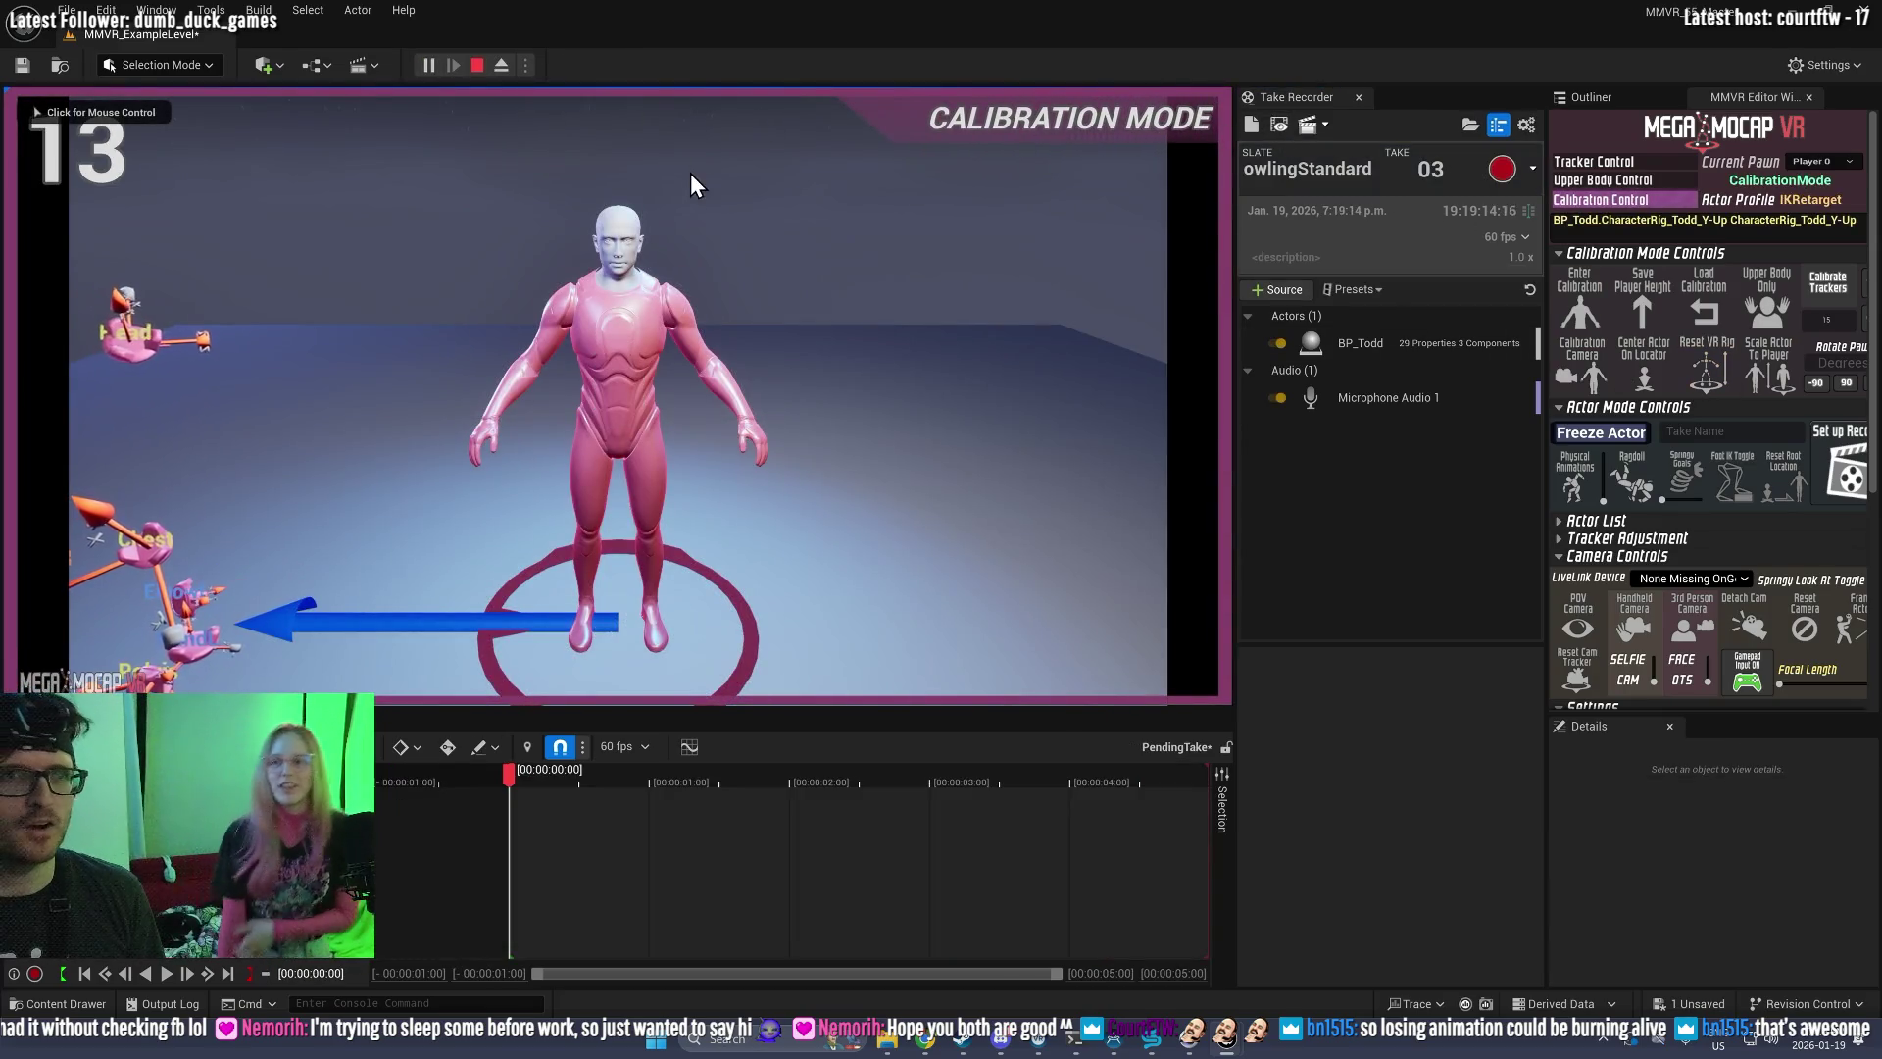
click(478, 65)
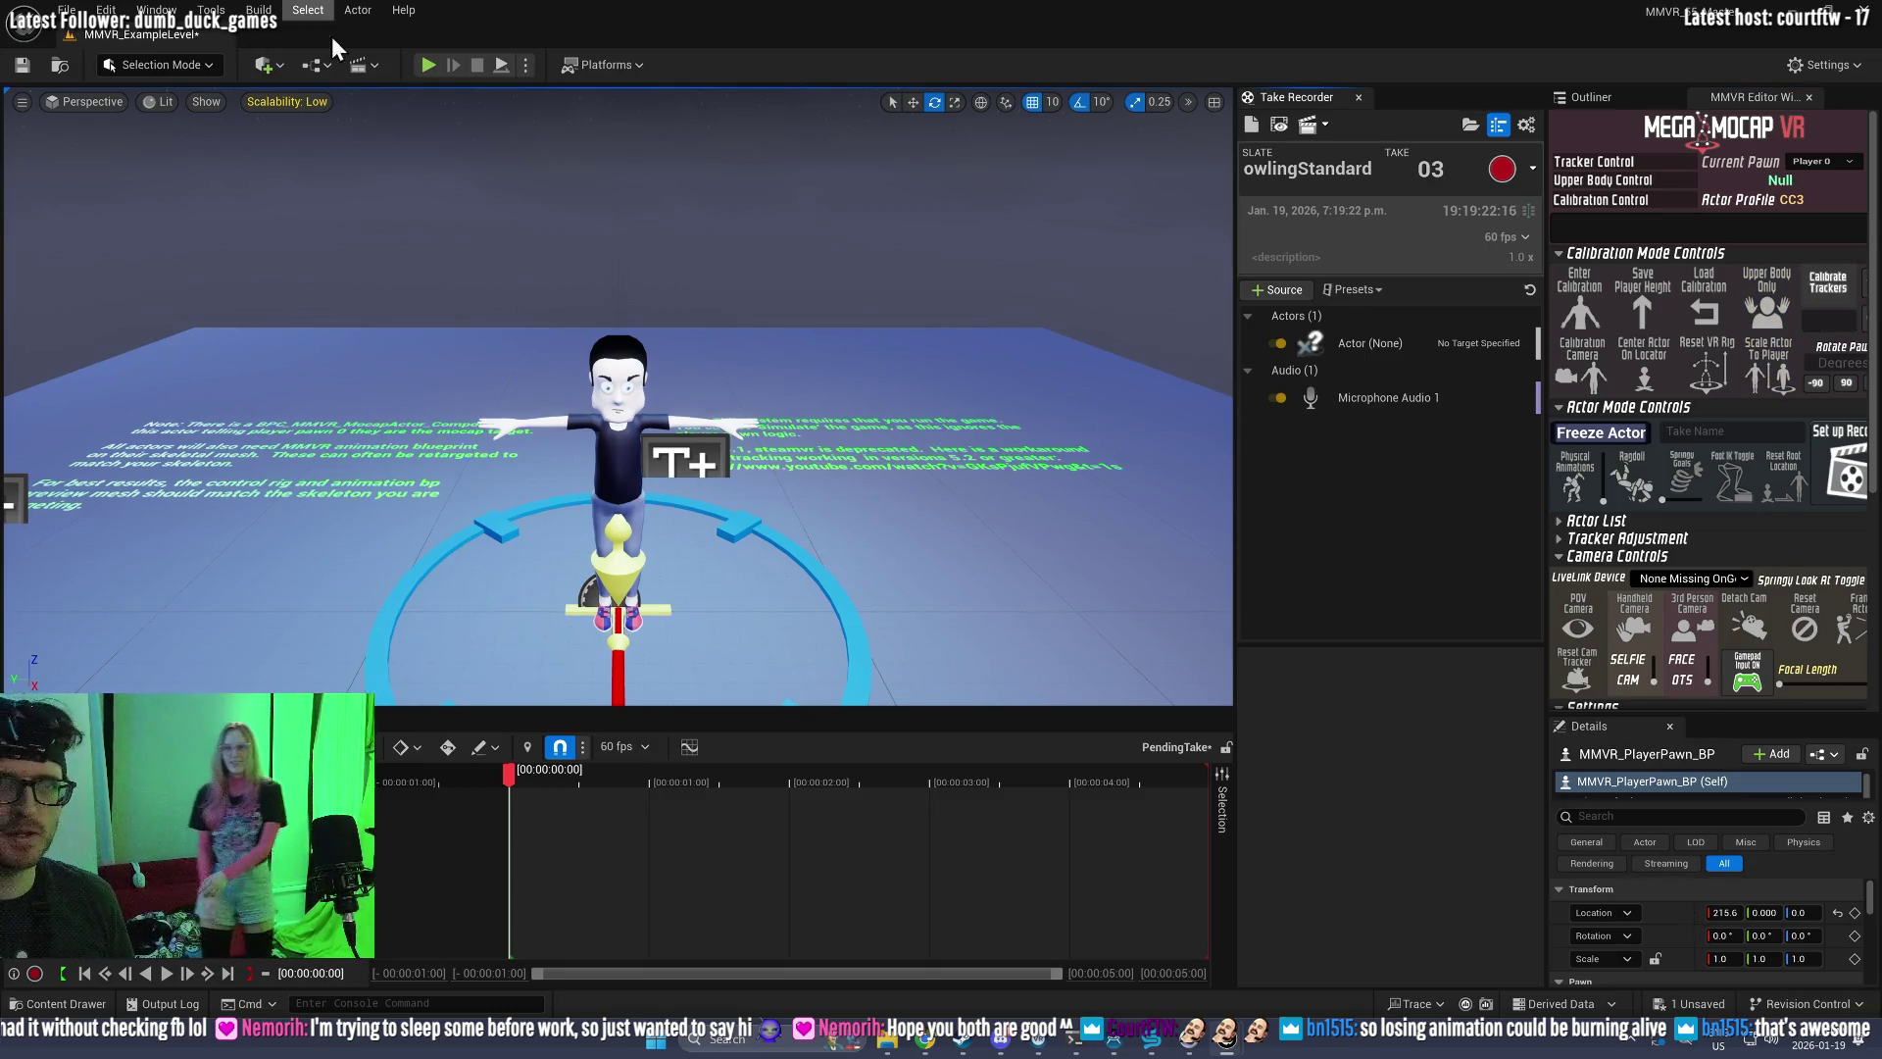
click(429, 66)
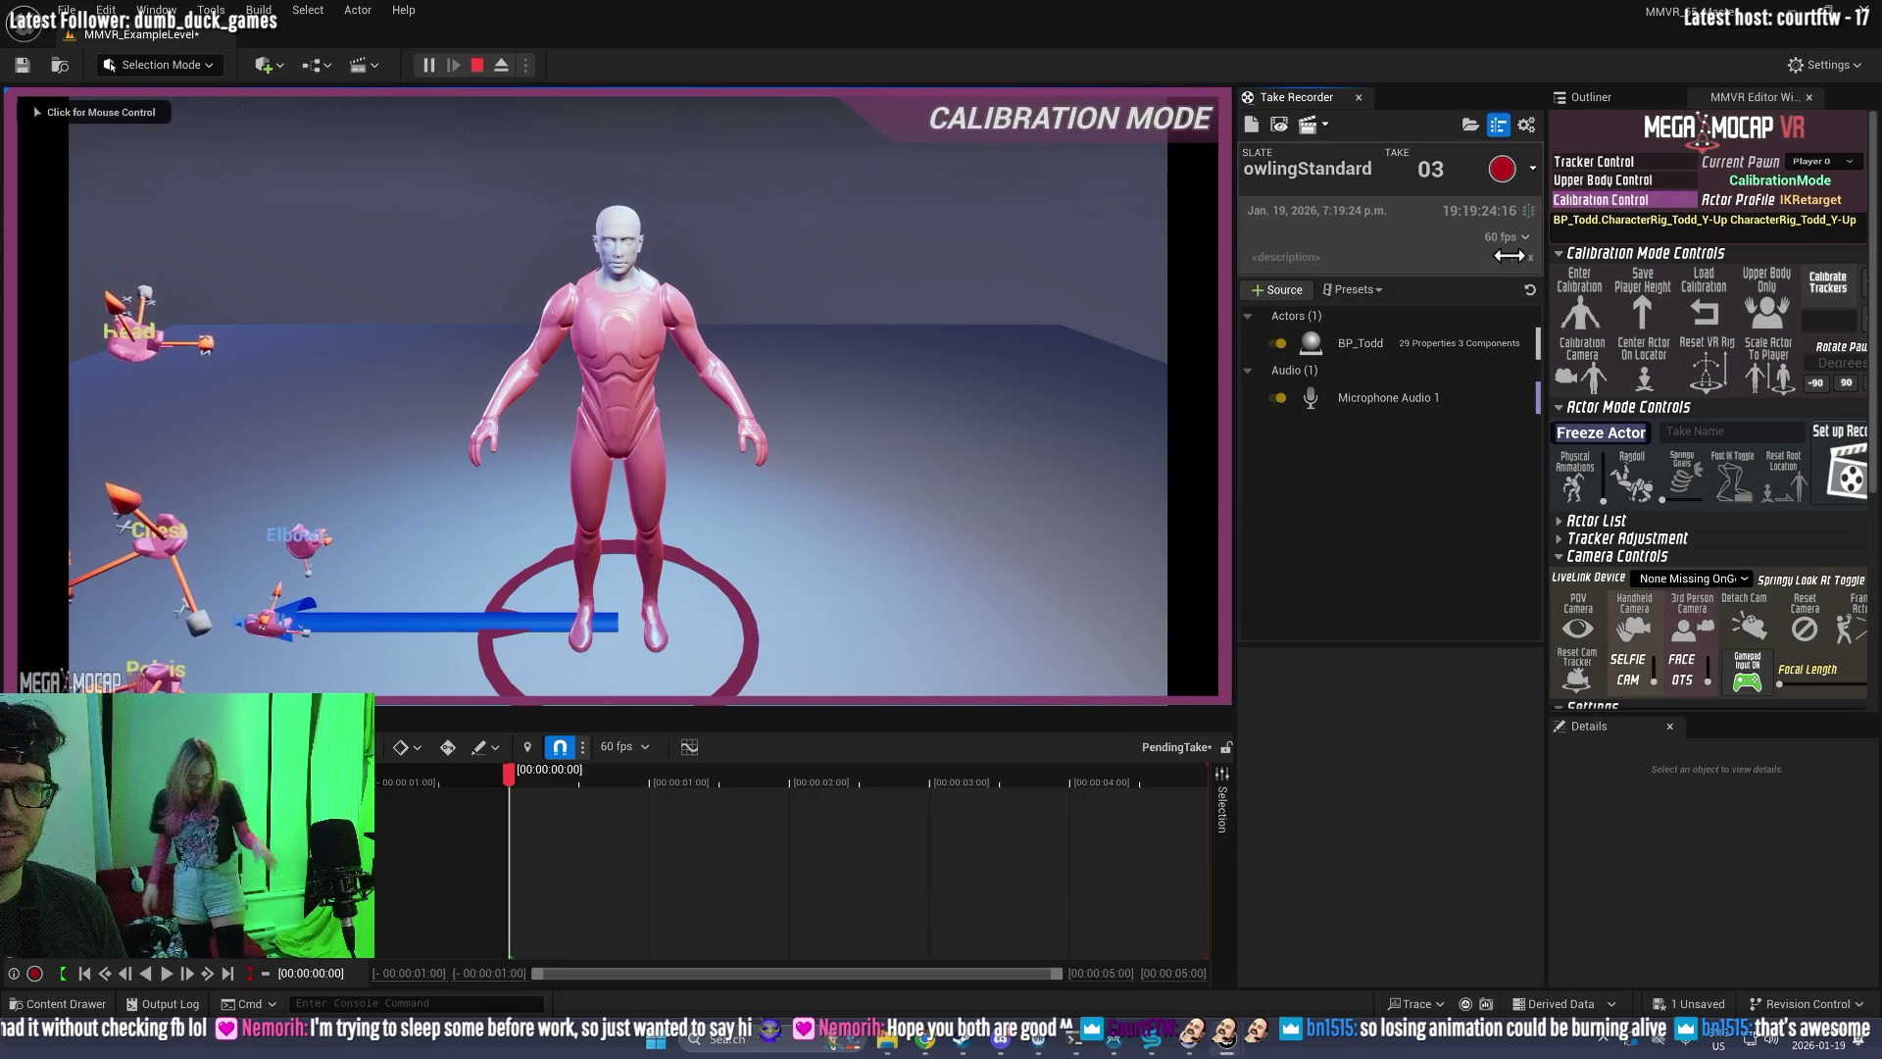
click(1705, 303)
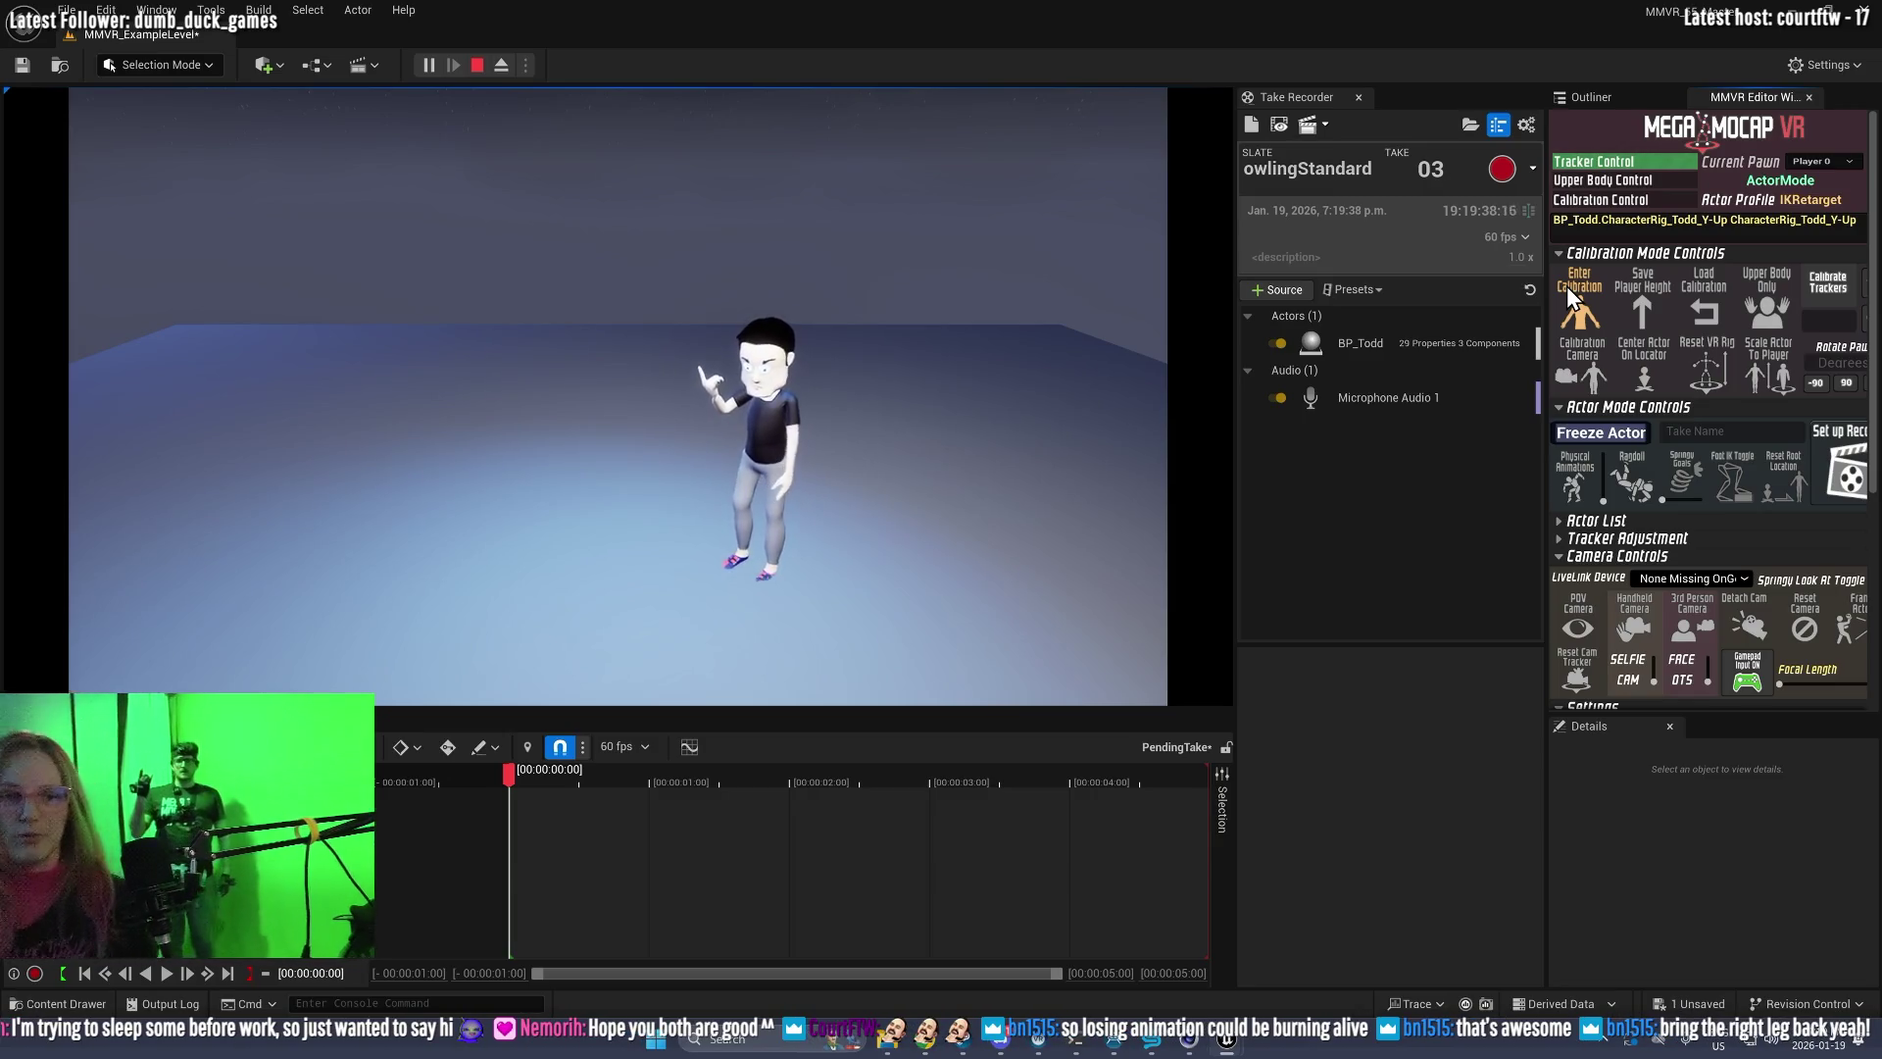
click(1507, 161)
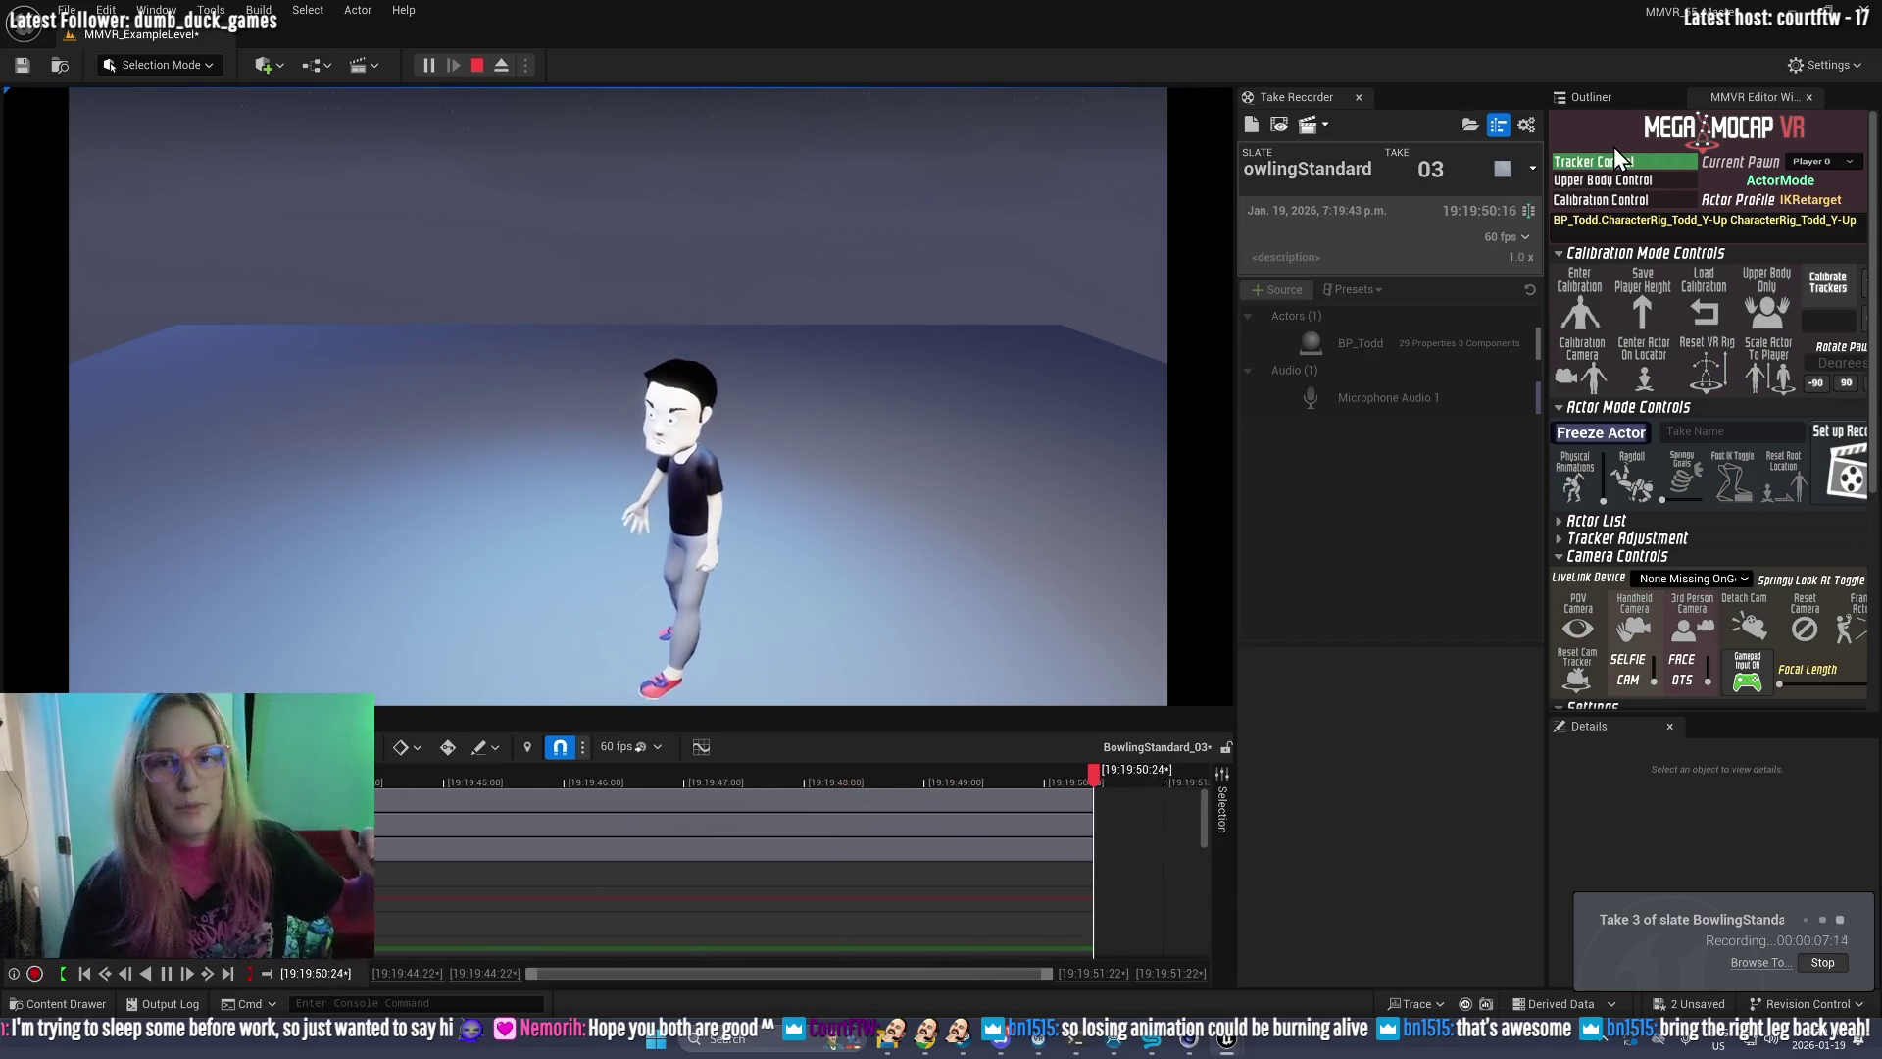
click(1496, 178)
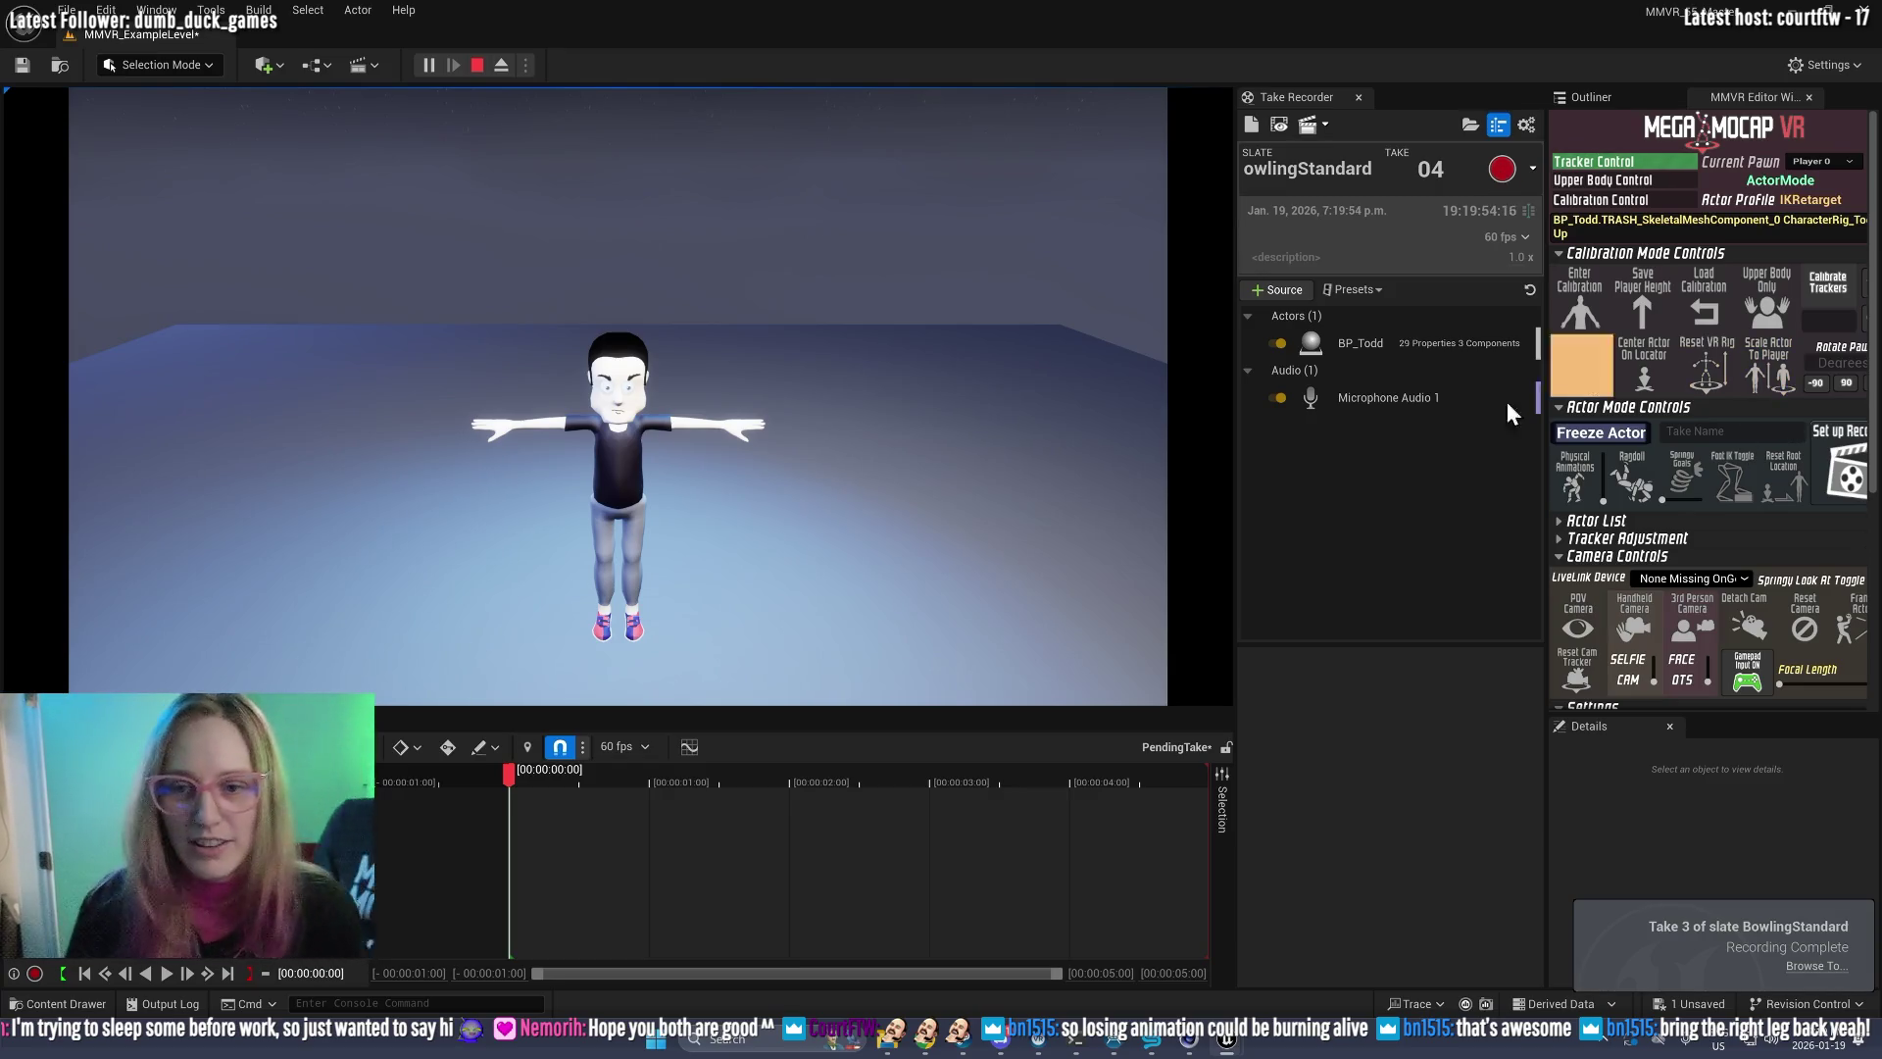
Step: Restart play, load the saved calibration, and record BowlingStandard take 04
click(476, 65)
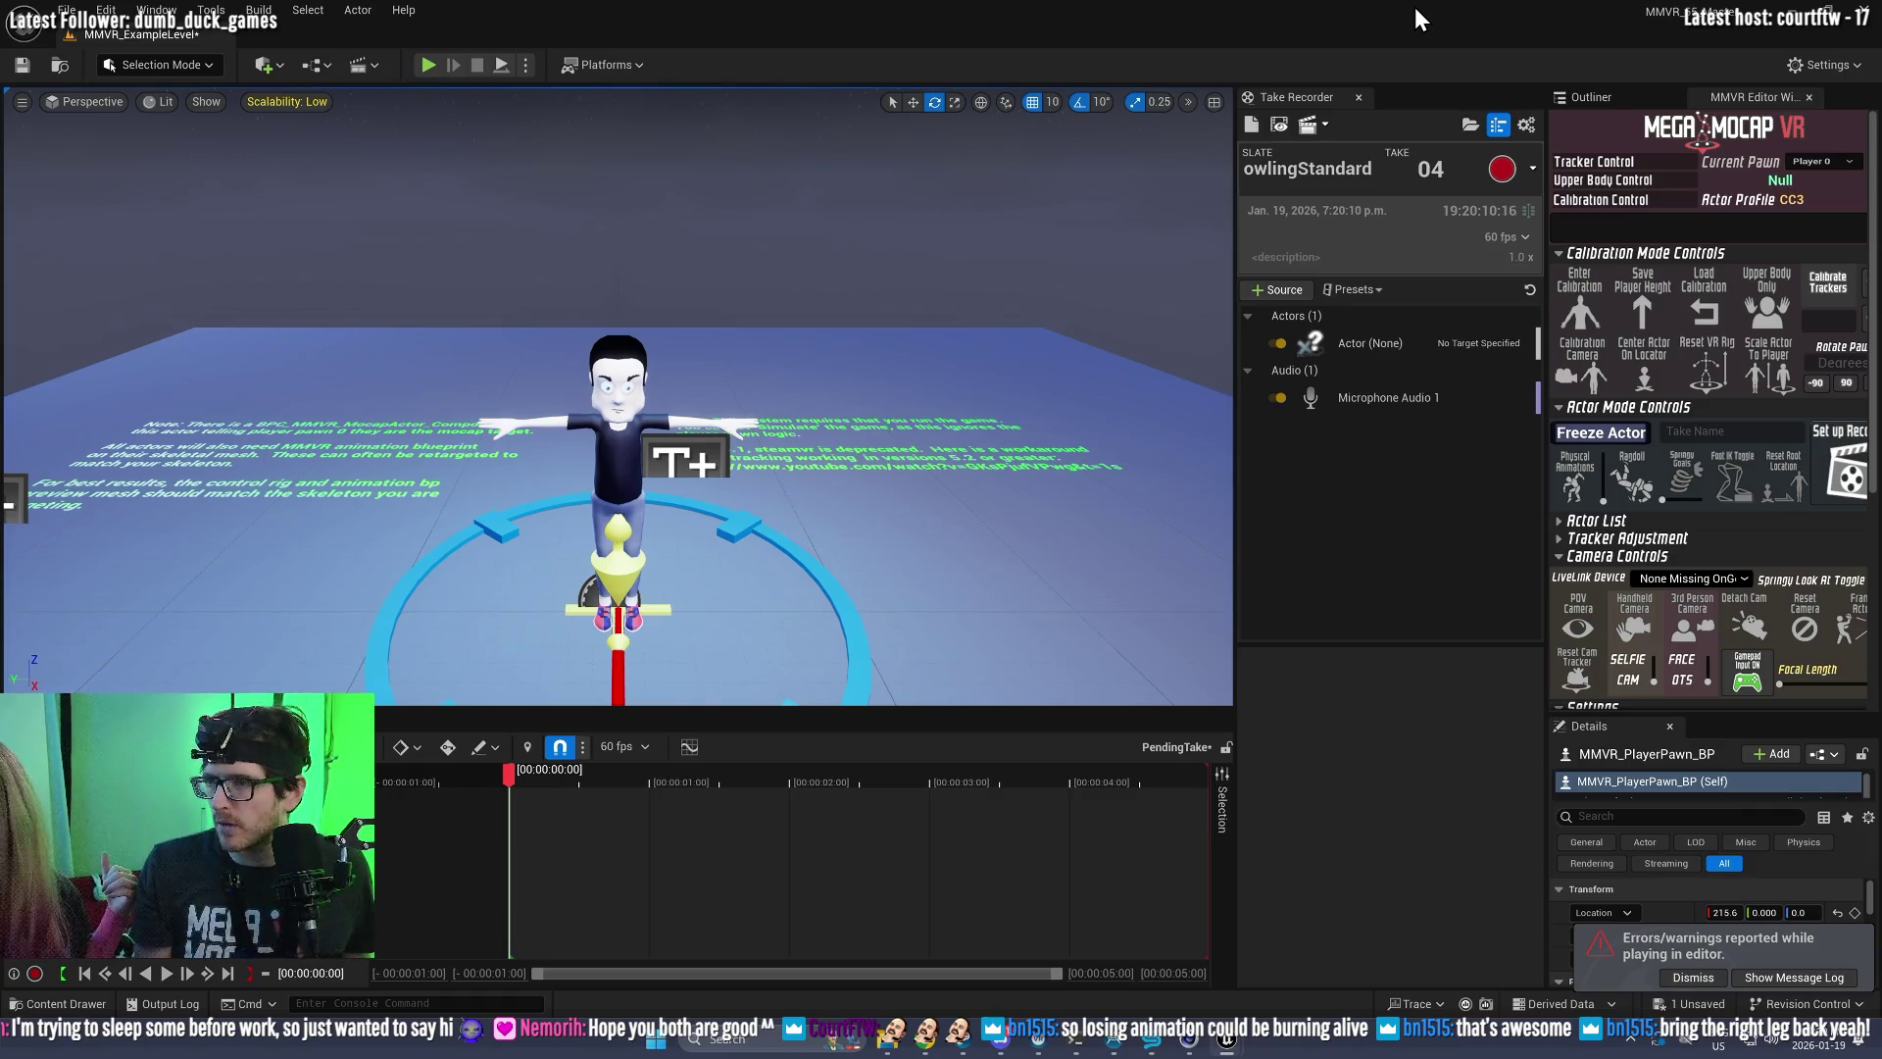
click(427, 69)
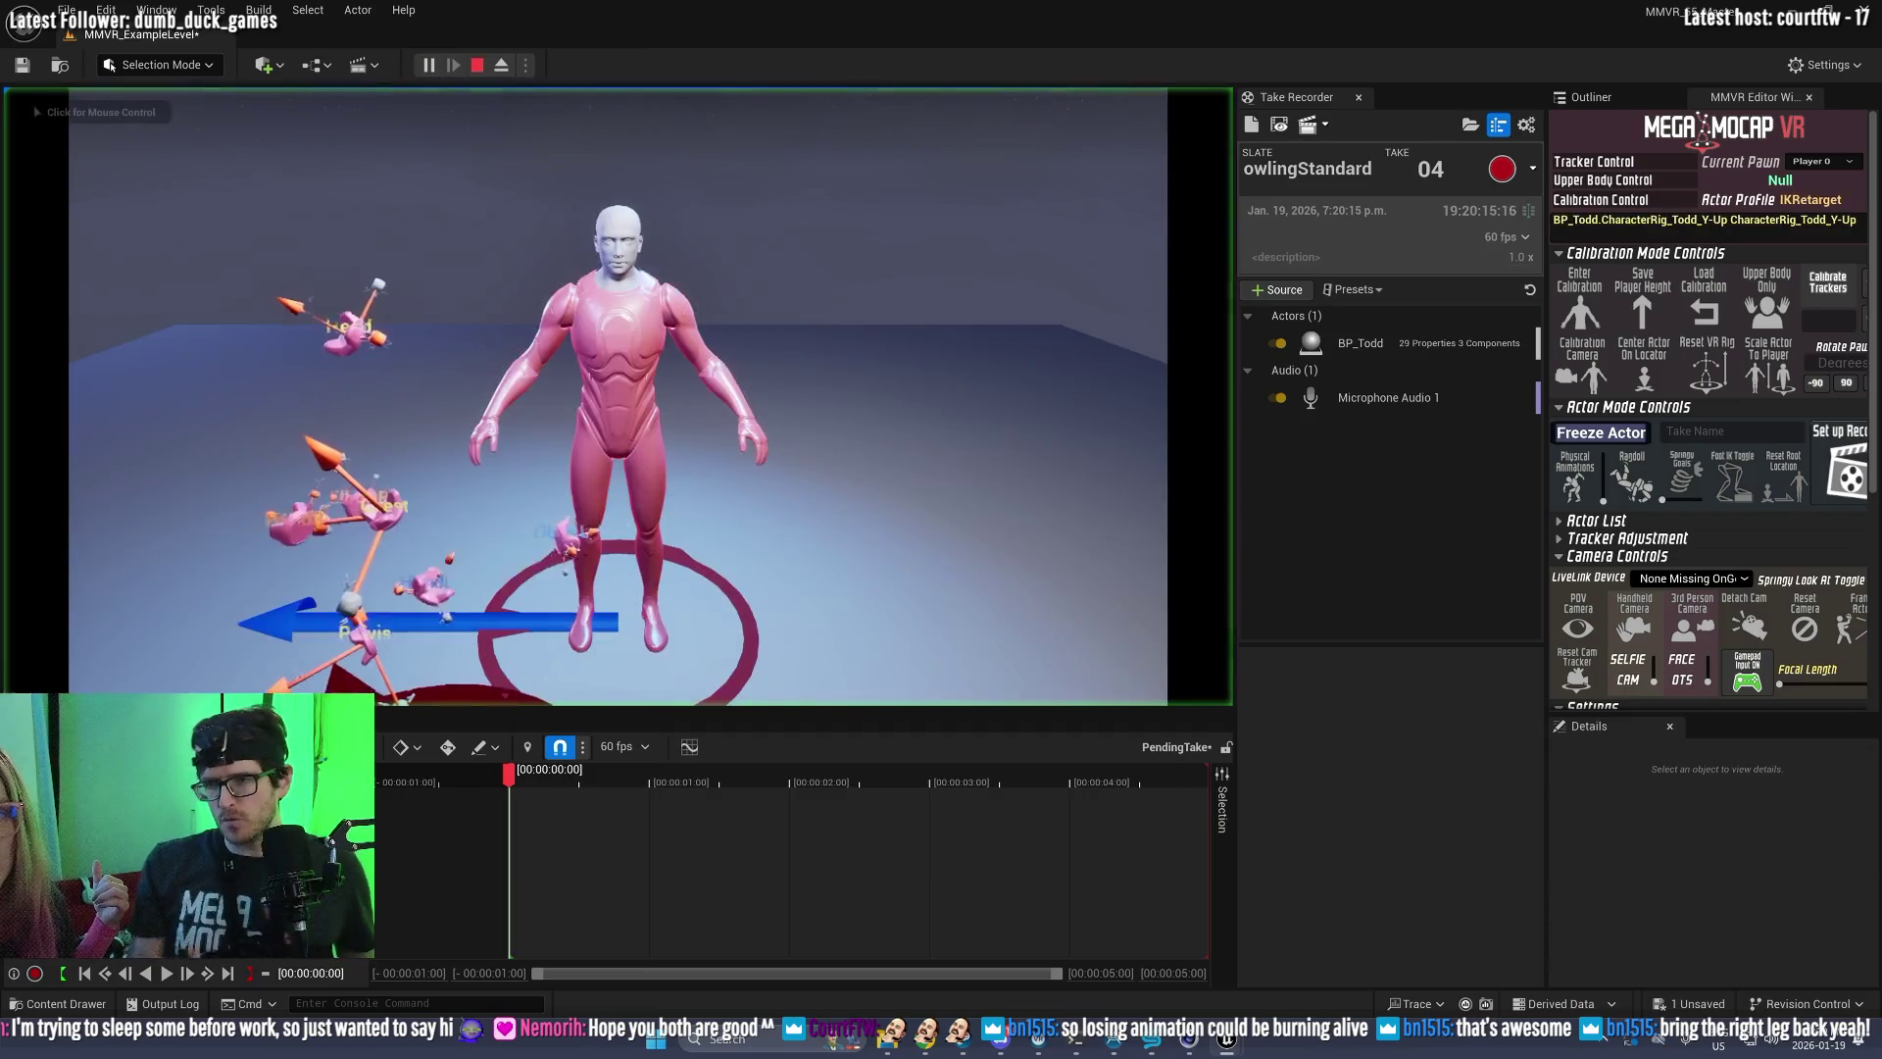
click(1691, 296)
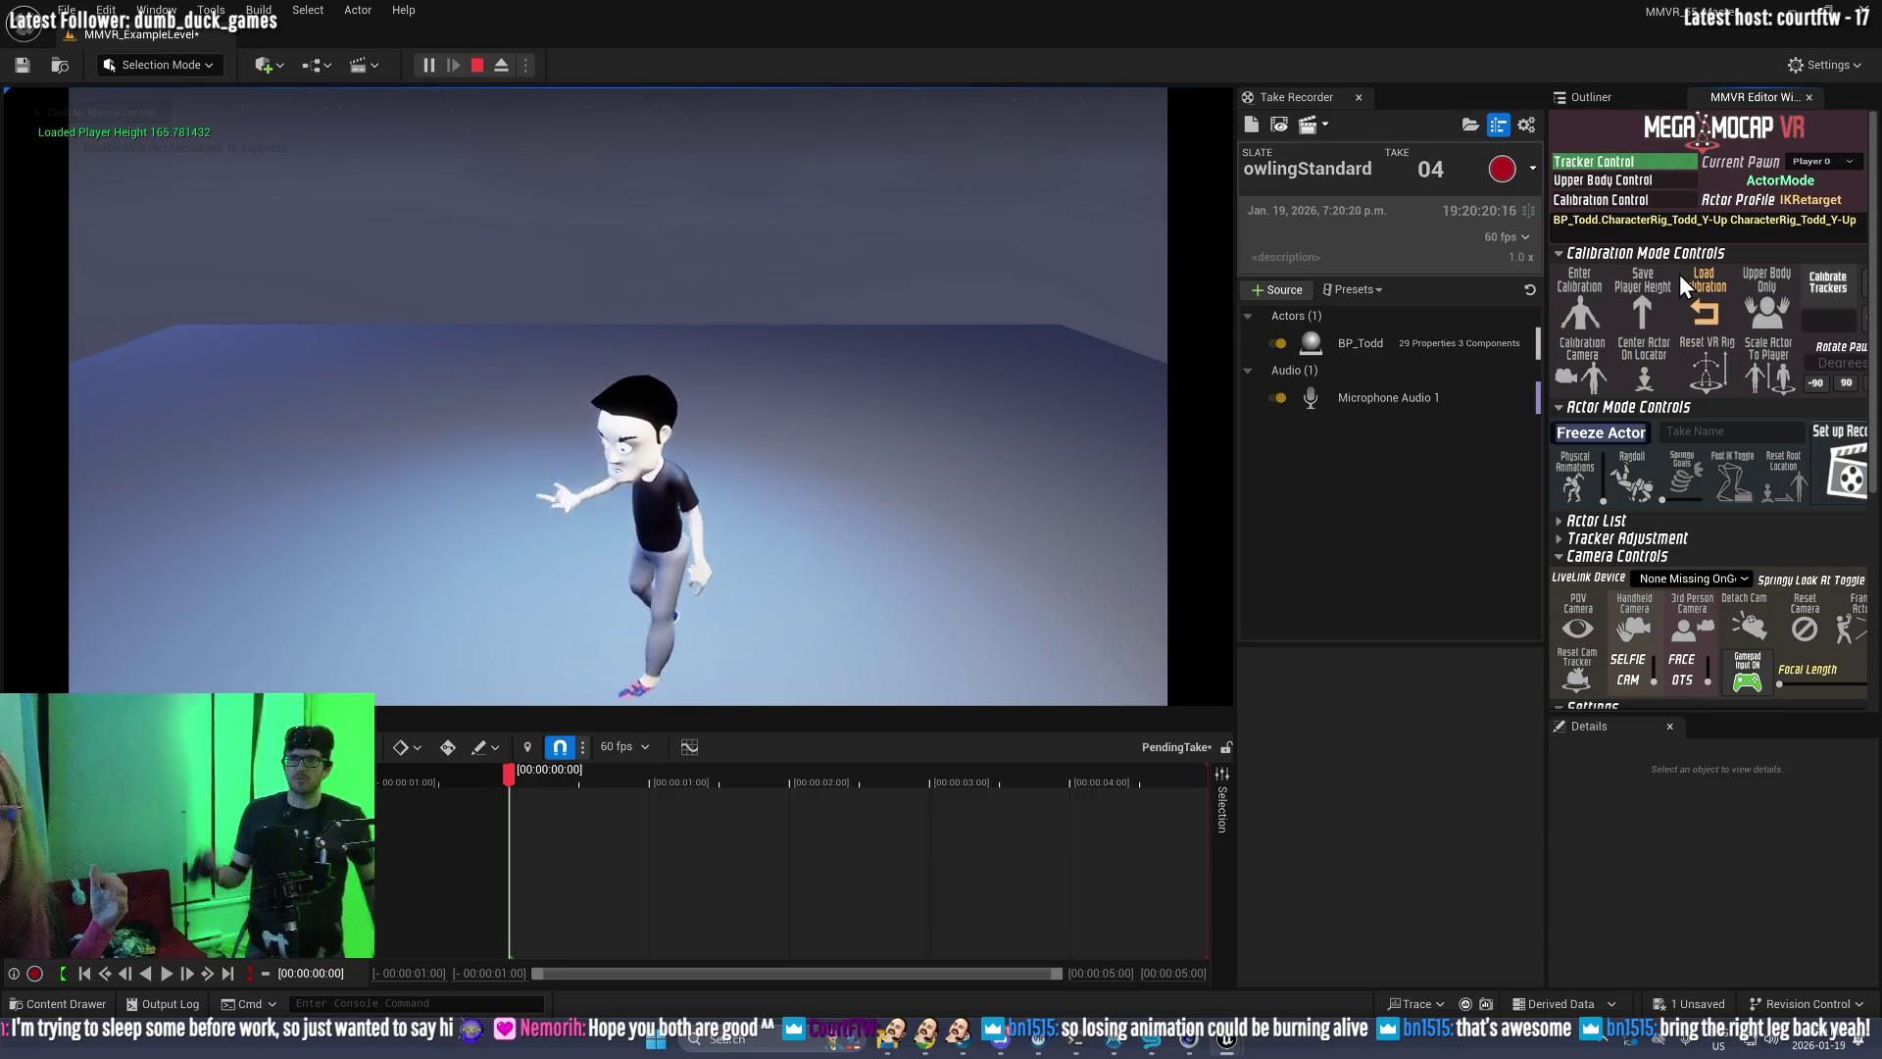
click(1502, 174)
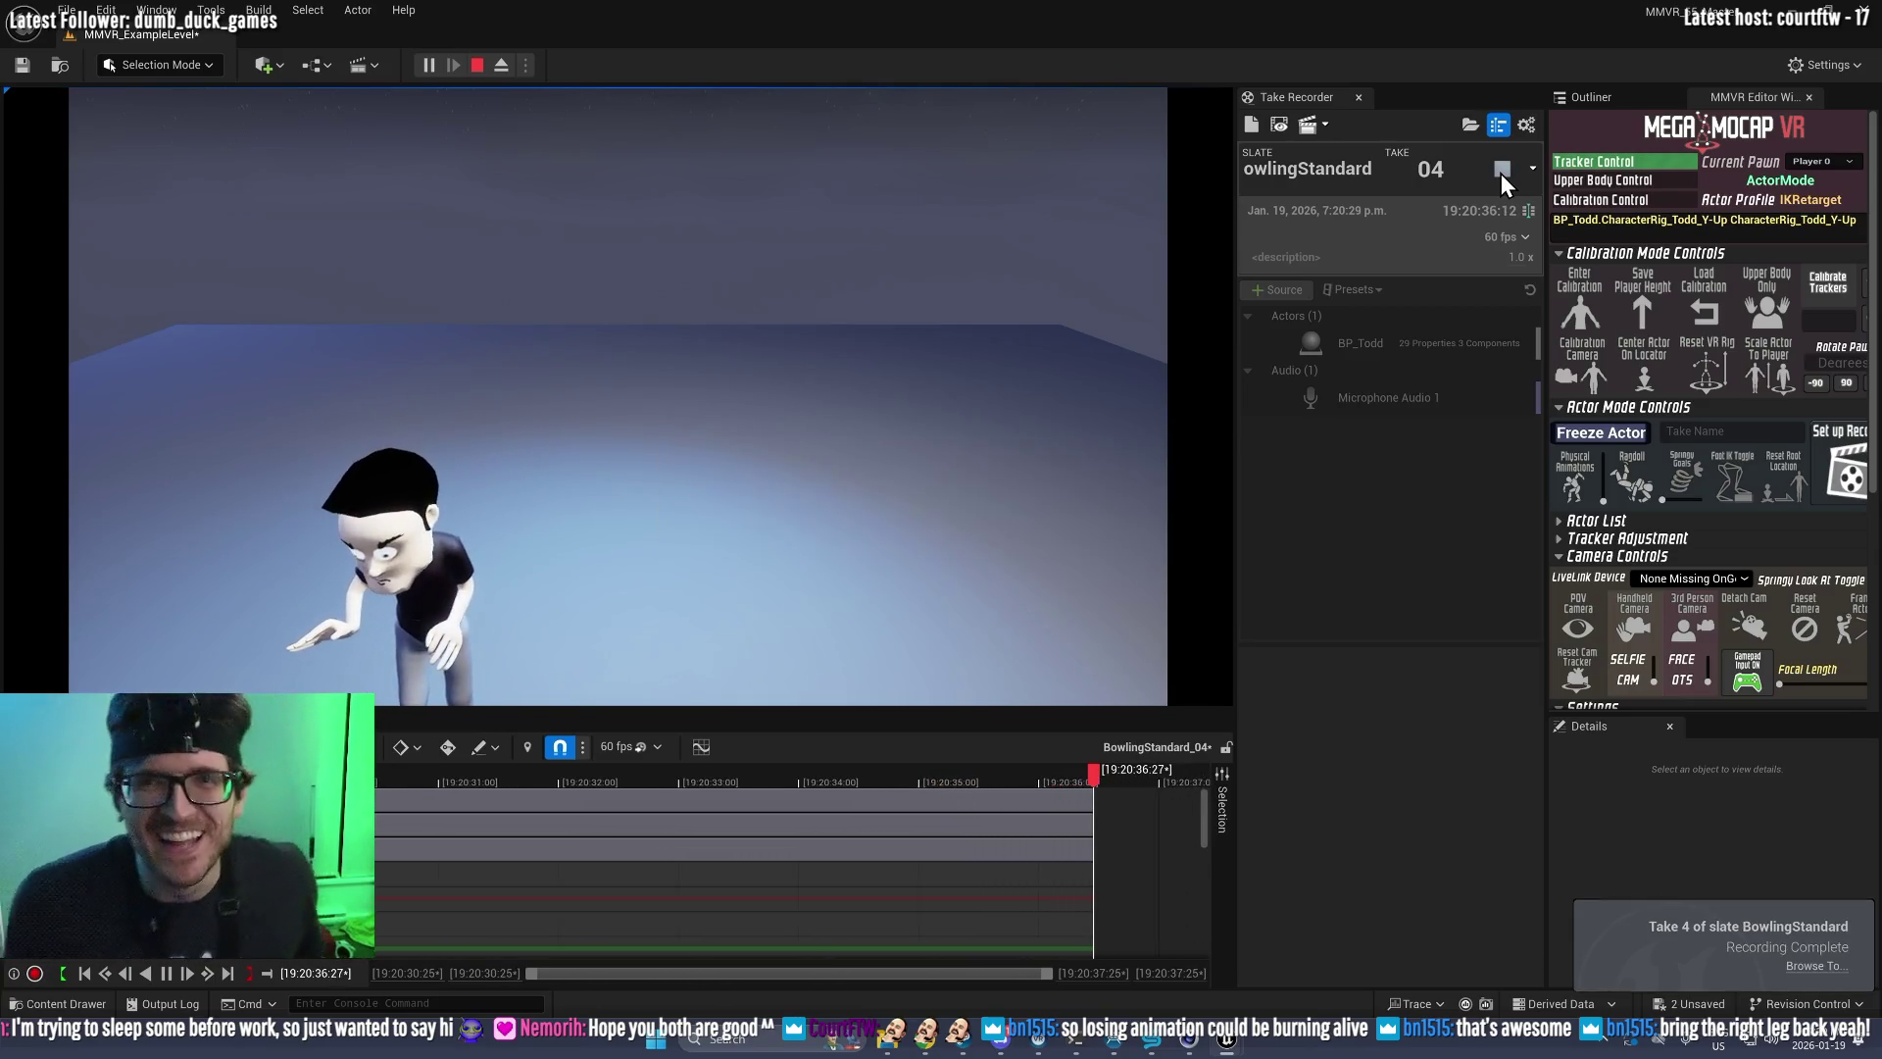
click(1502, 173)
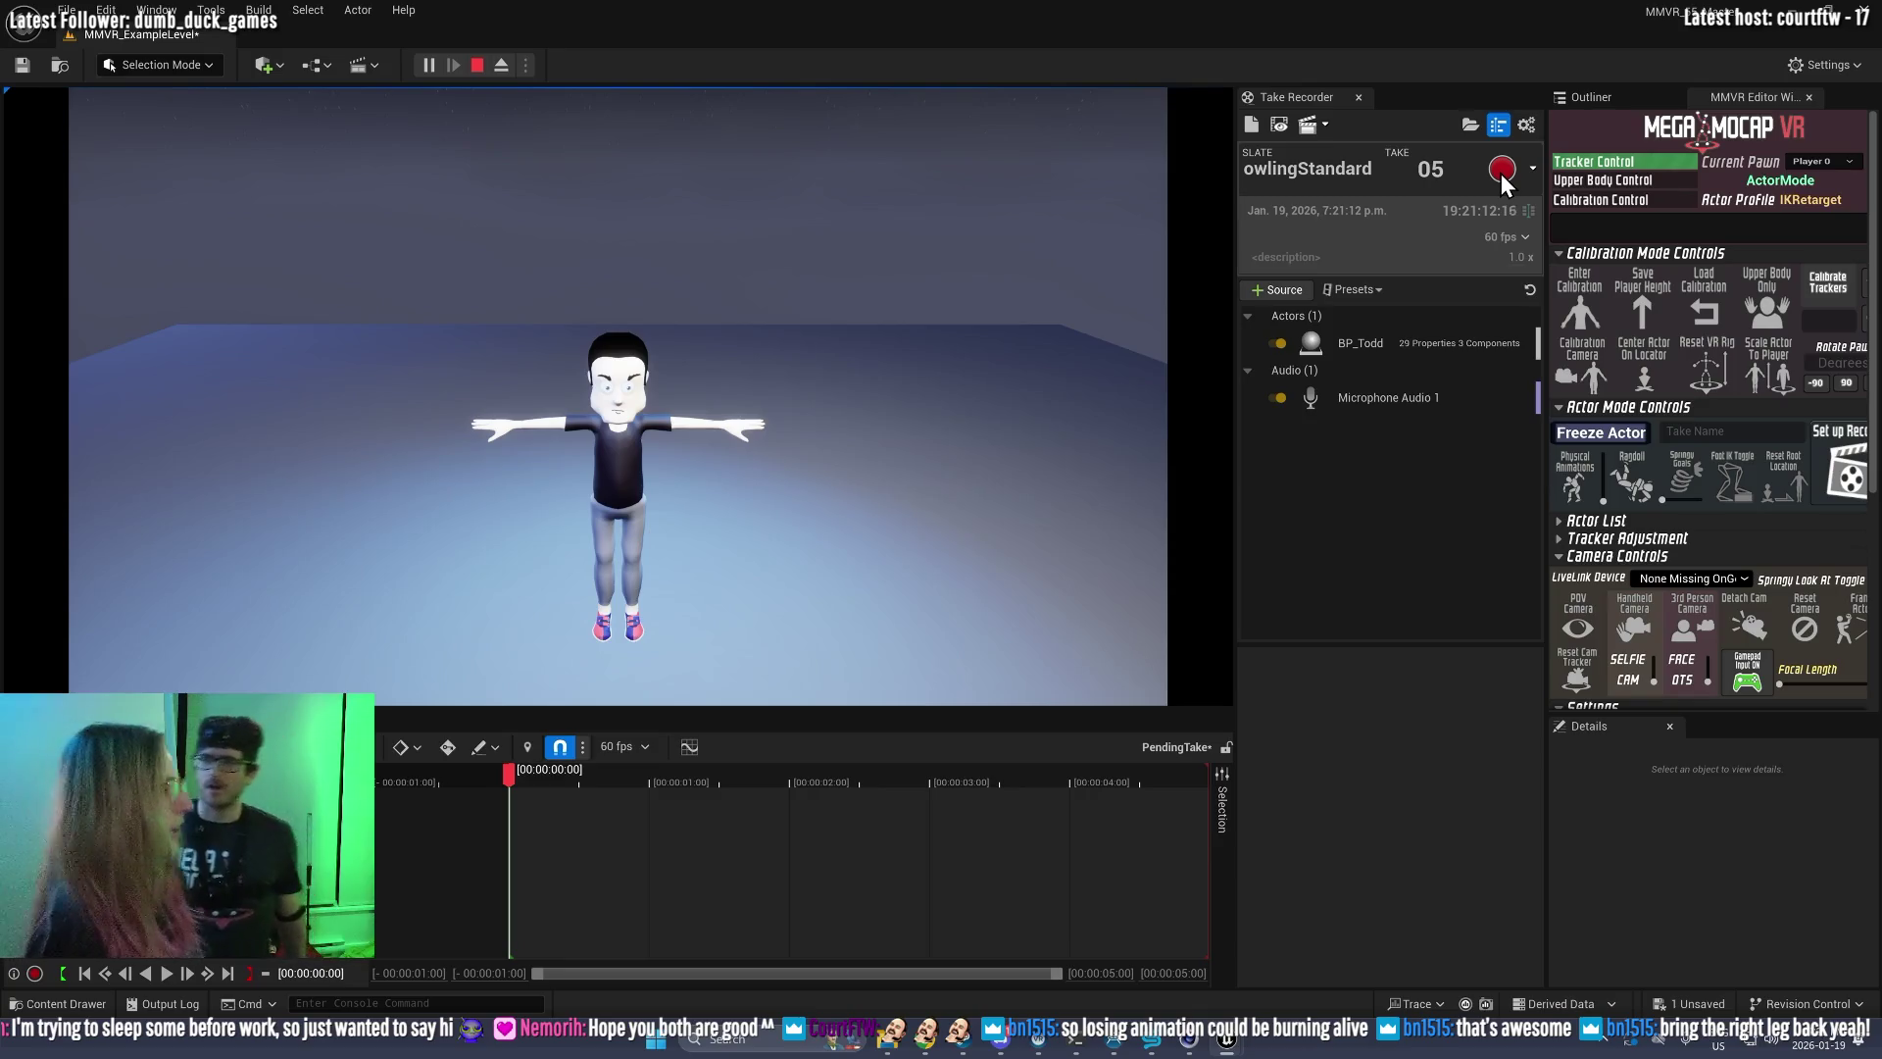
Step: Stop and restart play, then begin recording BowlingStandard take 05
click(485, 67)
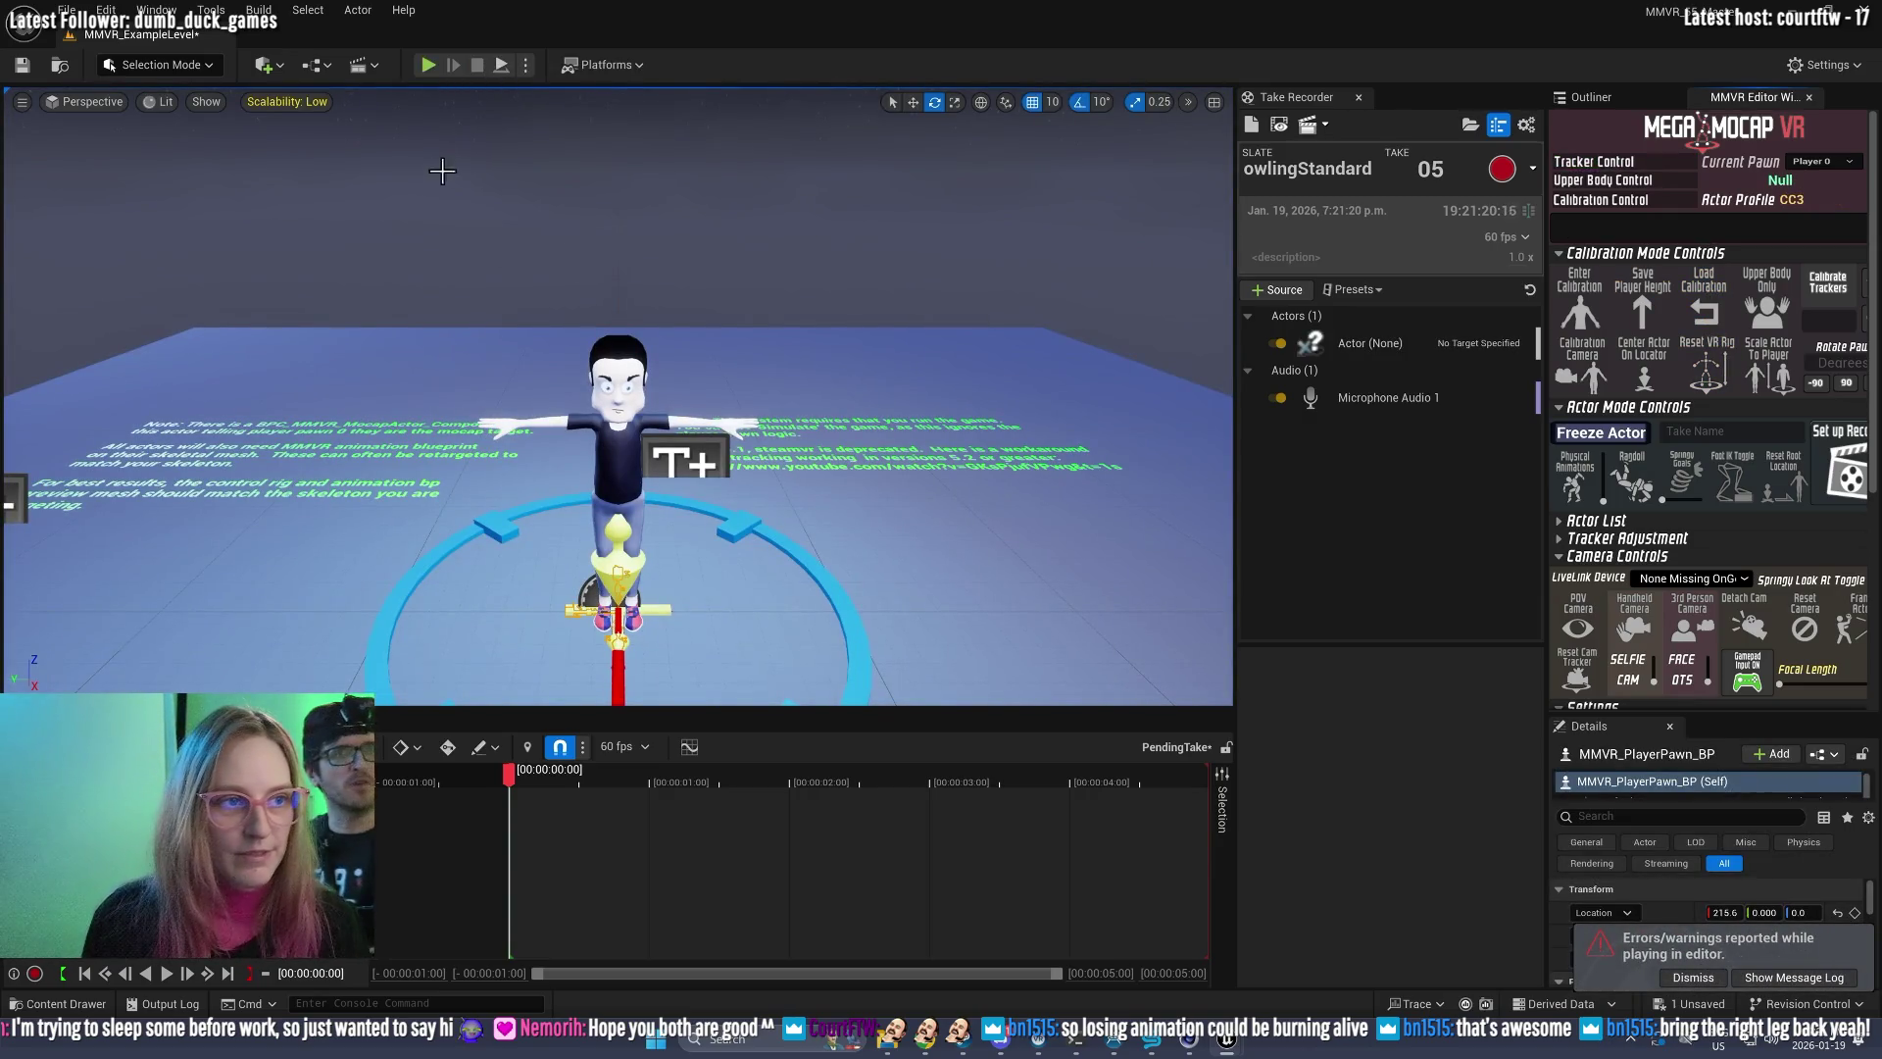
click(429, 66)
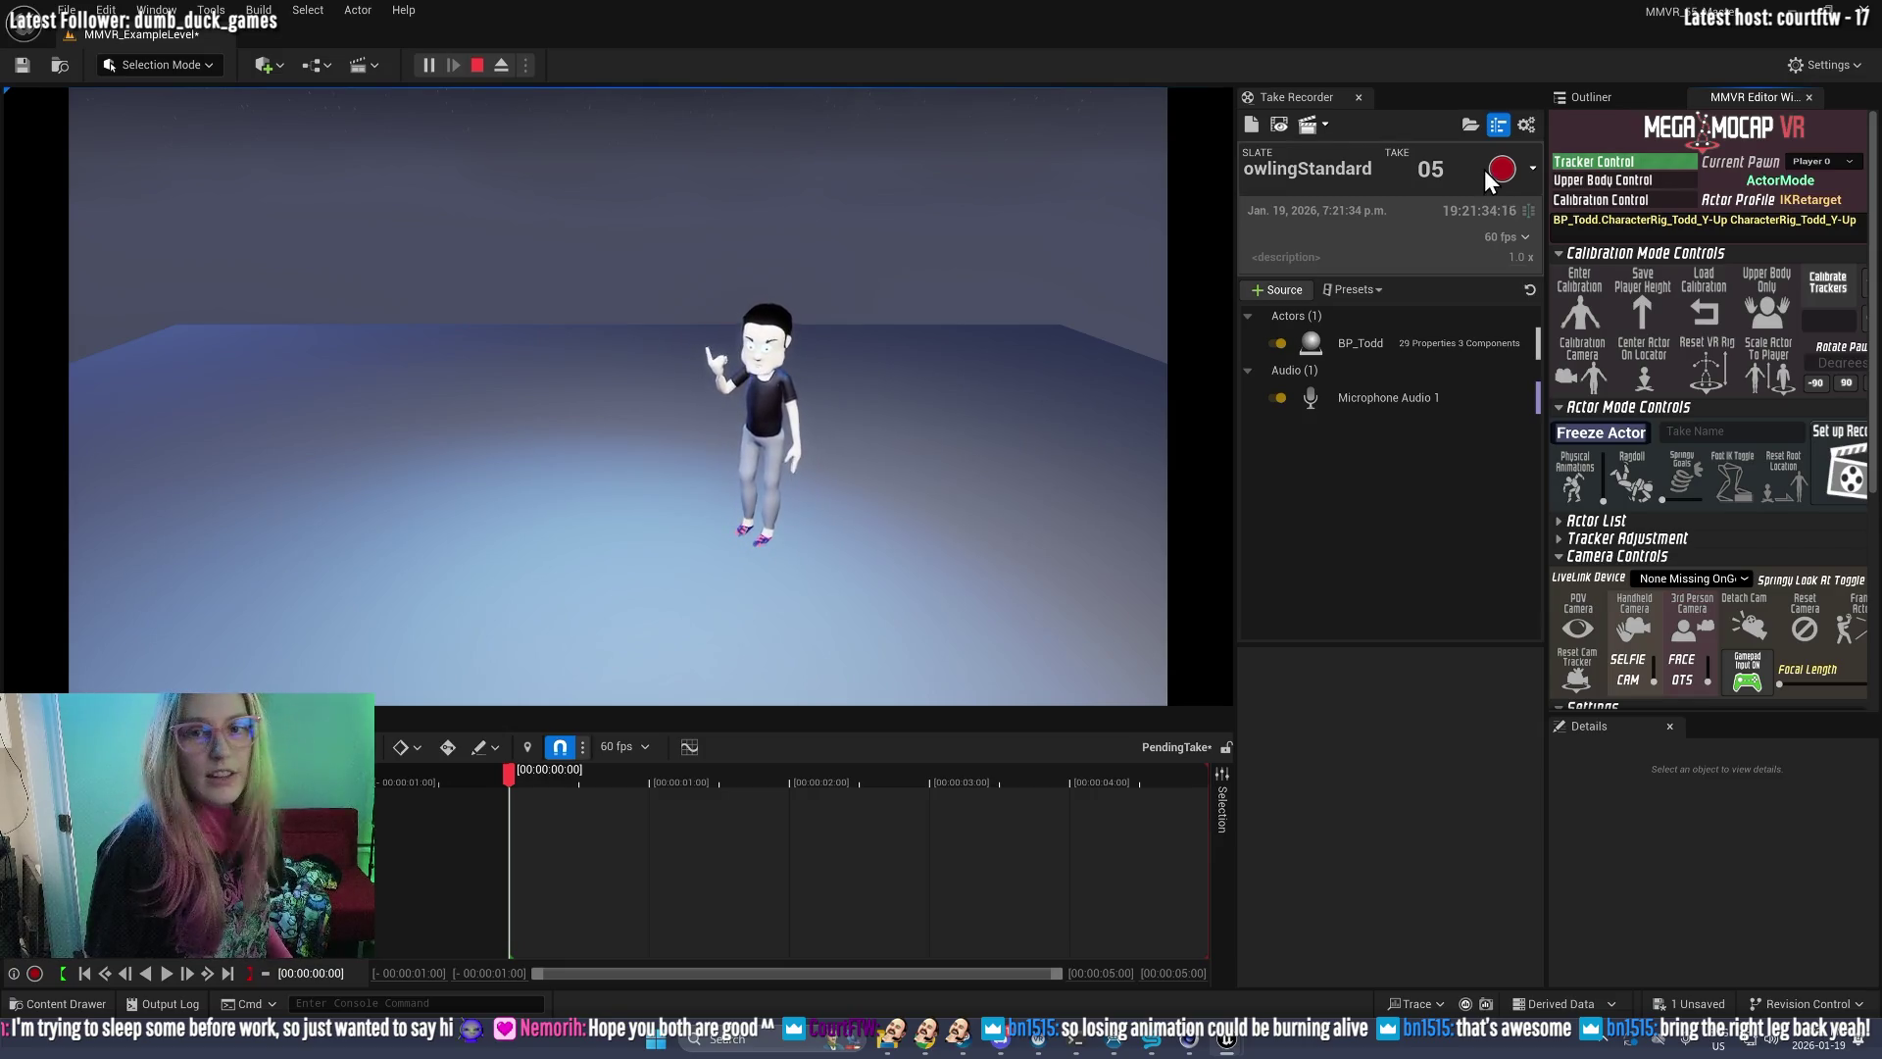
click(1498, 169)
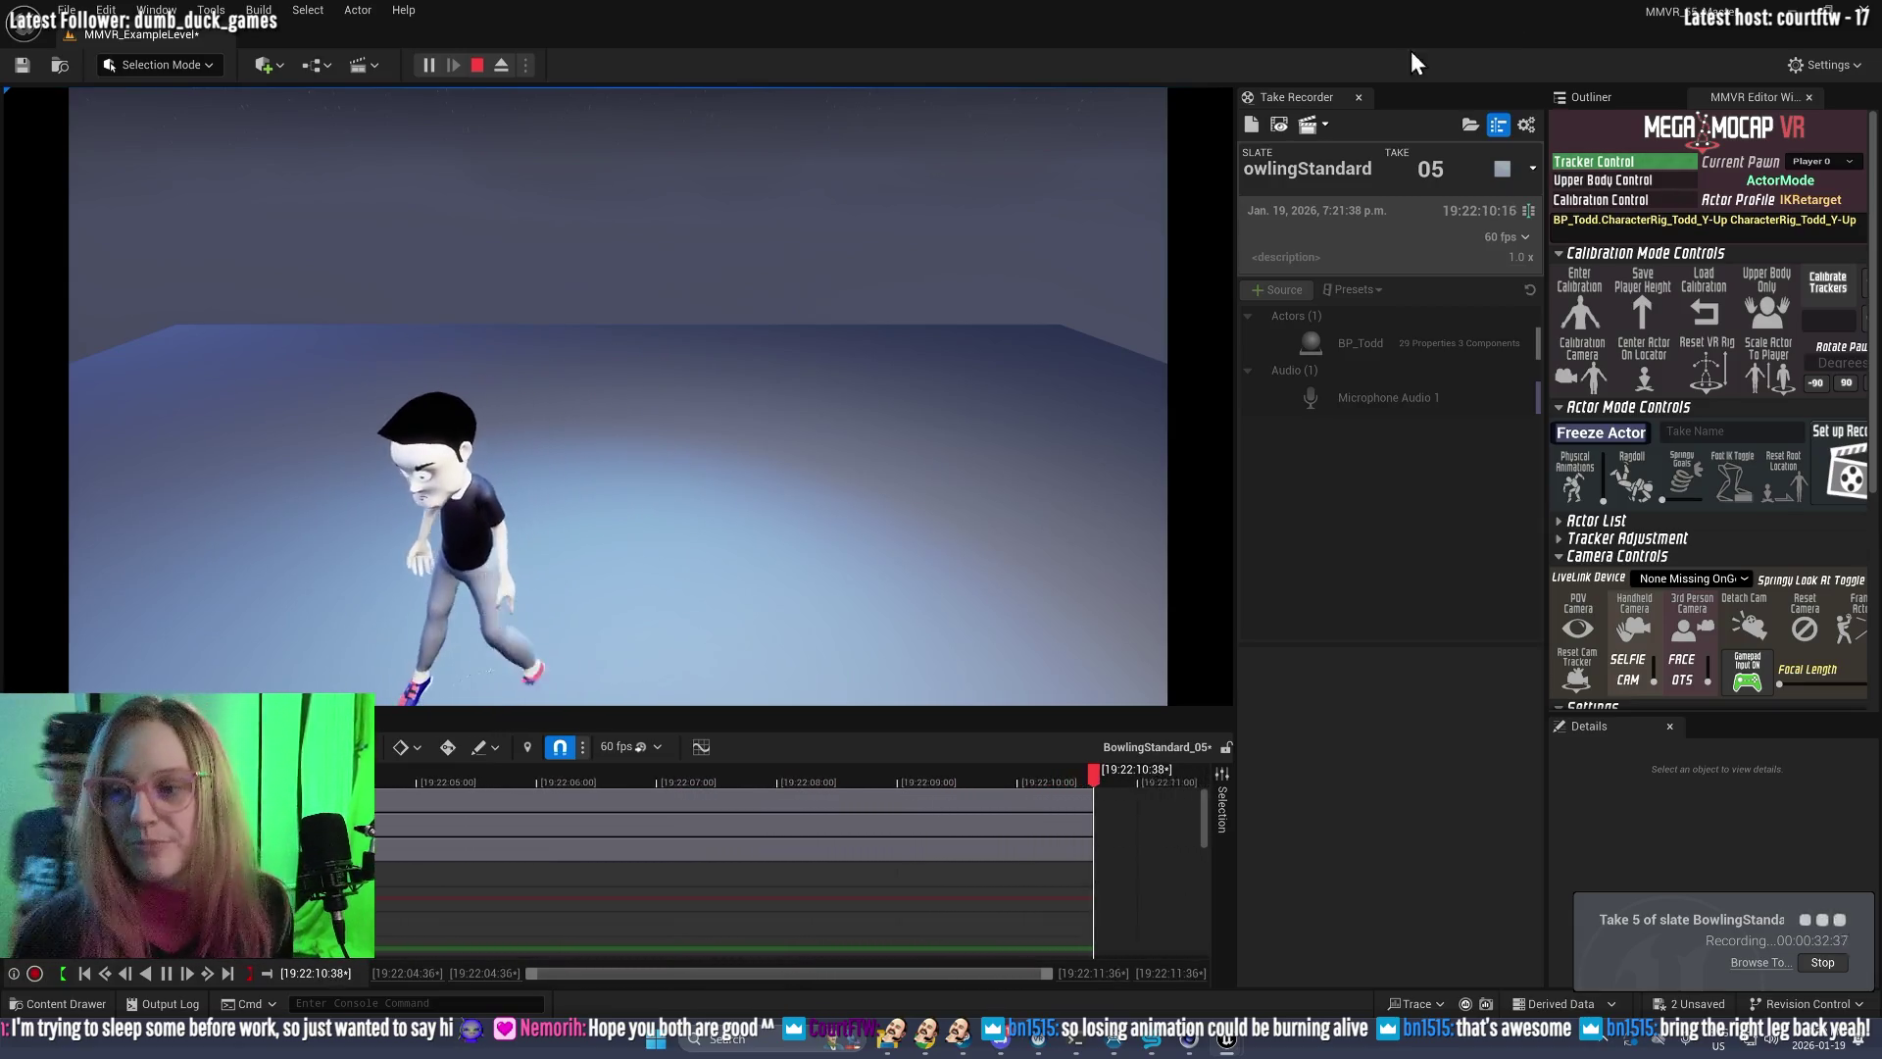
Step: Stop the take 05 recording and end the play session
click(1501, 168)
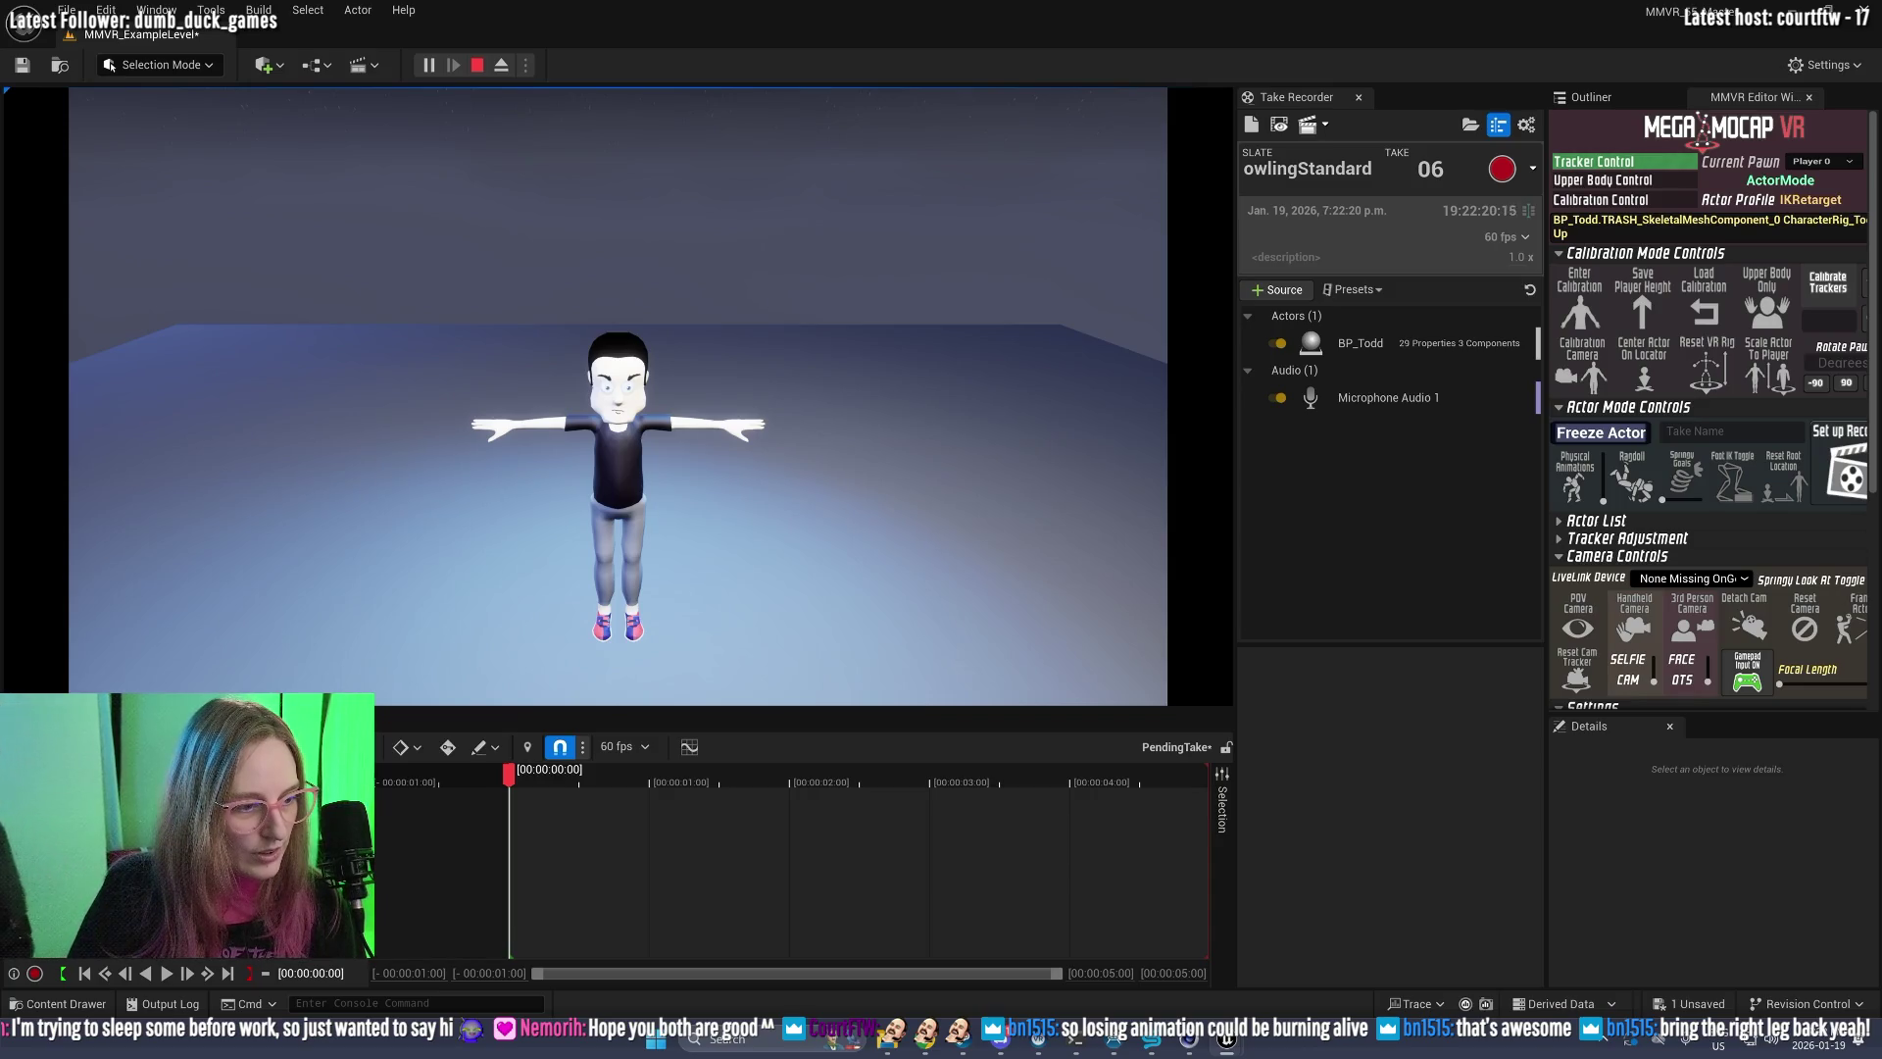
click(477, 66)
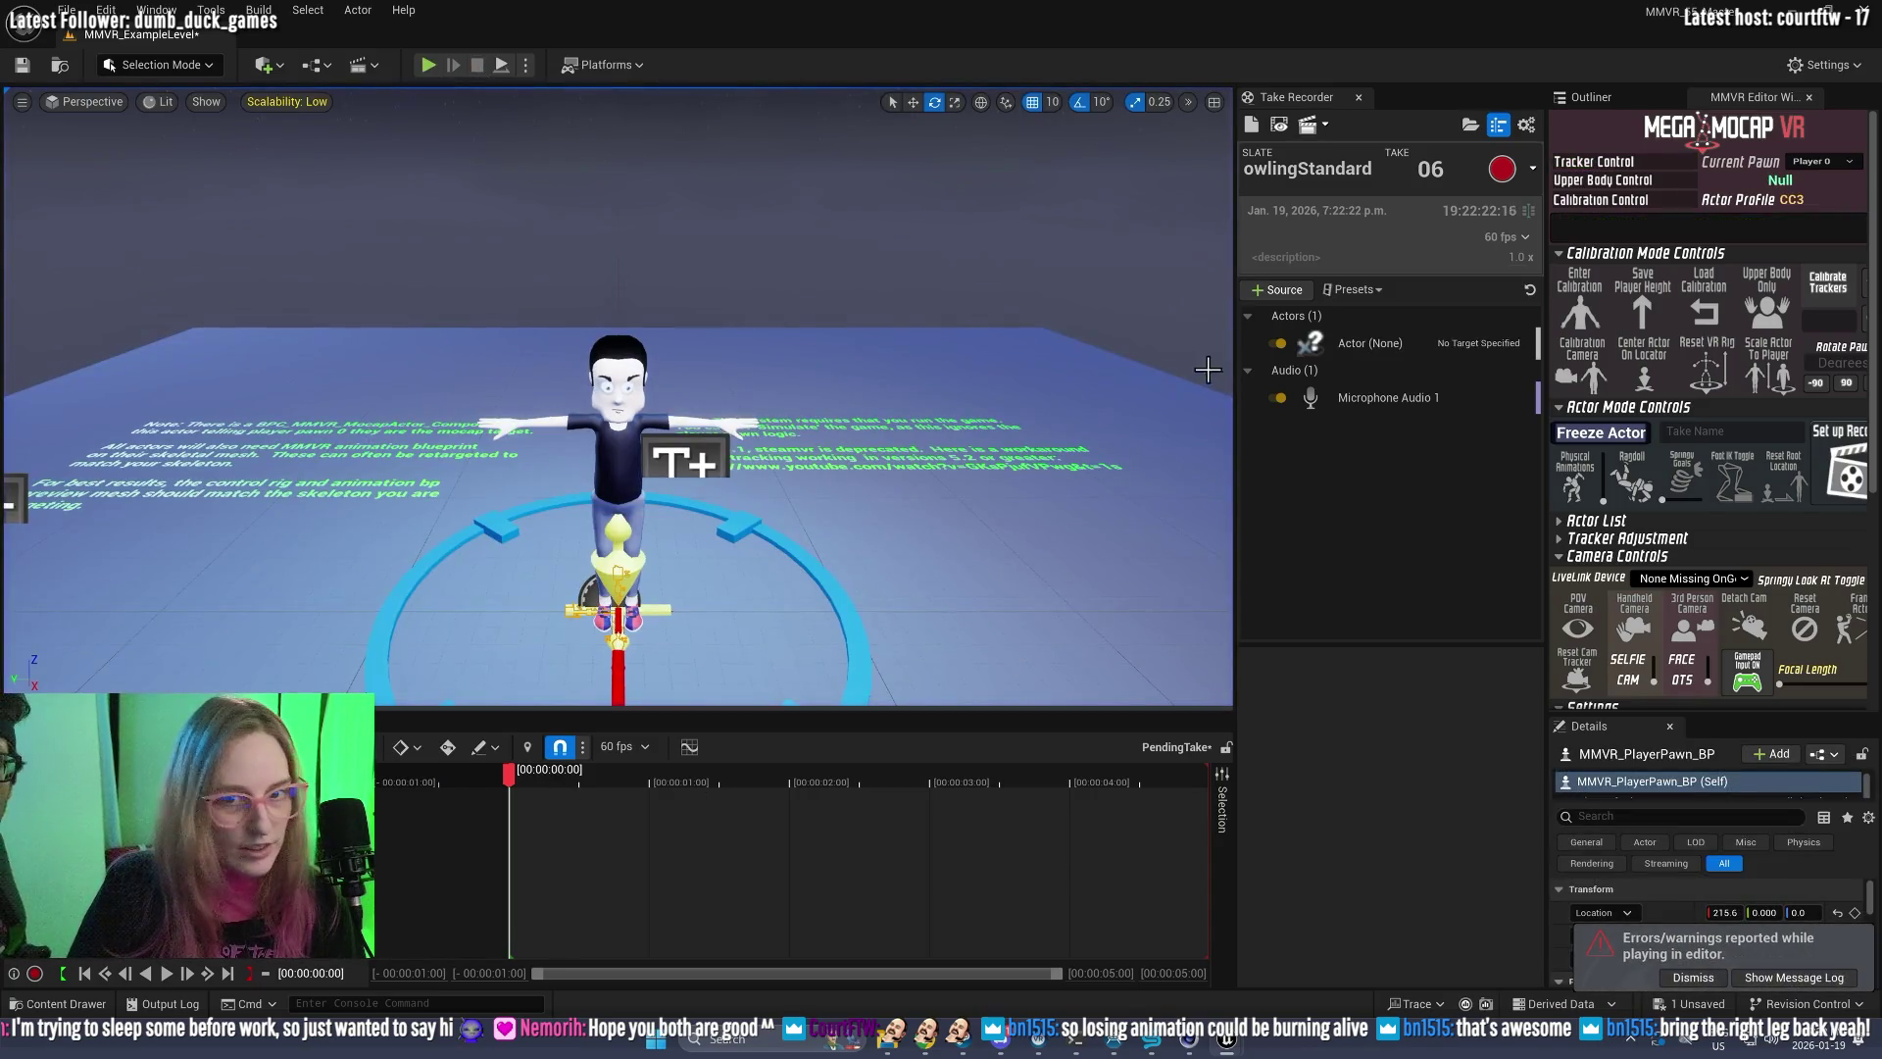
Step: Open take 05 in Sequencer, scrub through its animation, and start a Play In Editor session
click(1282, 126)
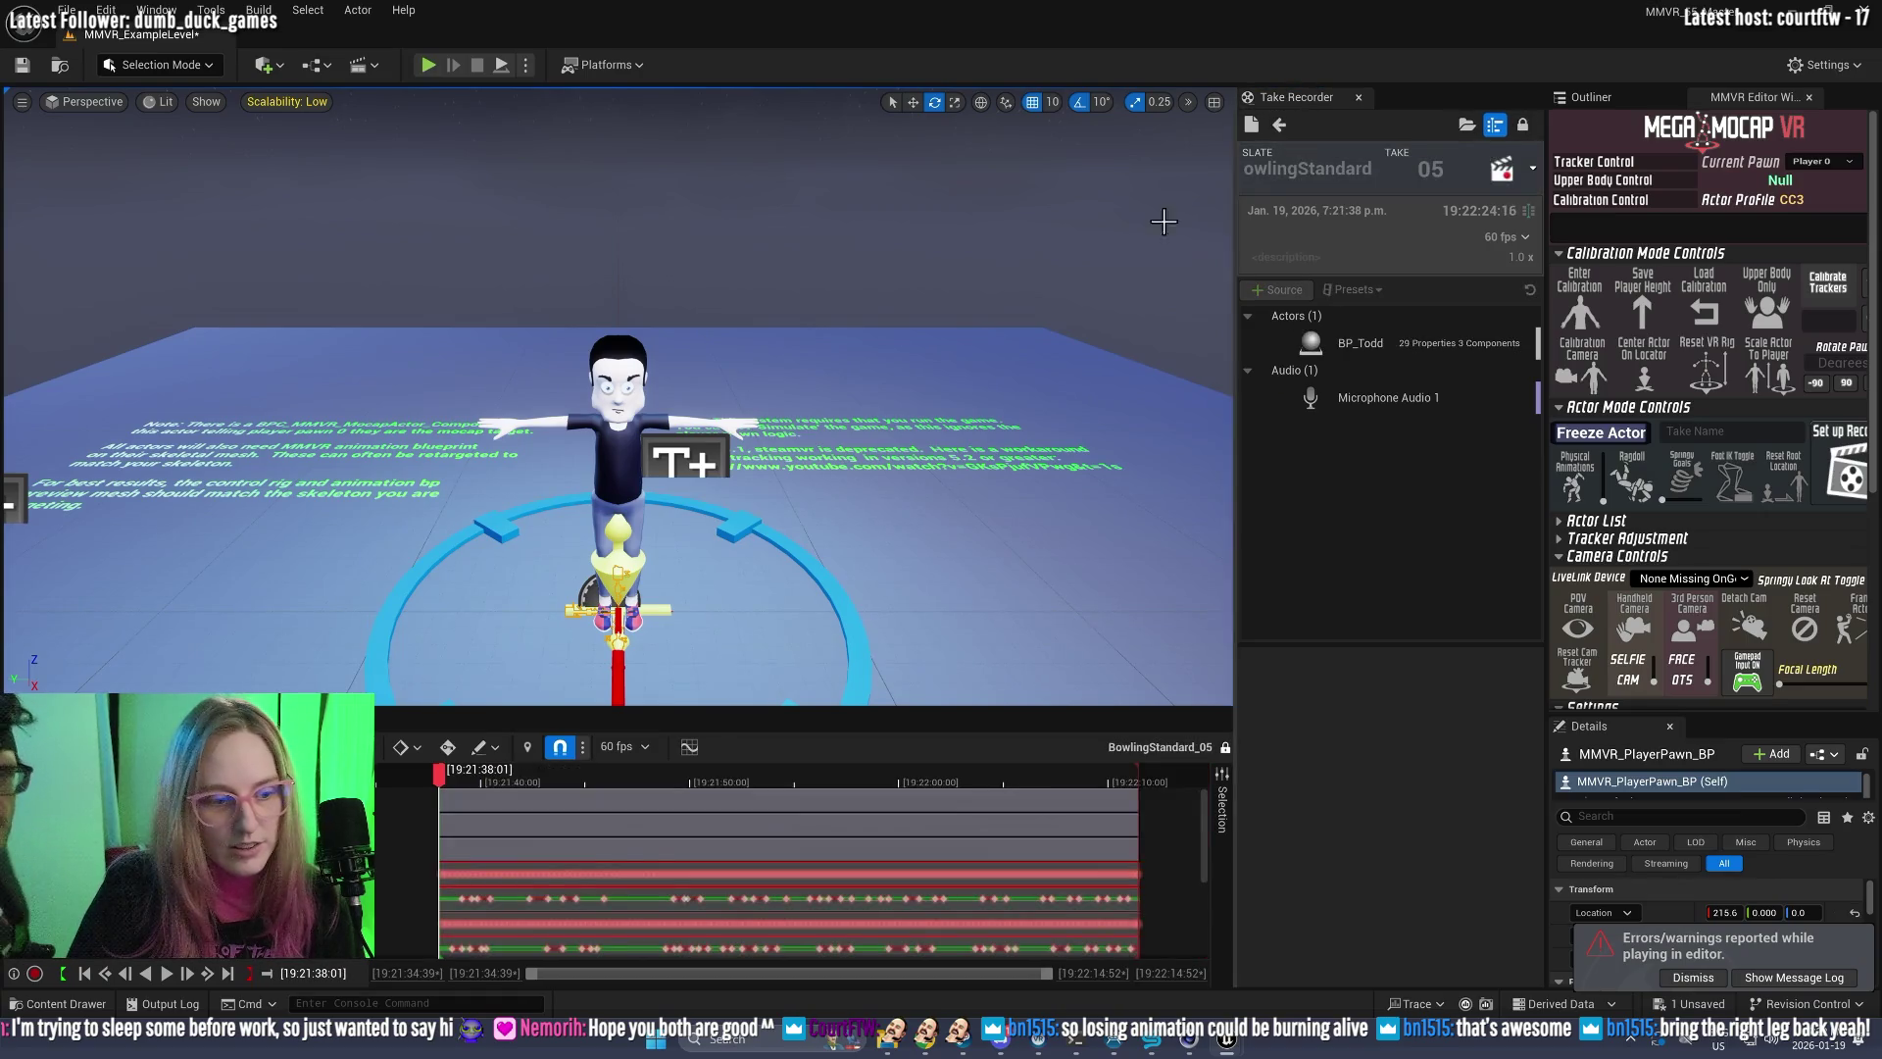
mouse_move(446, 792)
mouse_down()
mouse_move(1113, 775)
mouse_move(473, 779)
mouse_move(692, 768)
mouse_move(623, 760)
mouse_up()
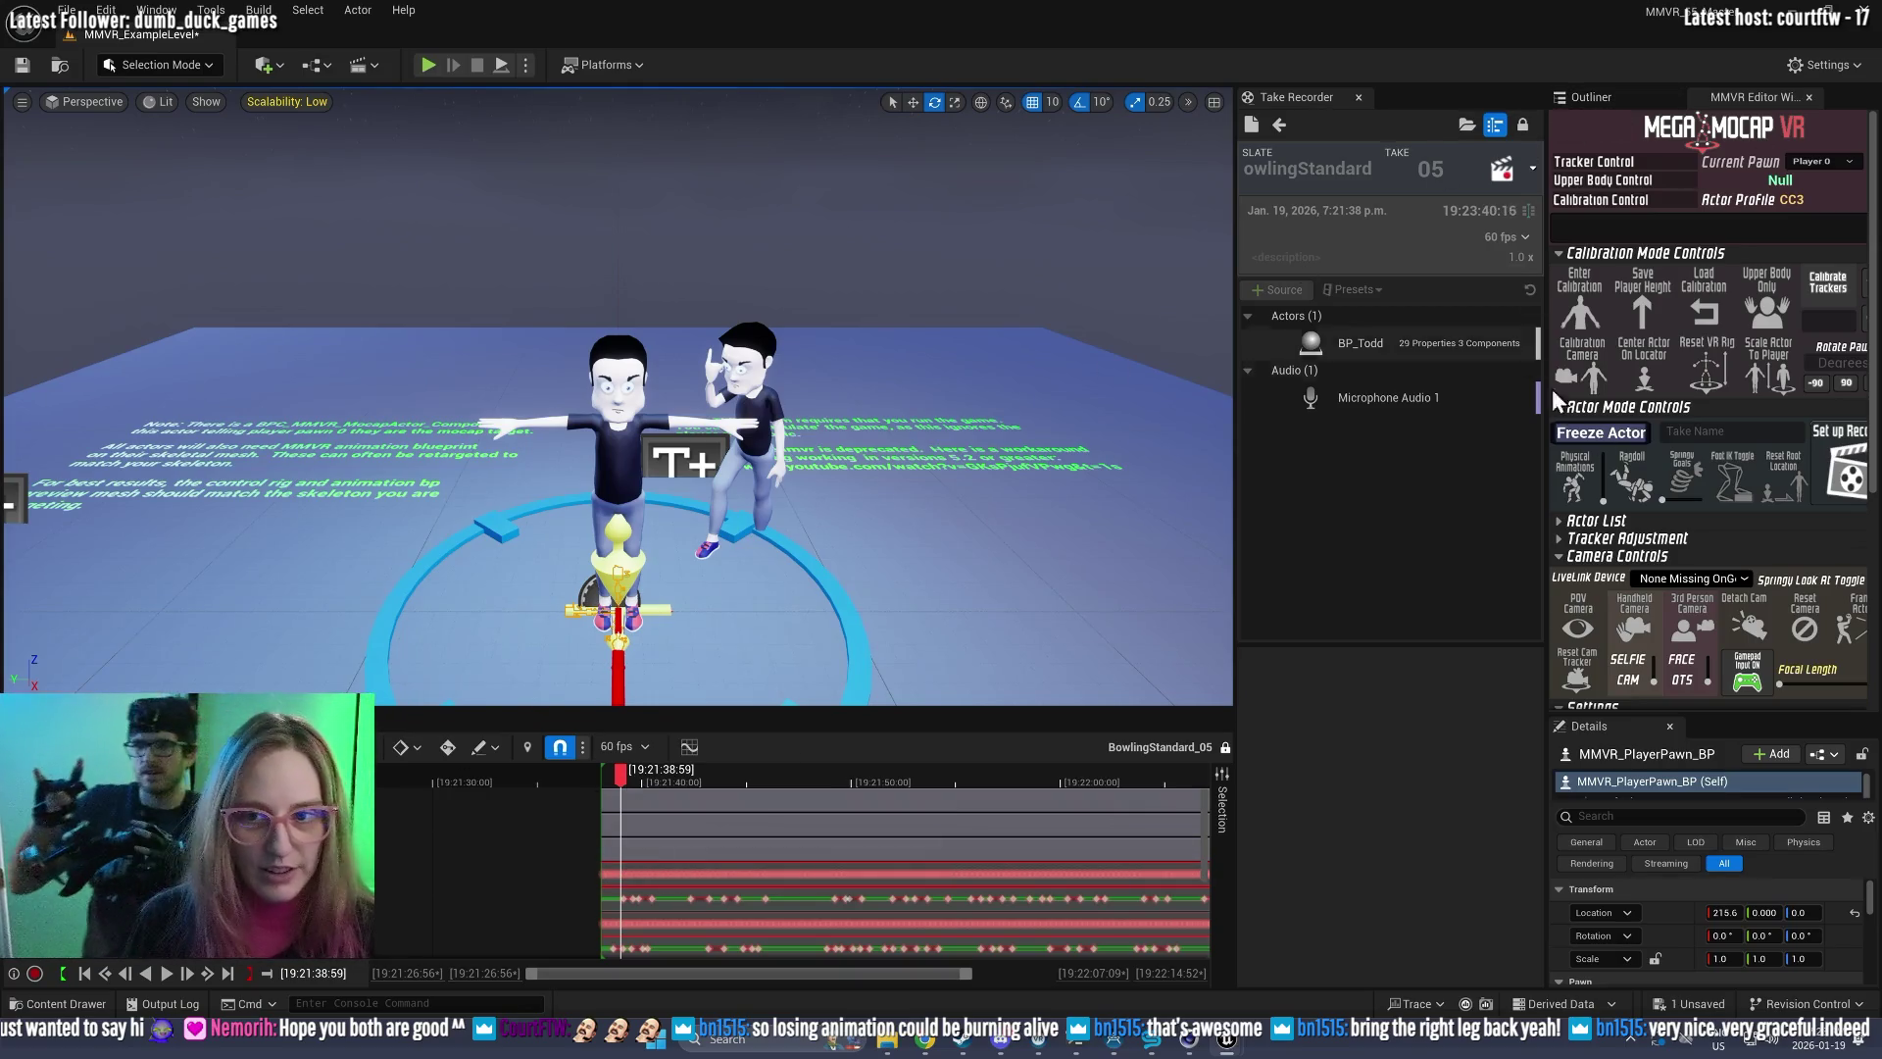
click(432, 65)
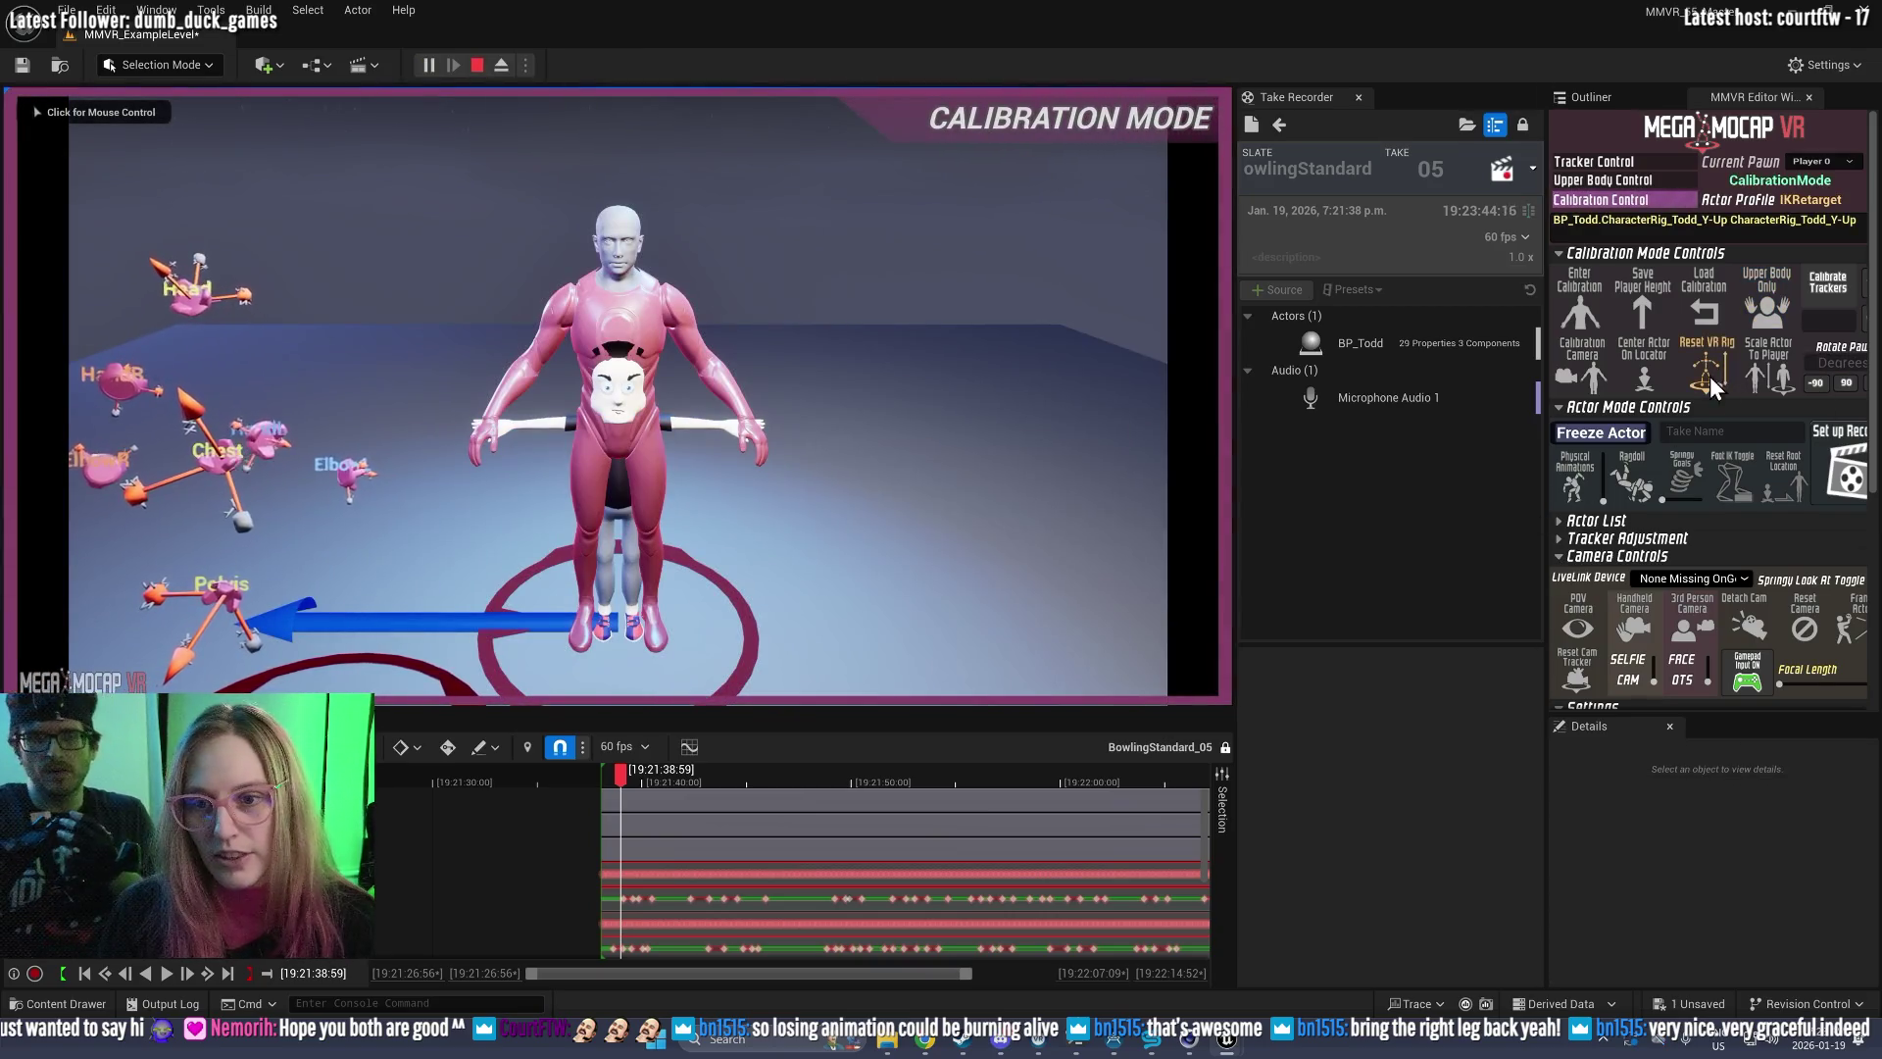
Step: Load the saved calibration, scrub back slightly in take 05, and exit review to pending take 06
click(1709, 291)
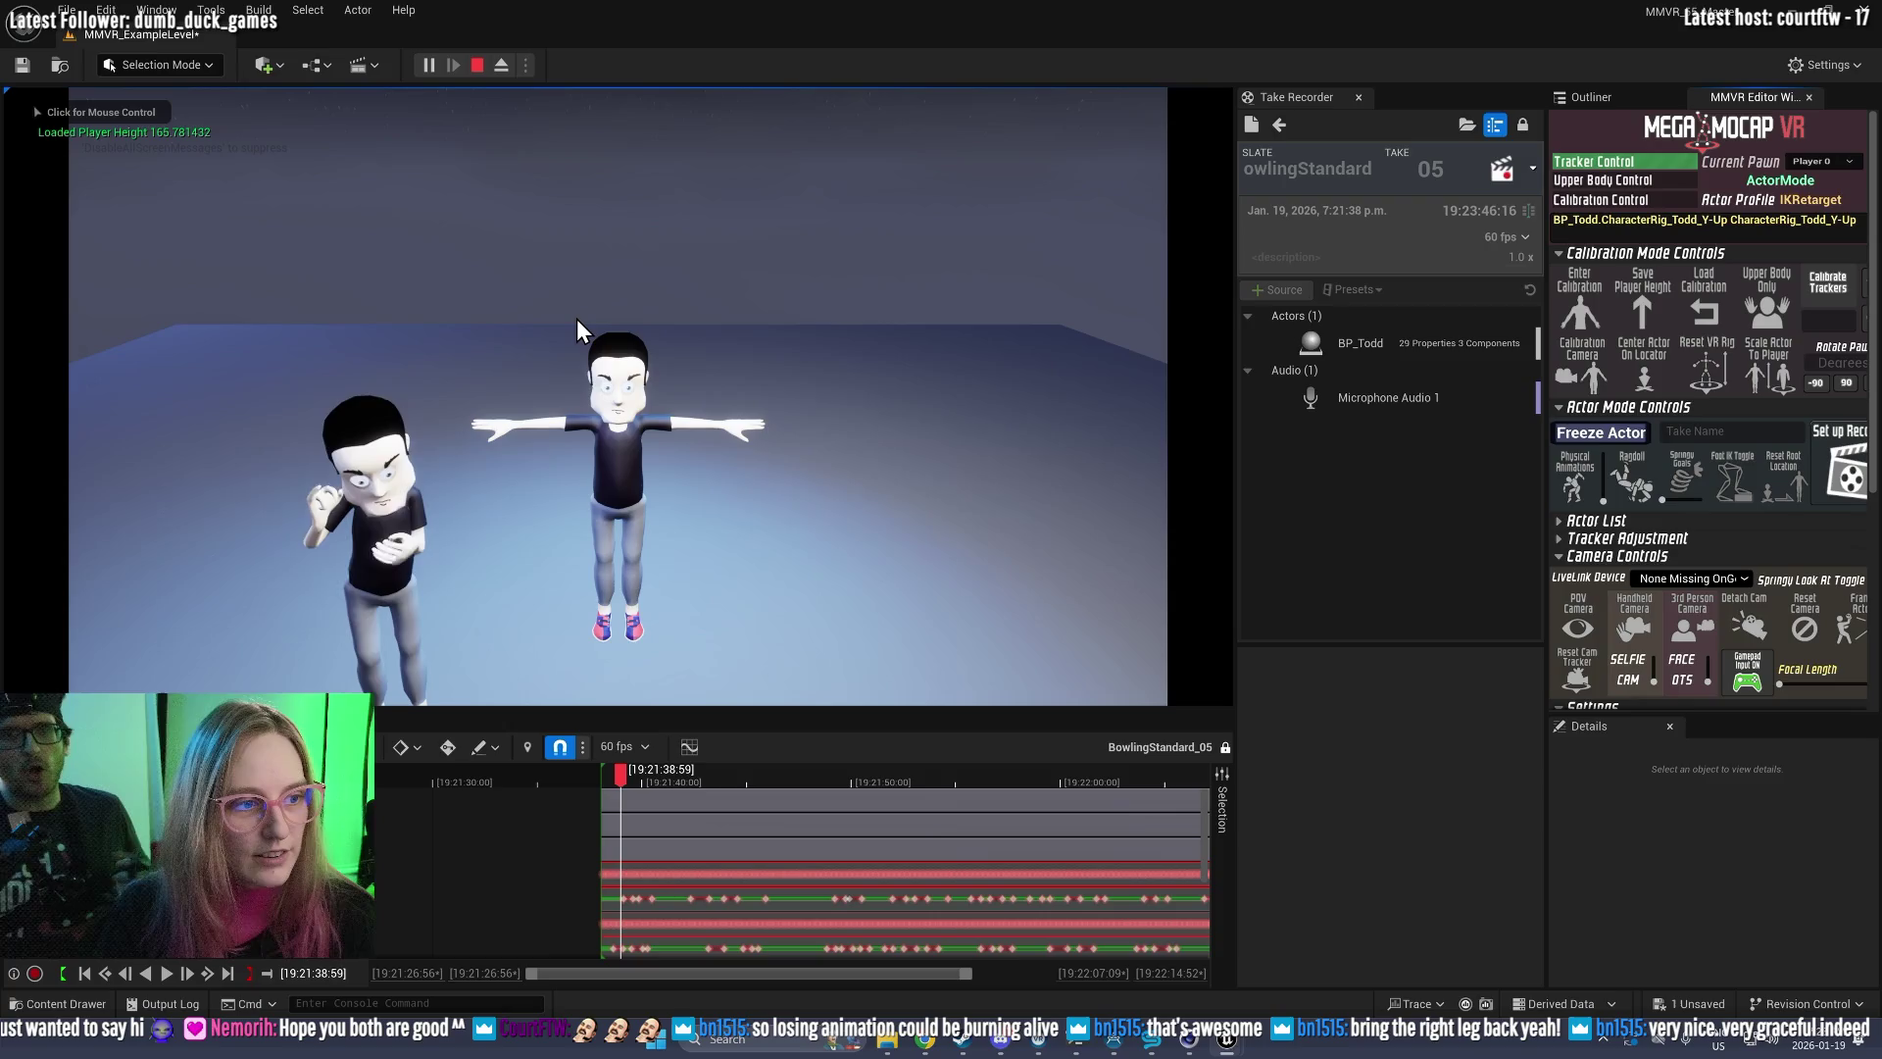
drag(624, 778, 603, 774)
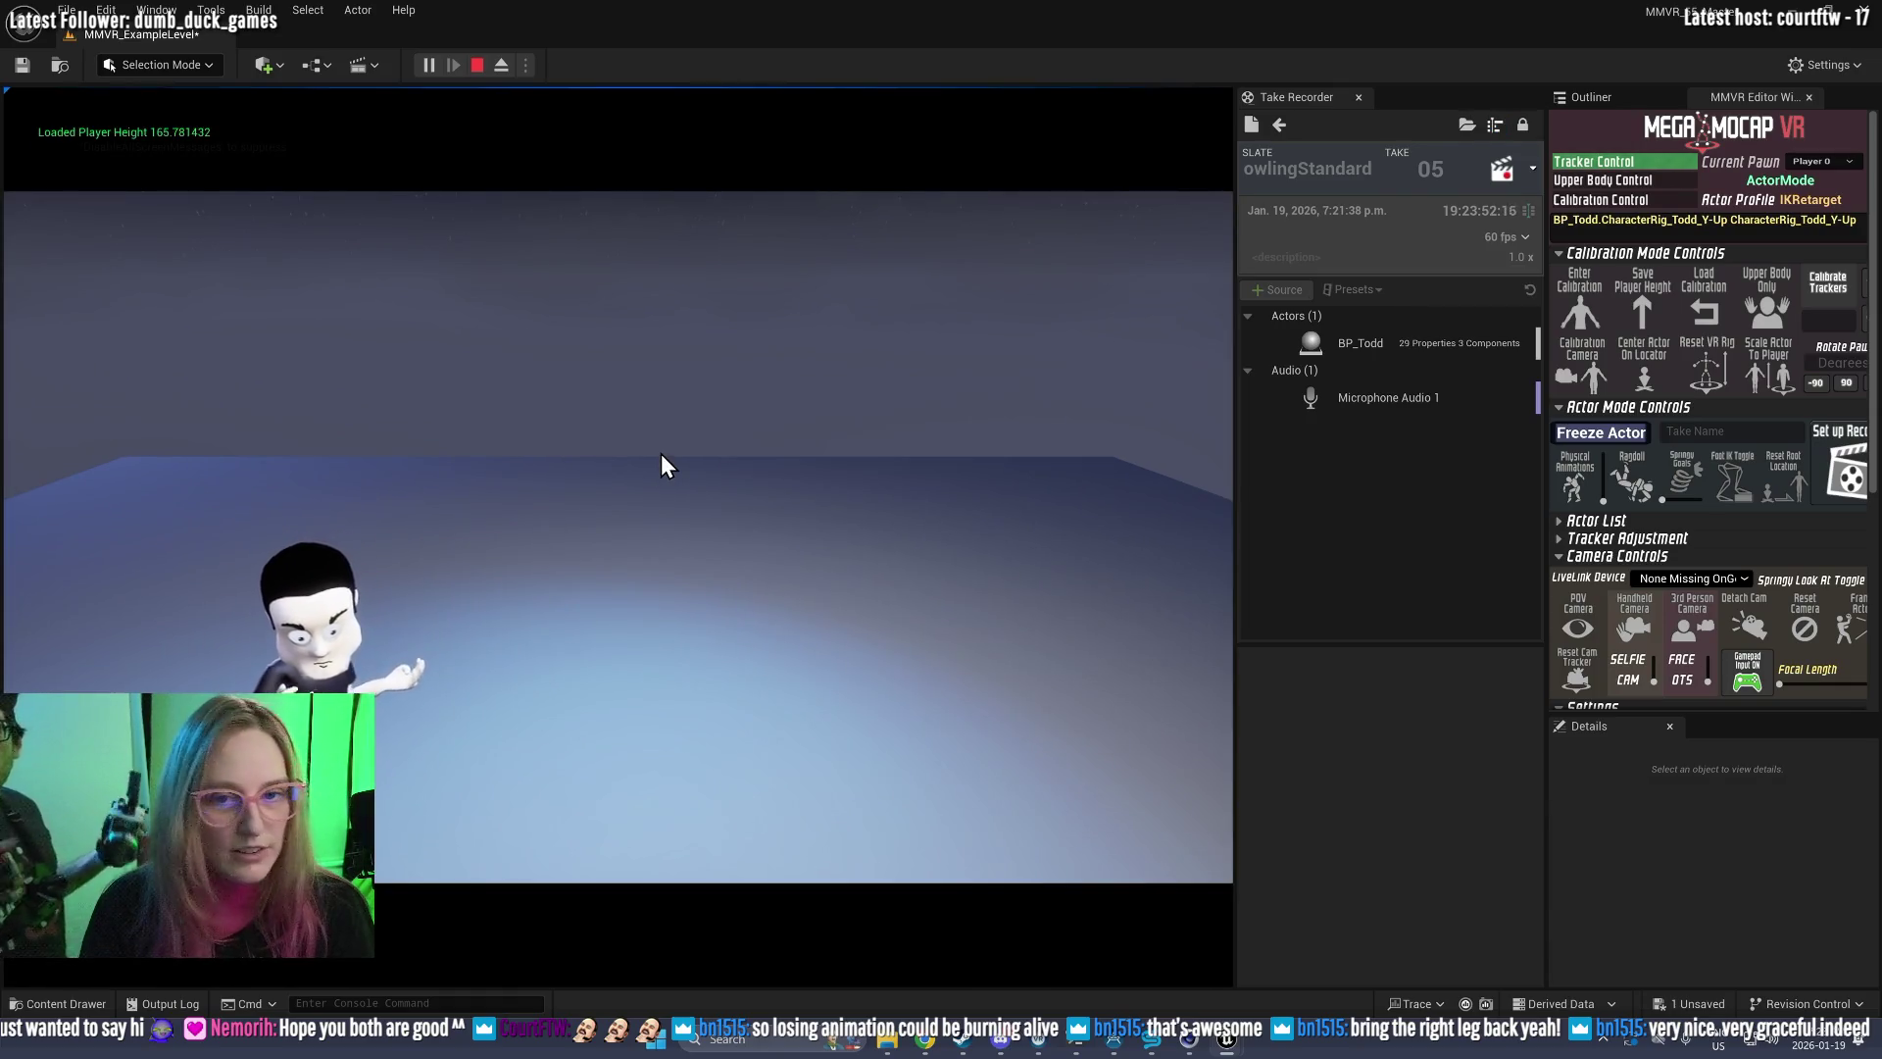
click(1276, 121)
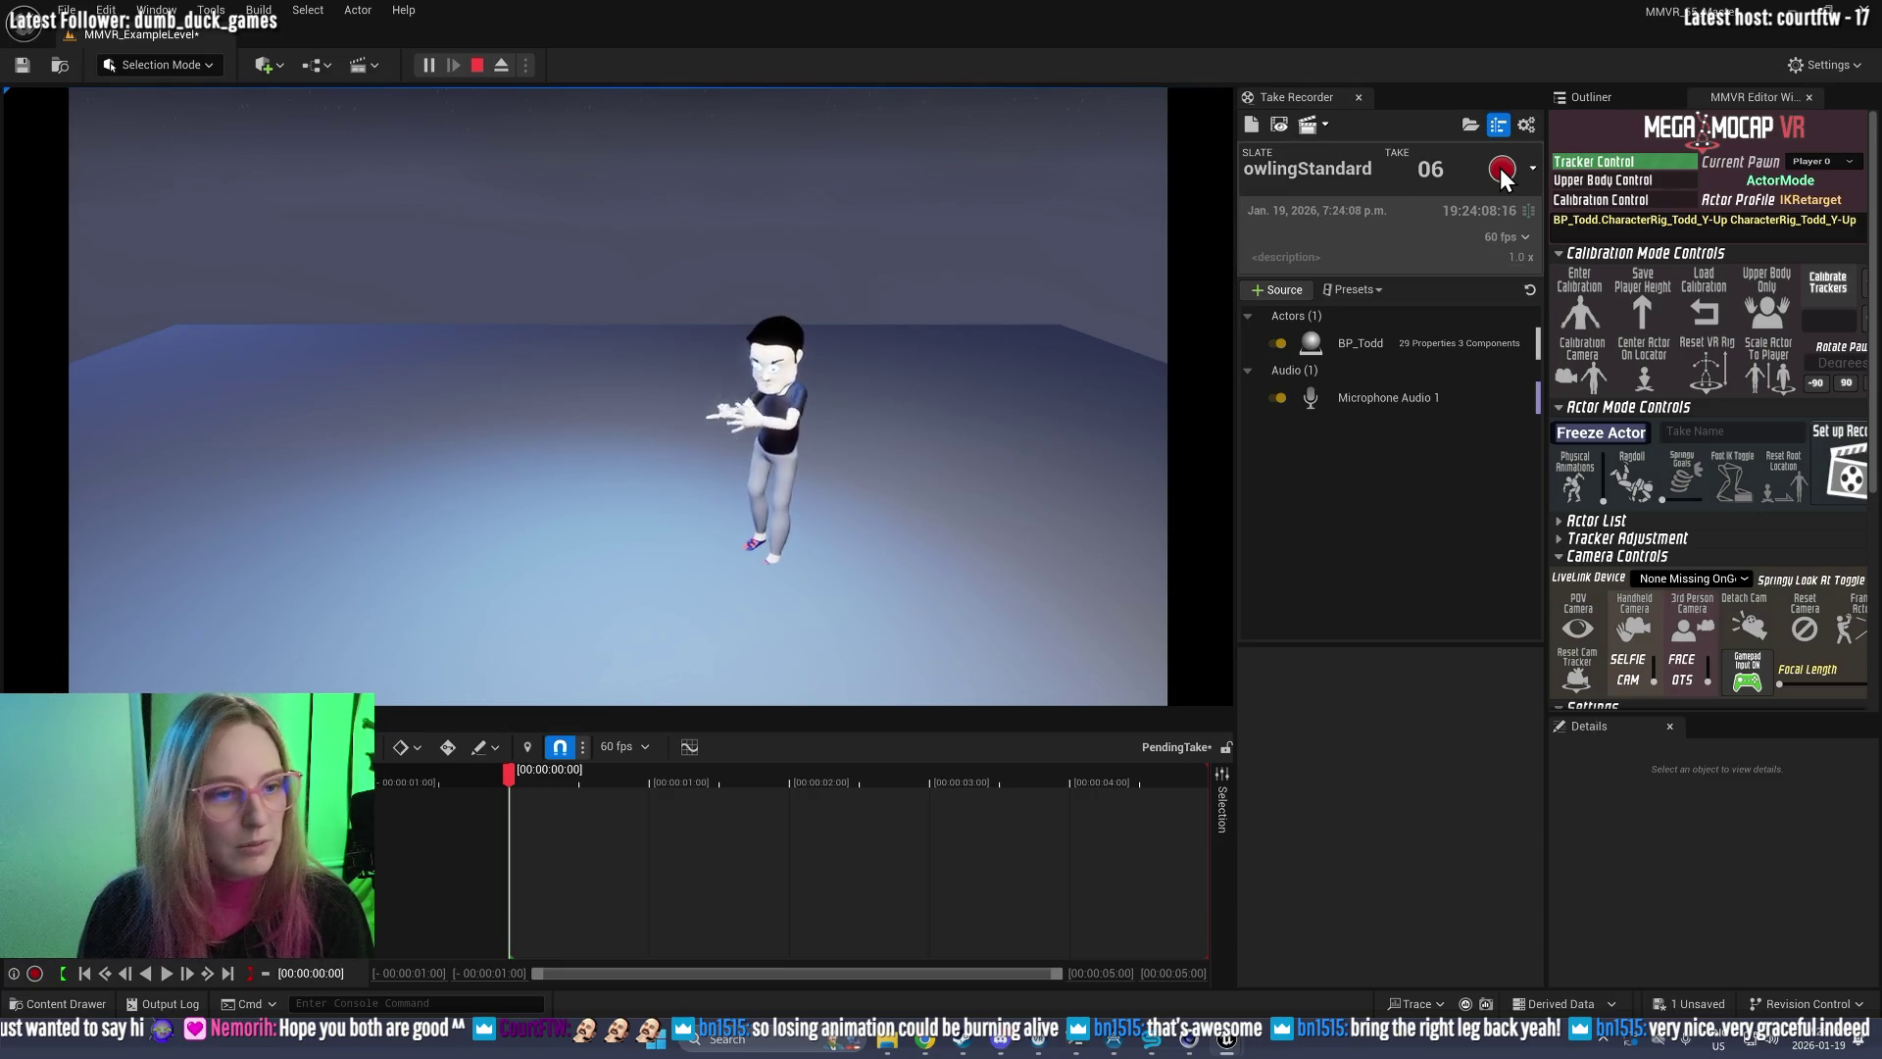
Step: Record BowlingStandard take 06, then open it for review in Sequencer
click(1500, 168)
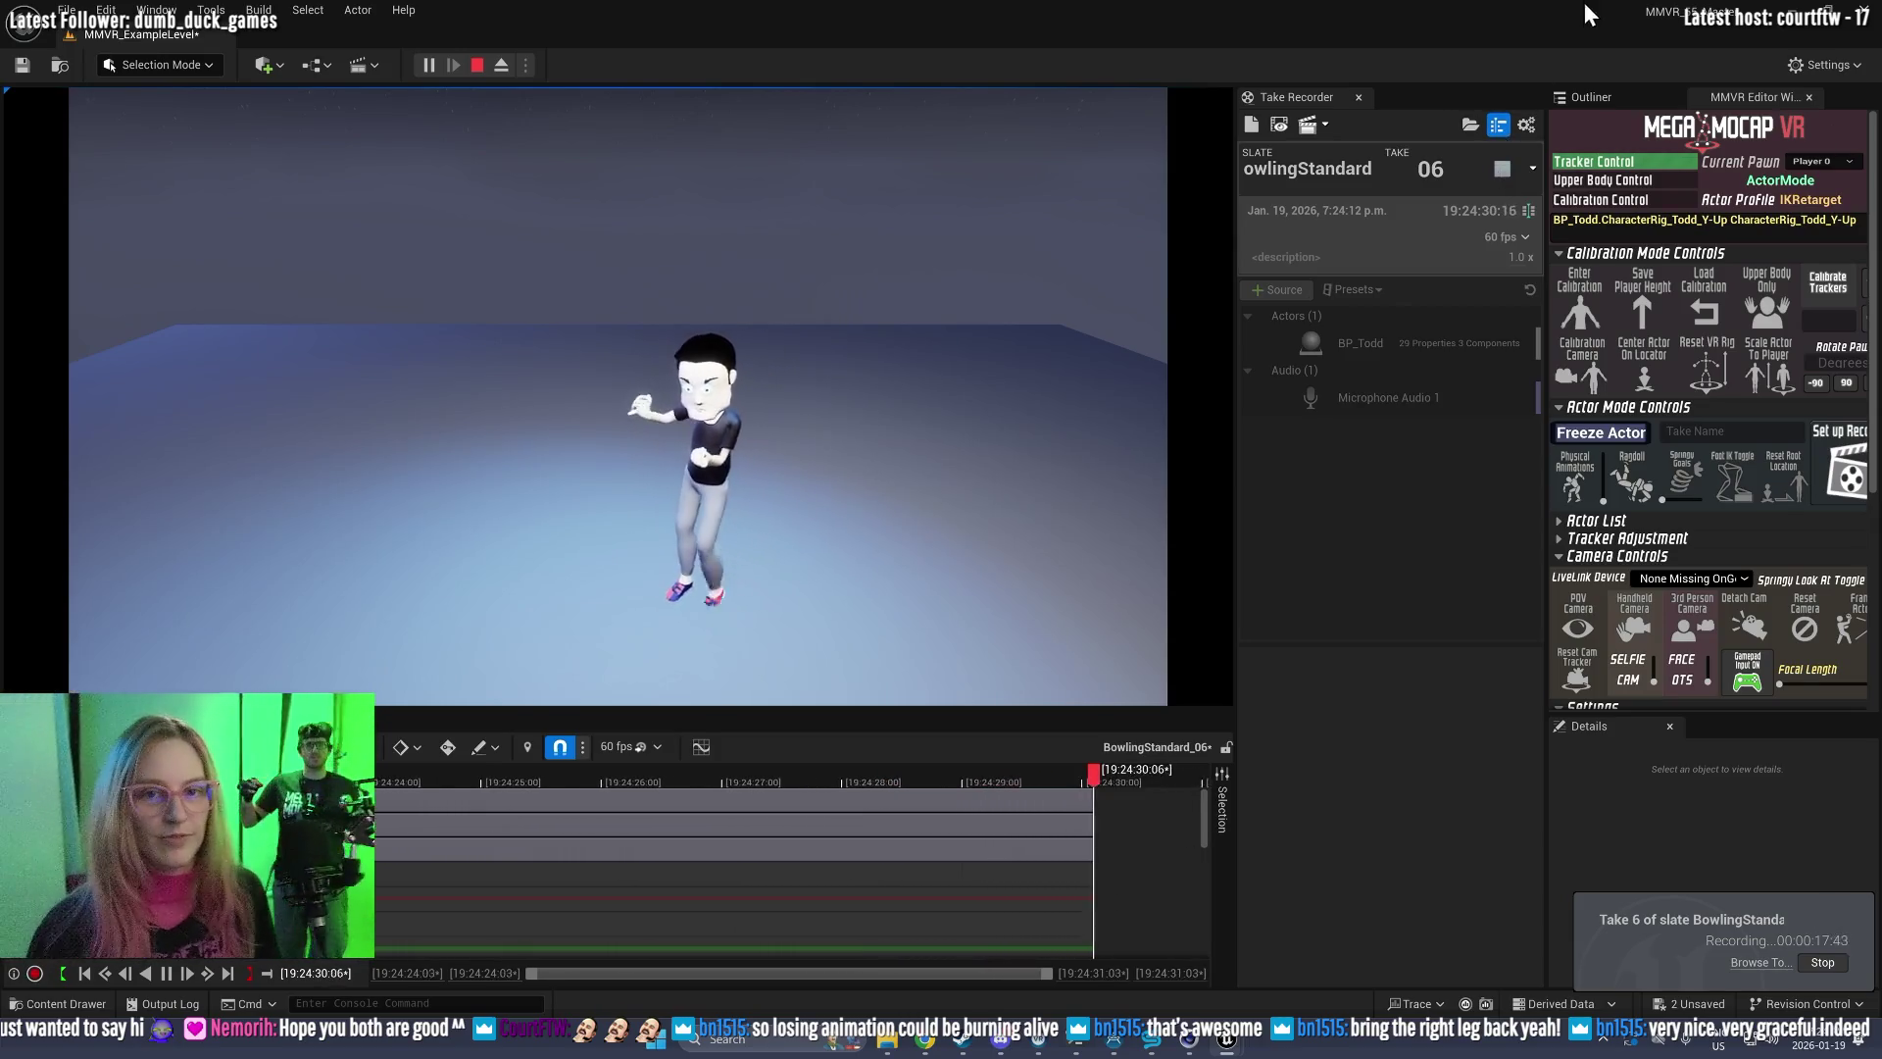
click(1502, 168)
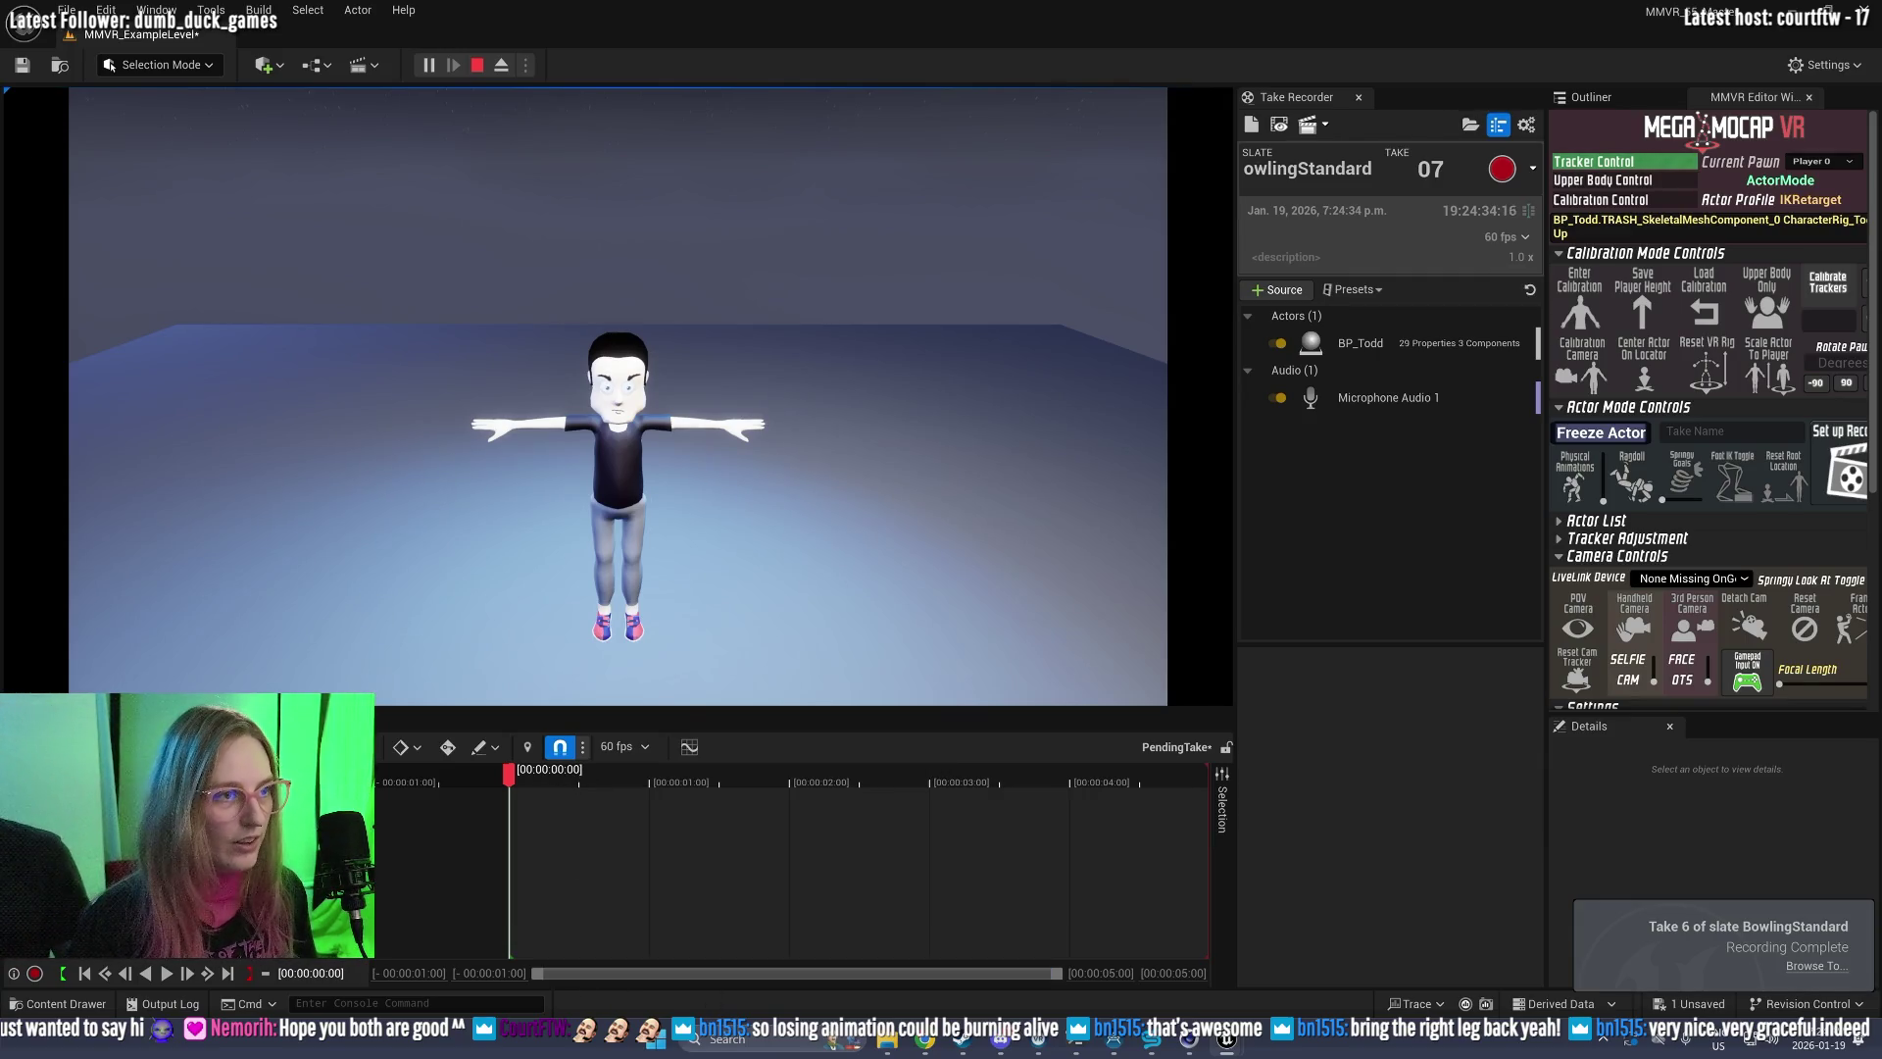
click(1284, 121)
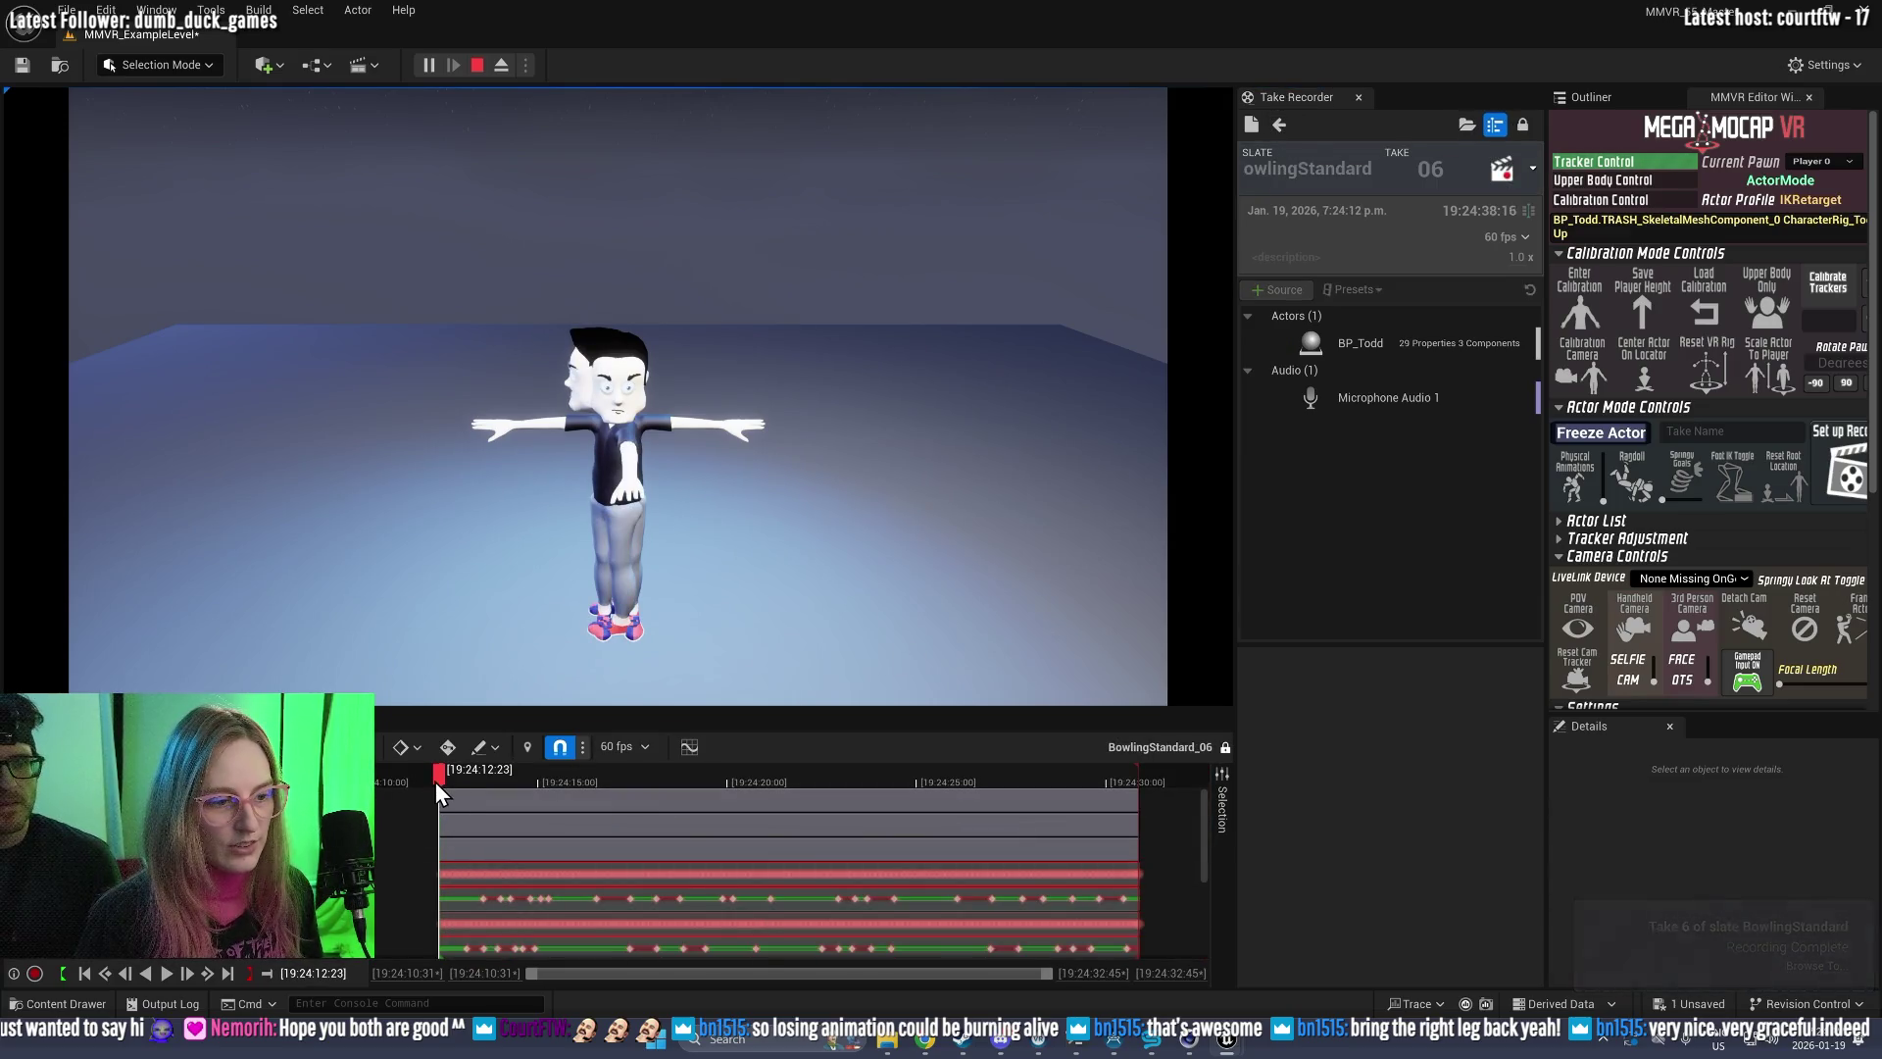
Step: Scrub and play take 06, then eject from the game and pull the view back over both characters
drag(453, 779, 513, 776)
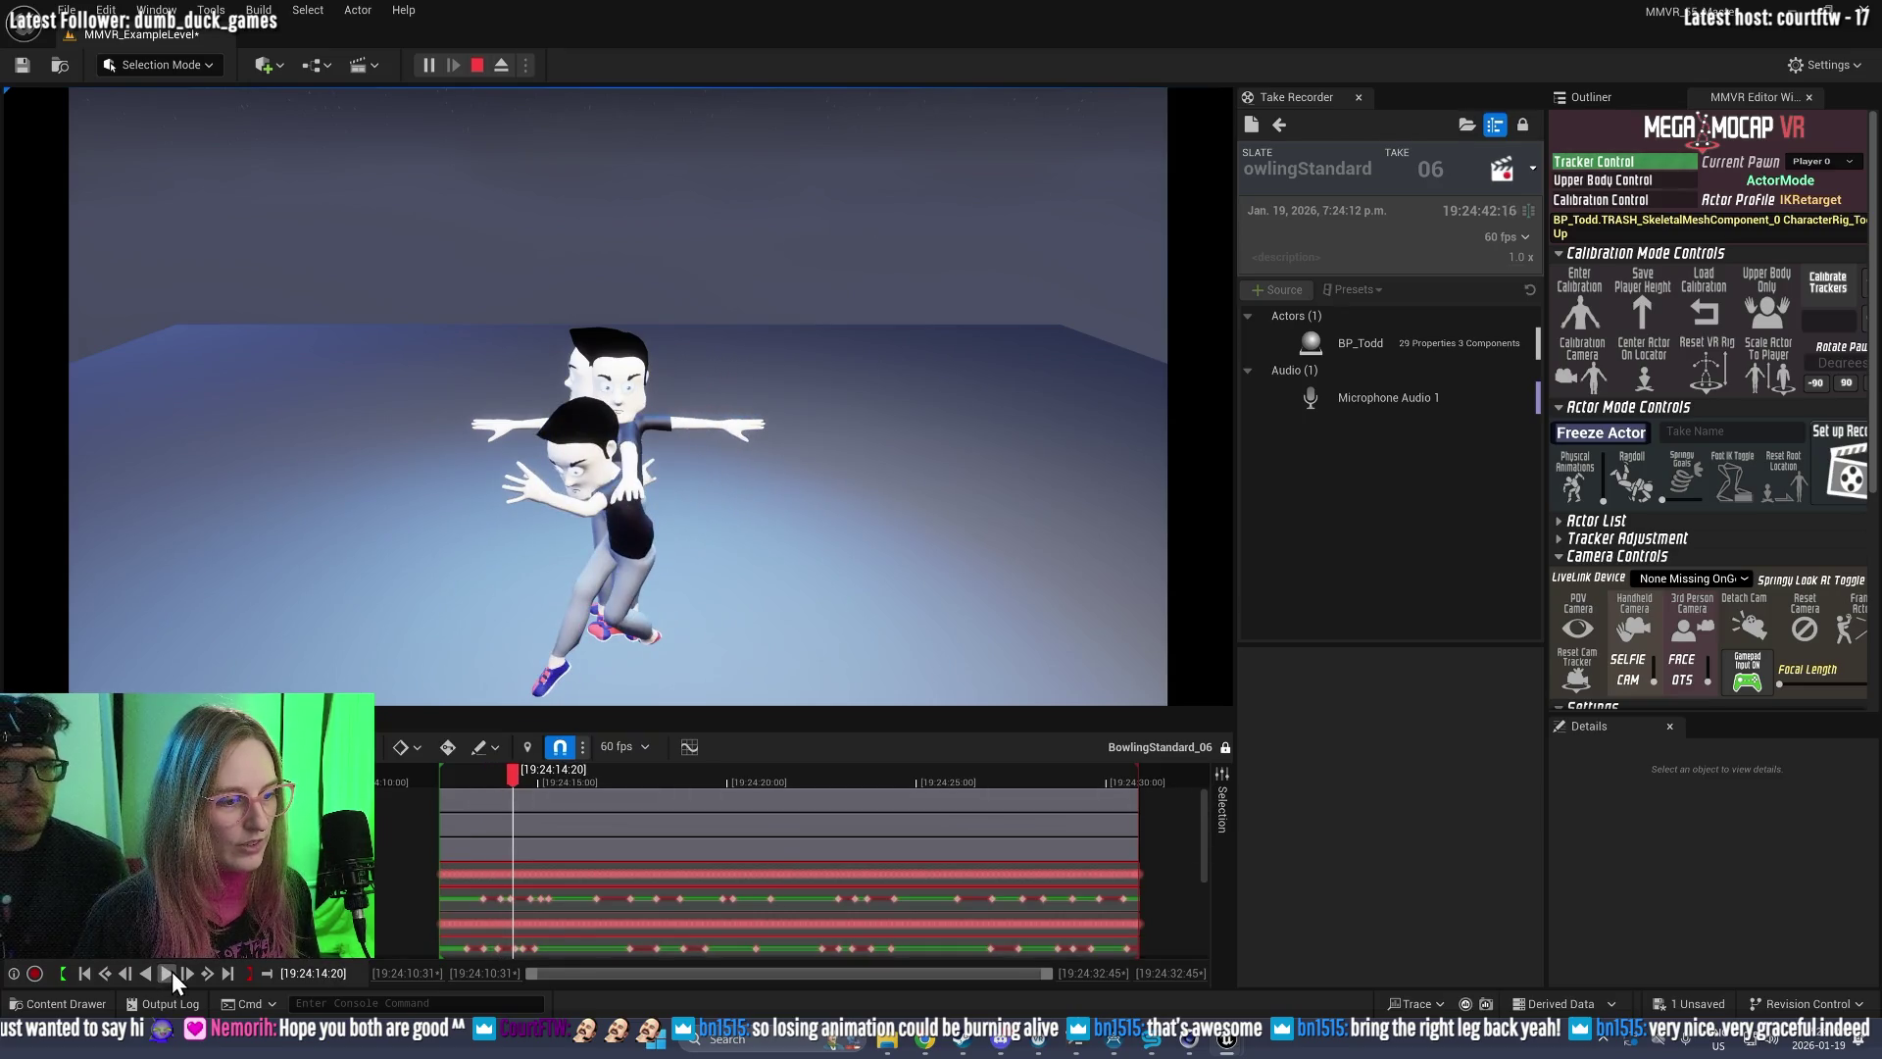
click(169, 972)
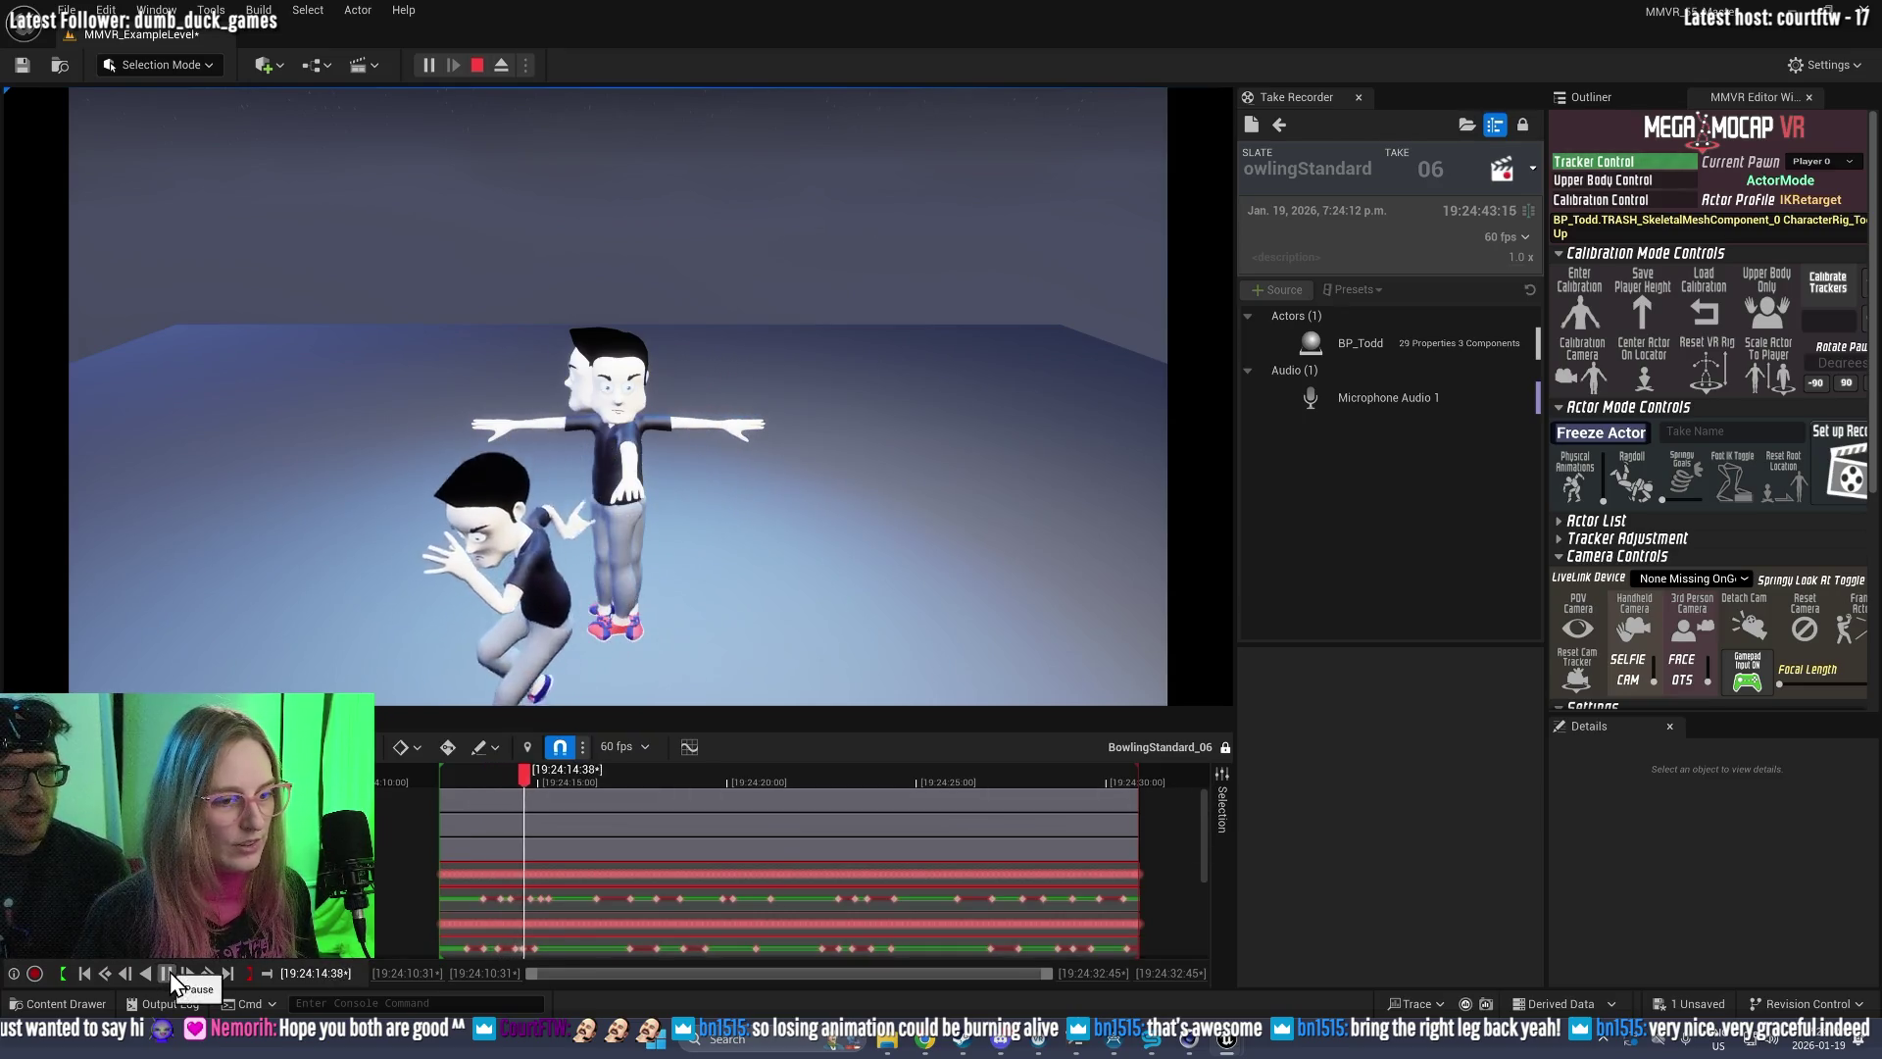
click(659, 620)
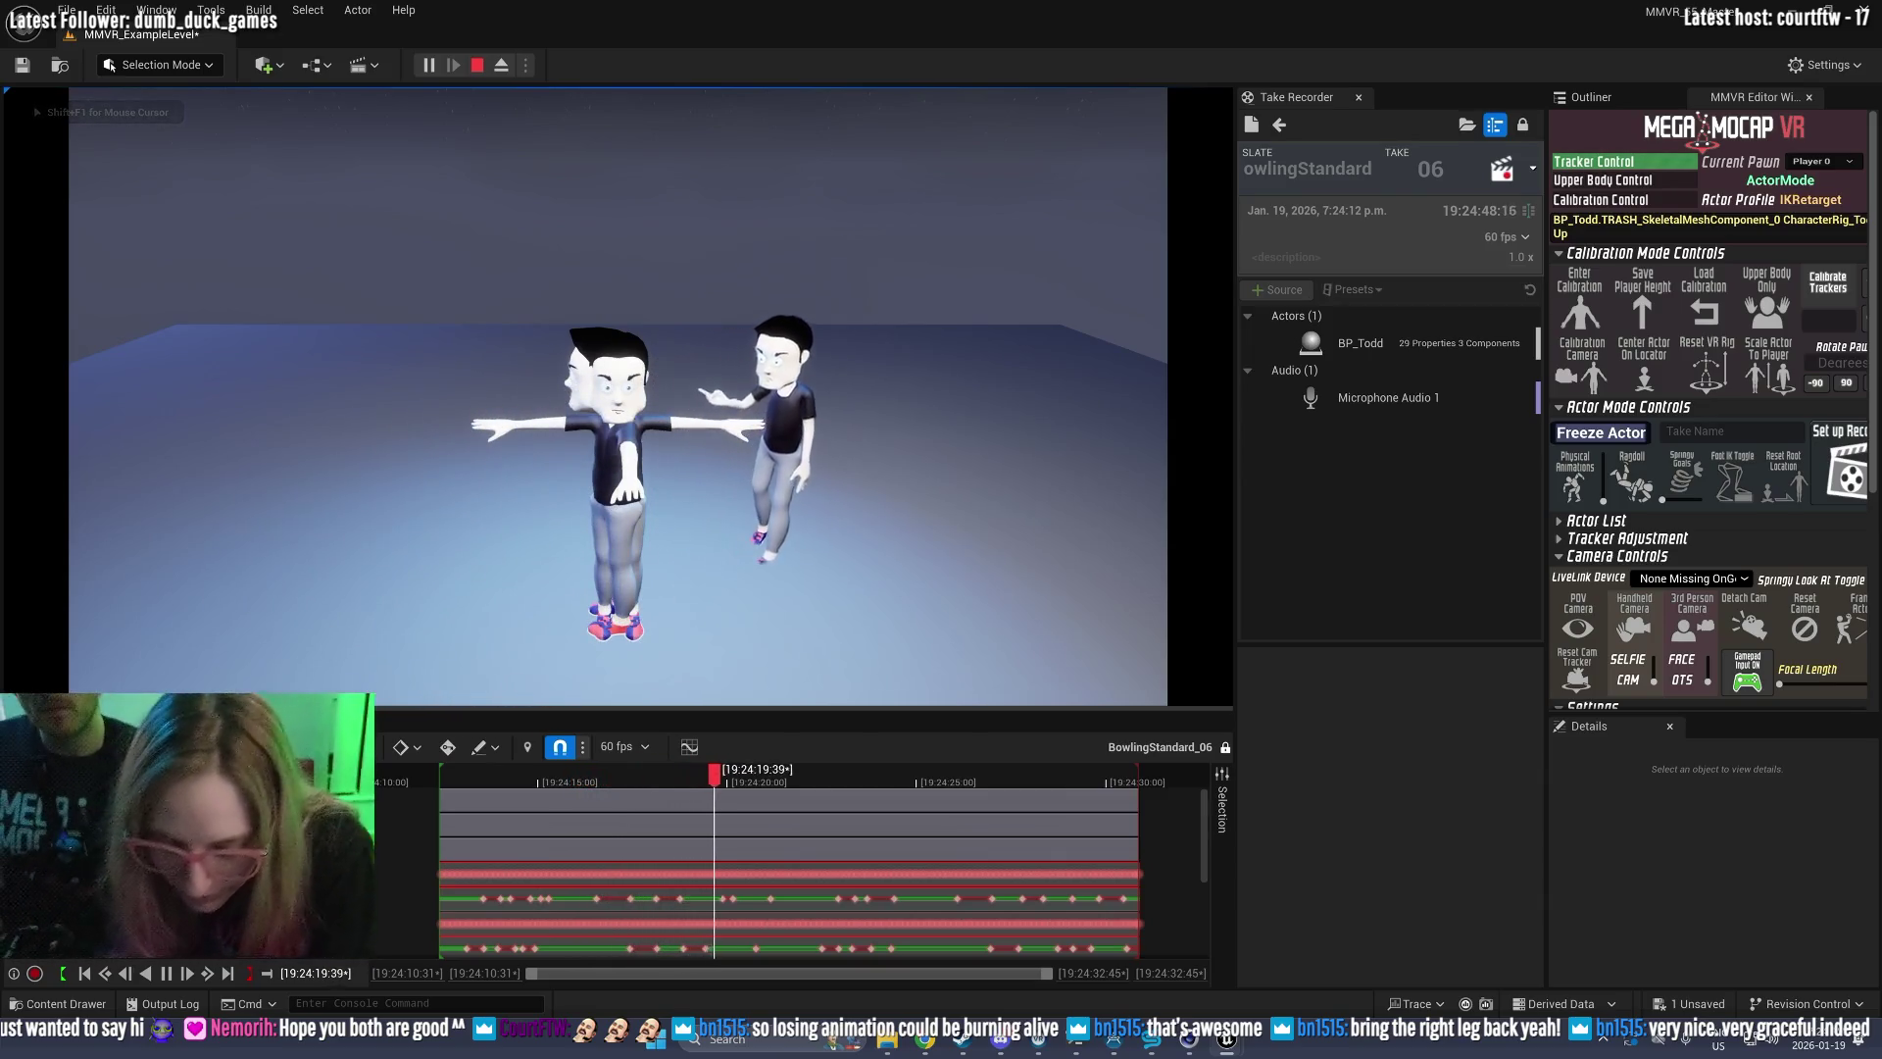
key(F8)
mouse_move(692, 451)
mouse_down()
mouse_move(726, 441)
mouse_move(743, 474)
mouse_up()
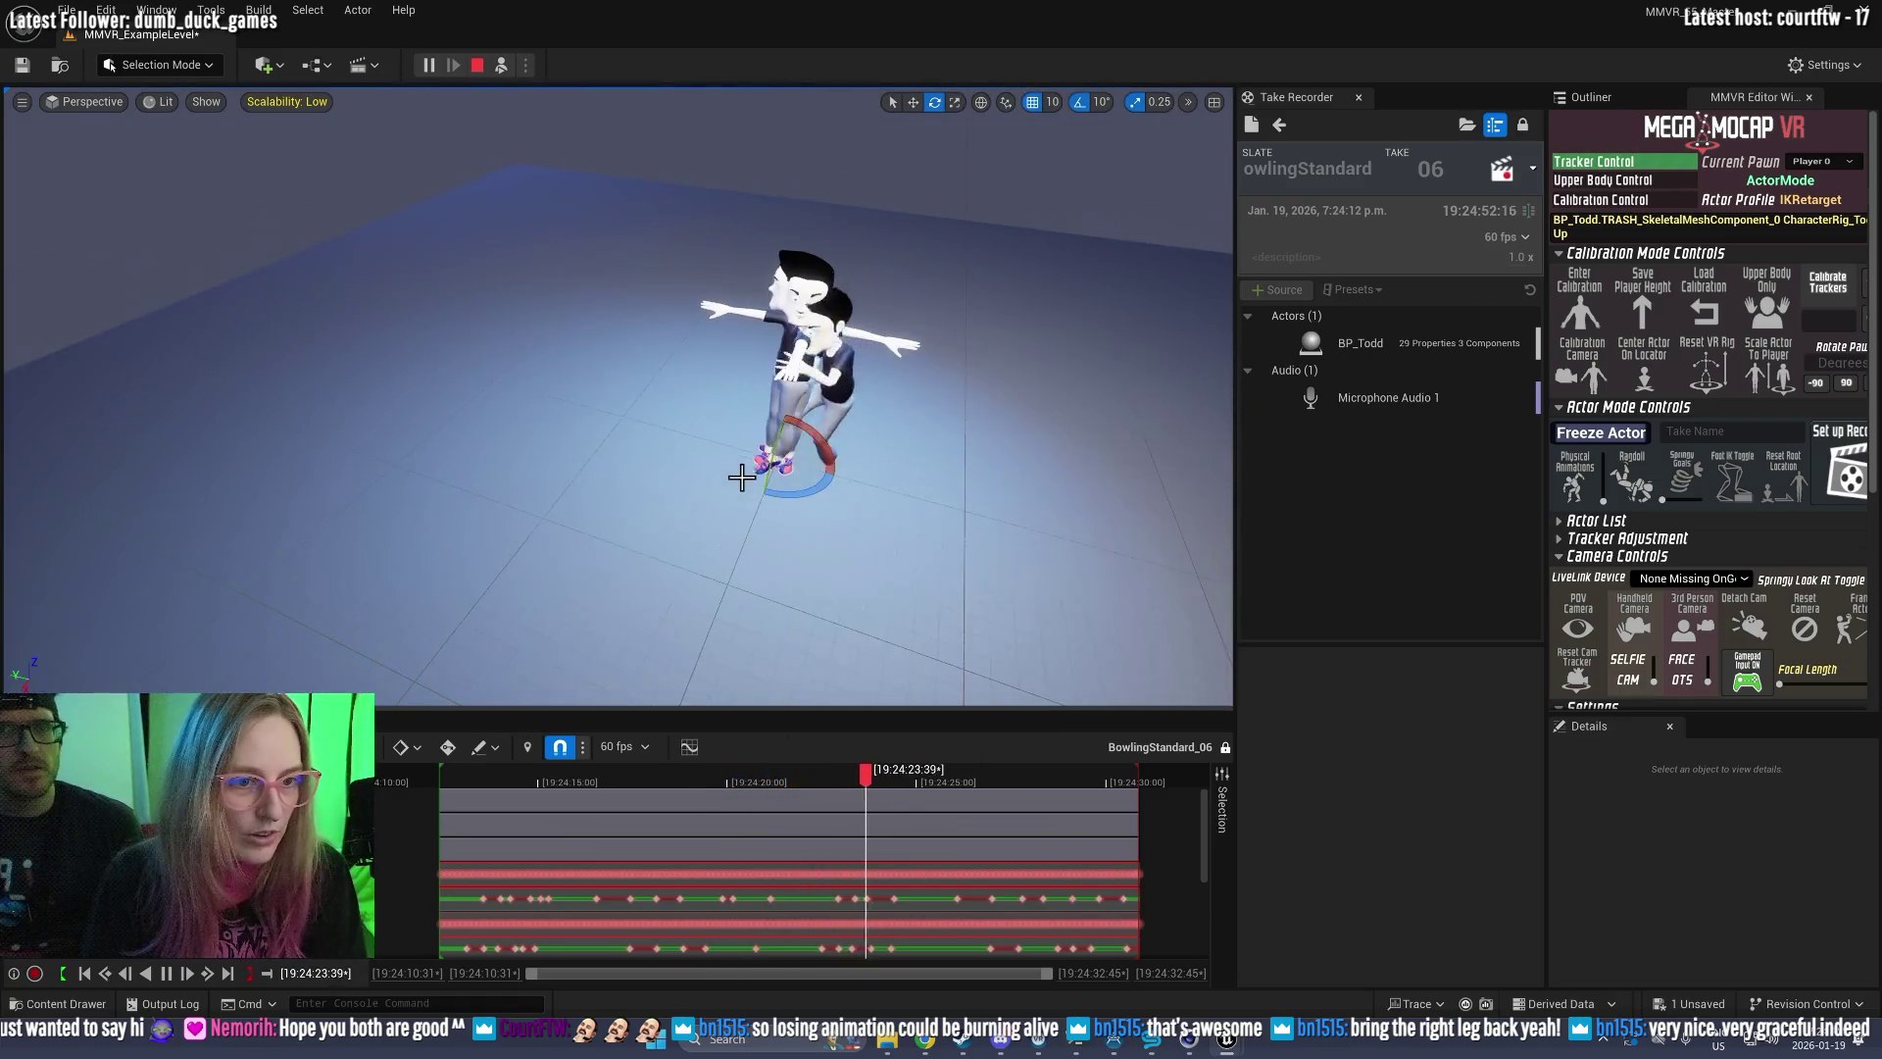
drag(941, 491, 823, 393)
key(w)
drag(909, 448, 889, 412)
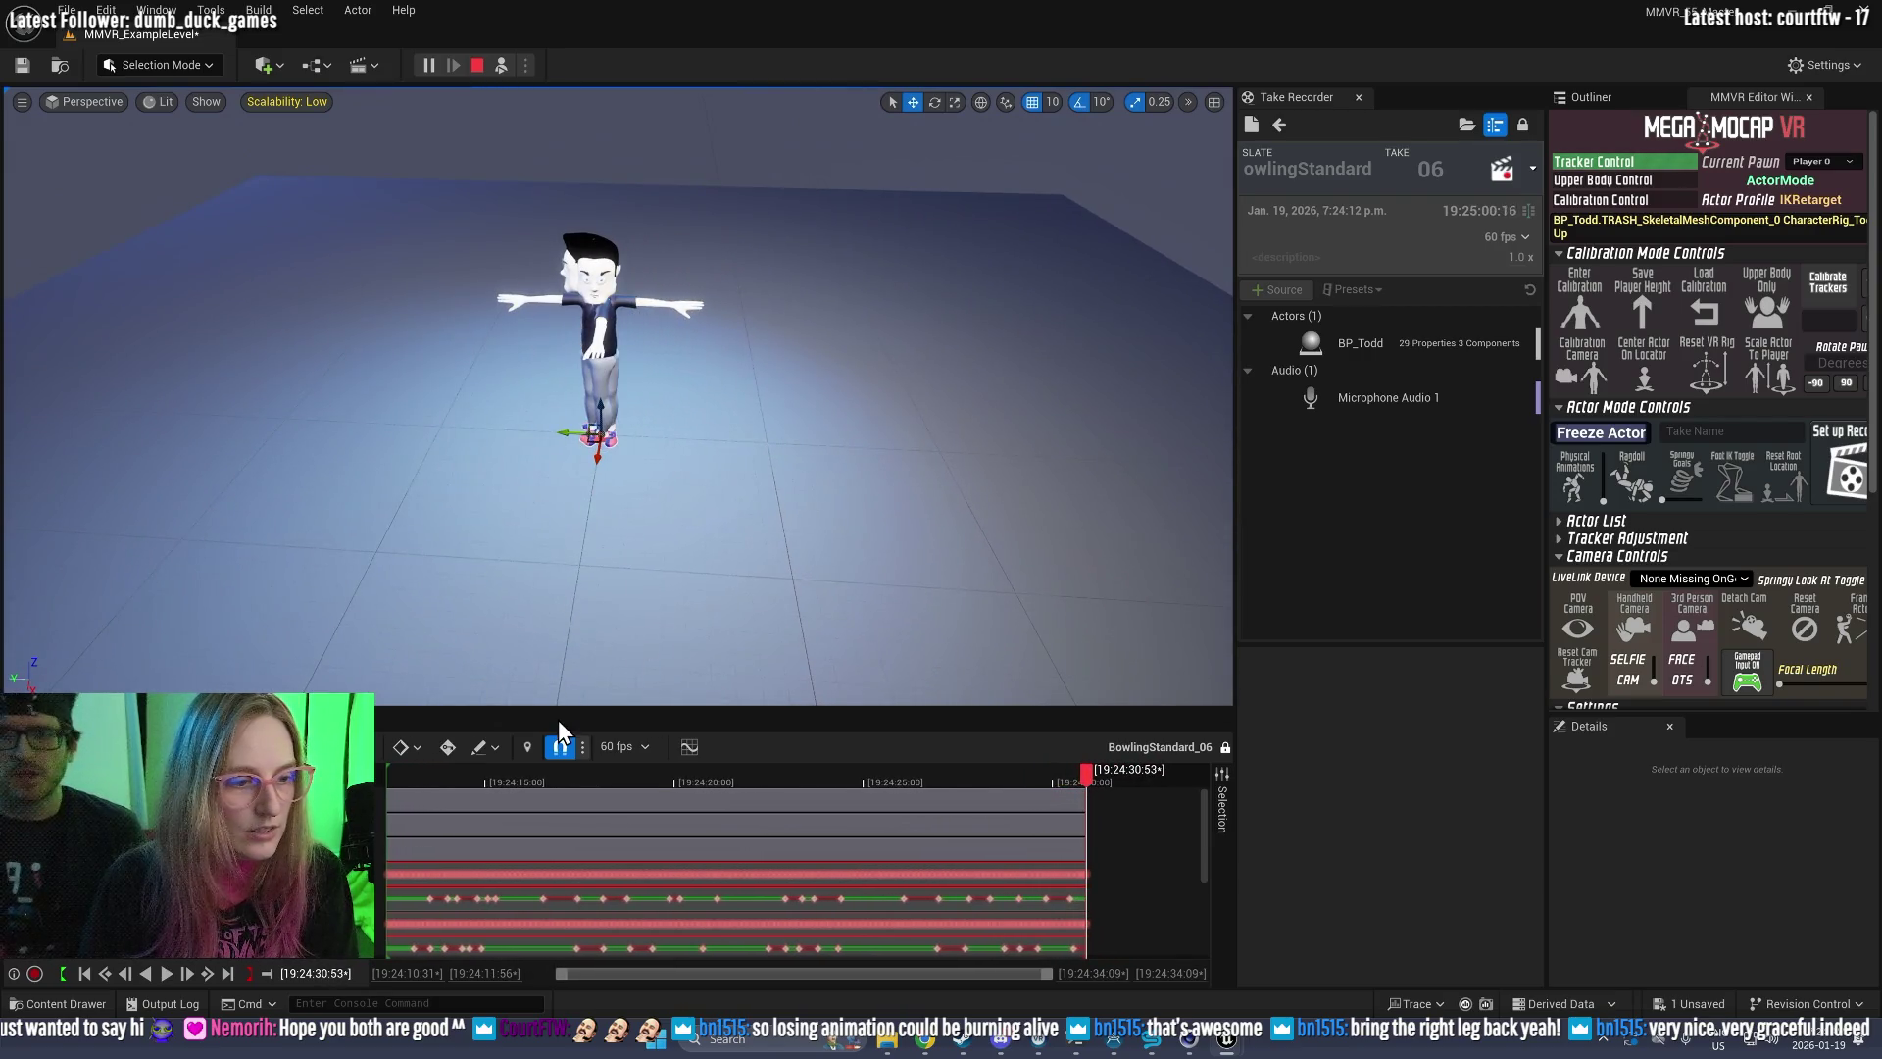
Step: Replay take 06 from the start while framing and orbiting the selected character, then stop the session
key(space)
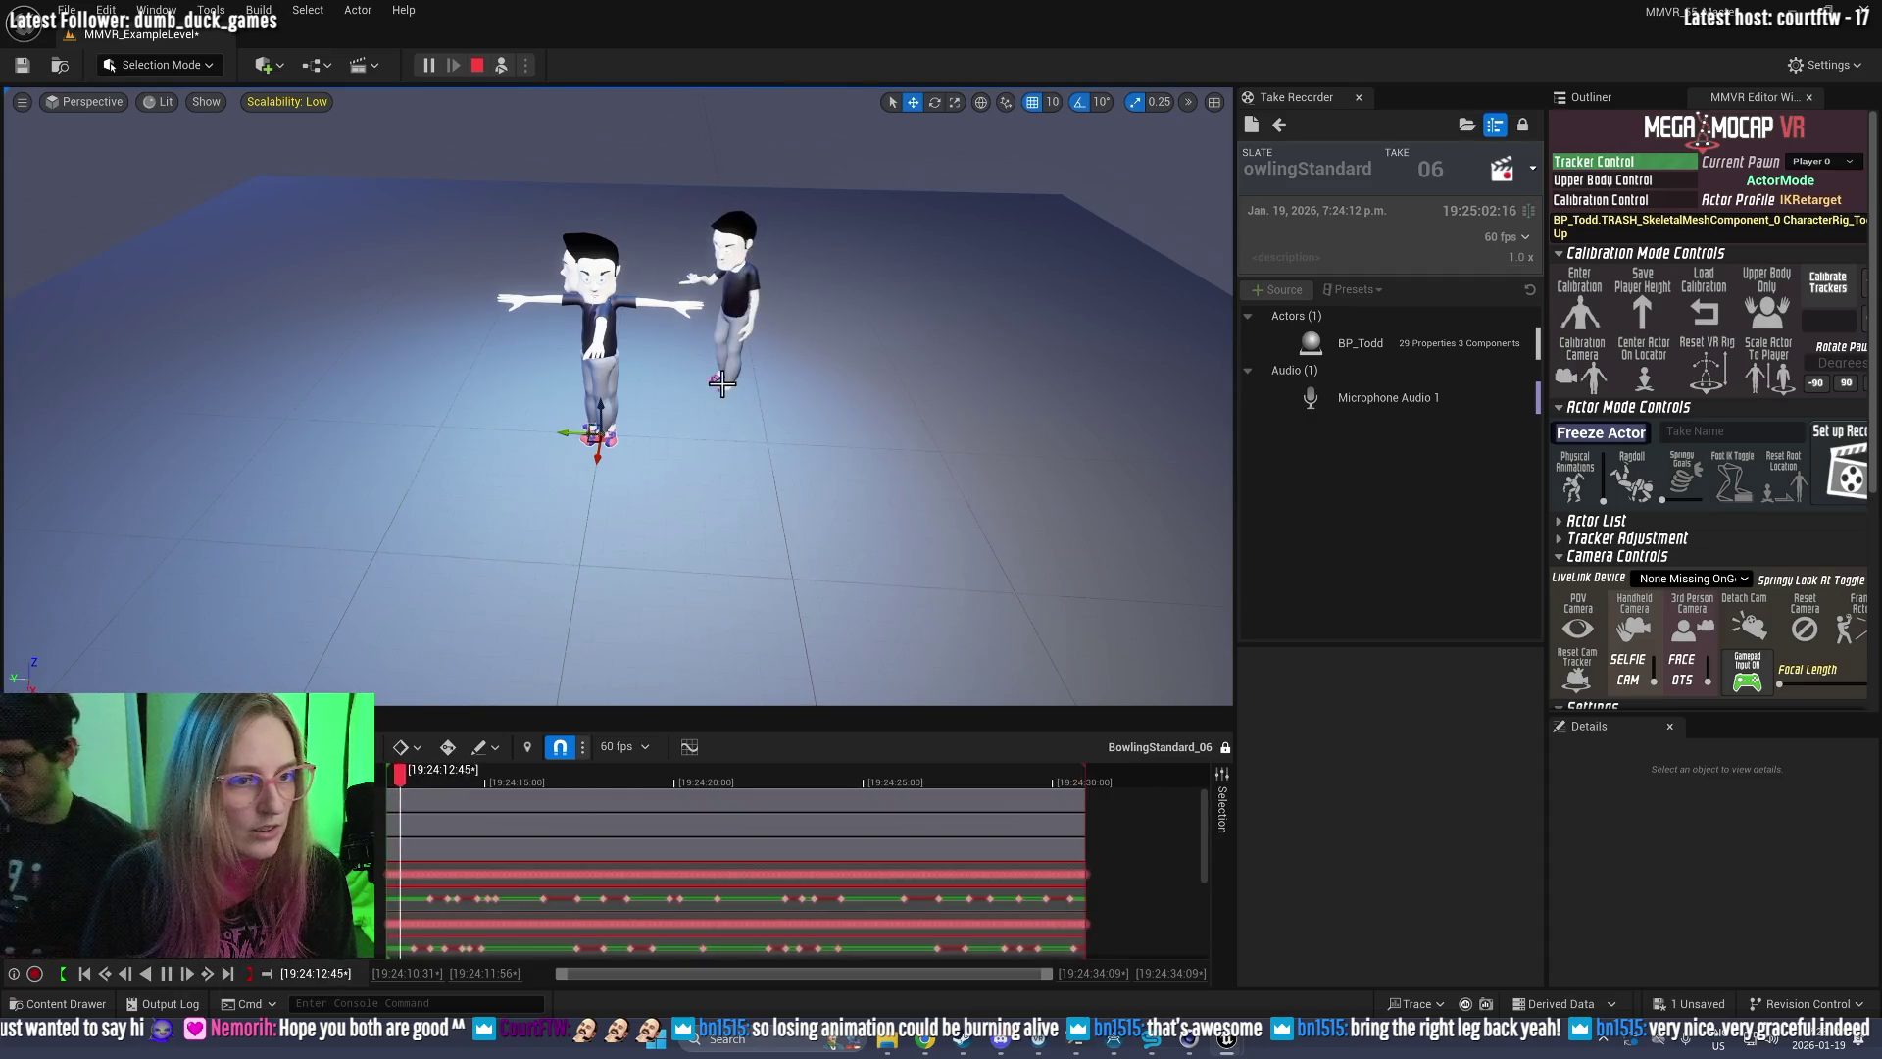
drag(753, 482, 731, 468)
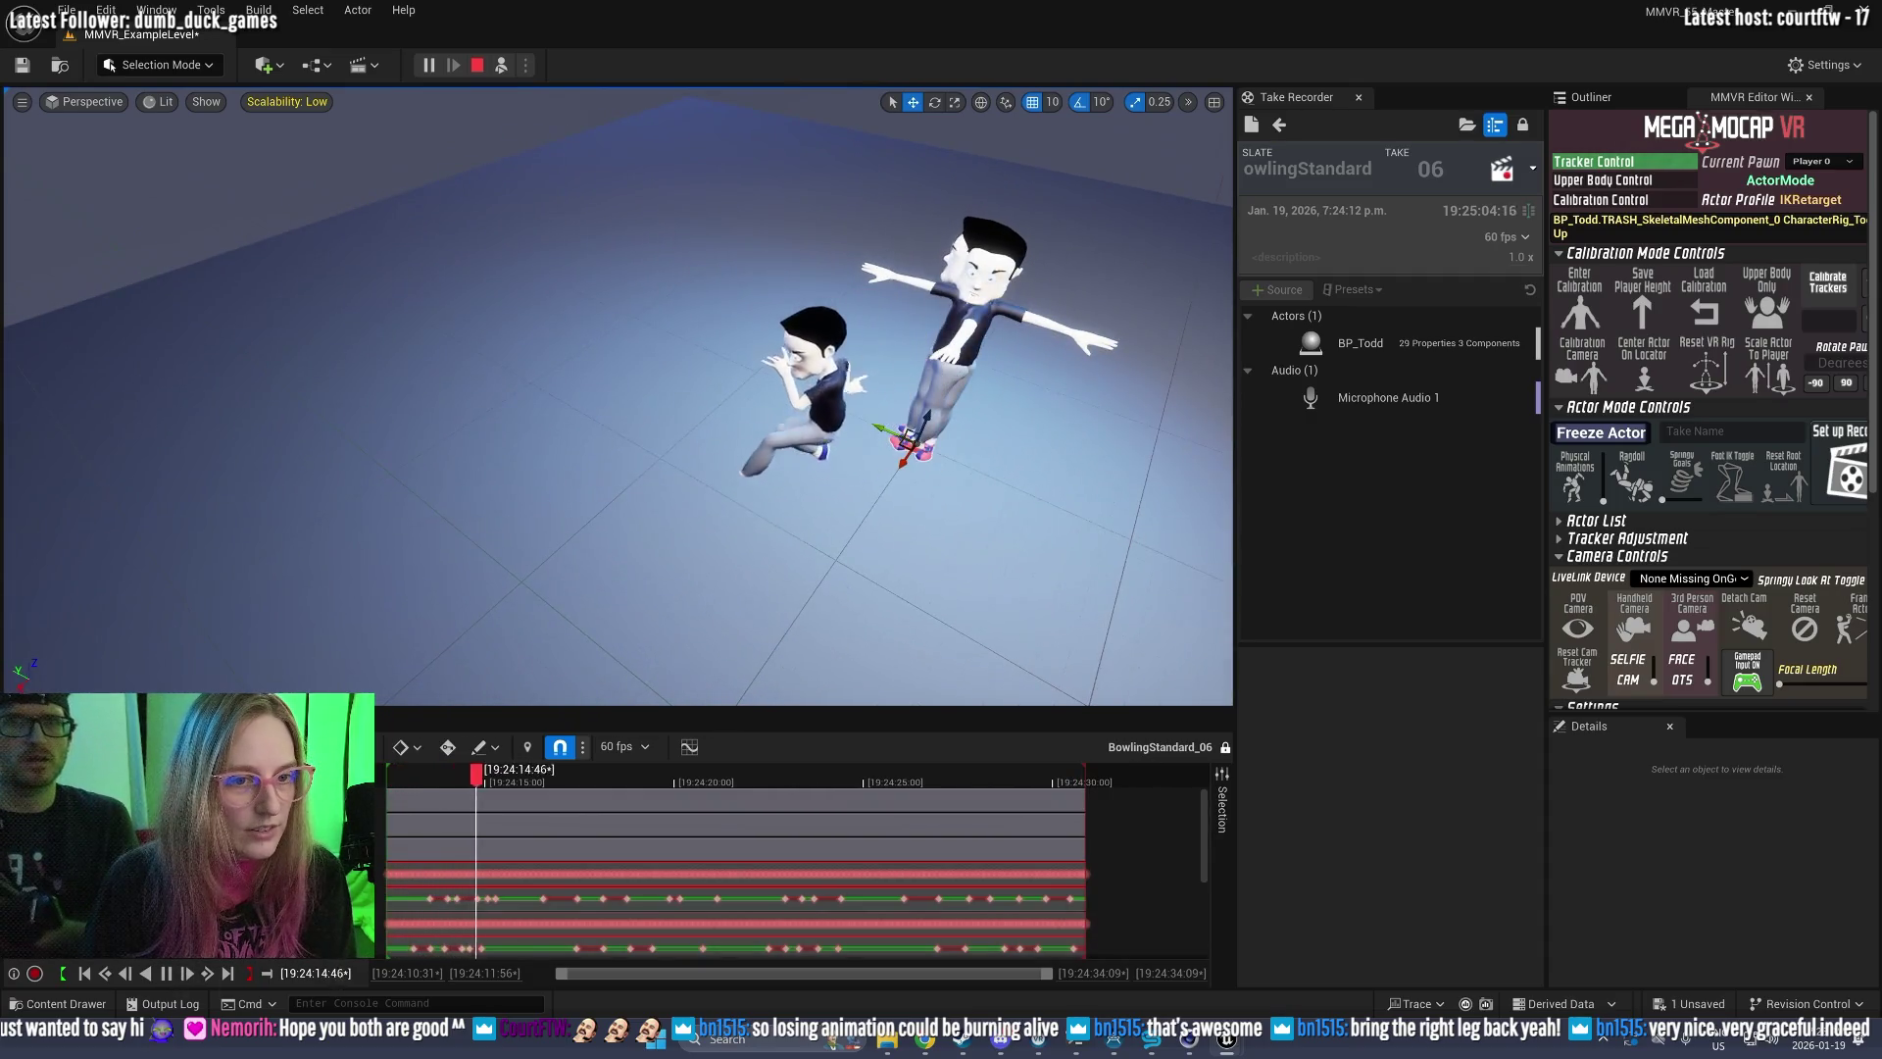
key(f)
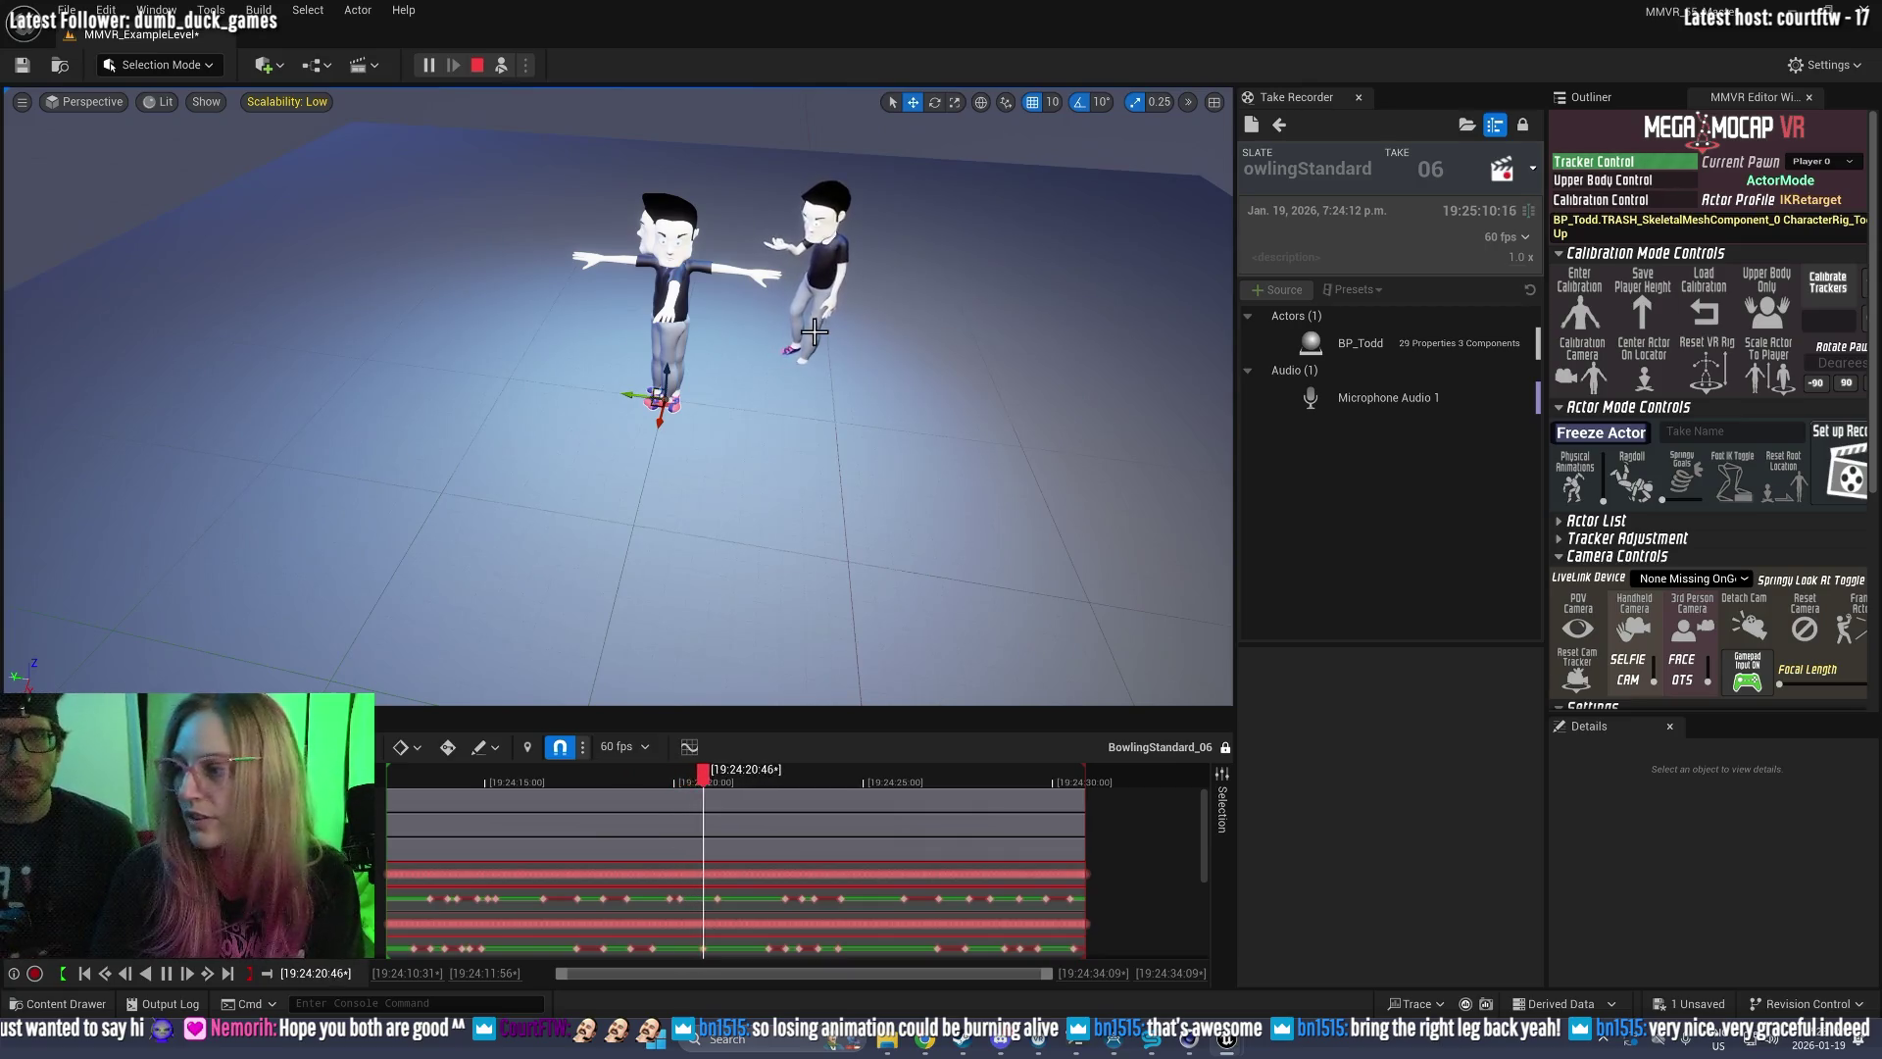
drag(920, 403, 1059, 397)
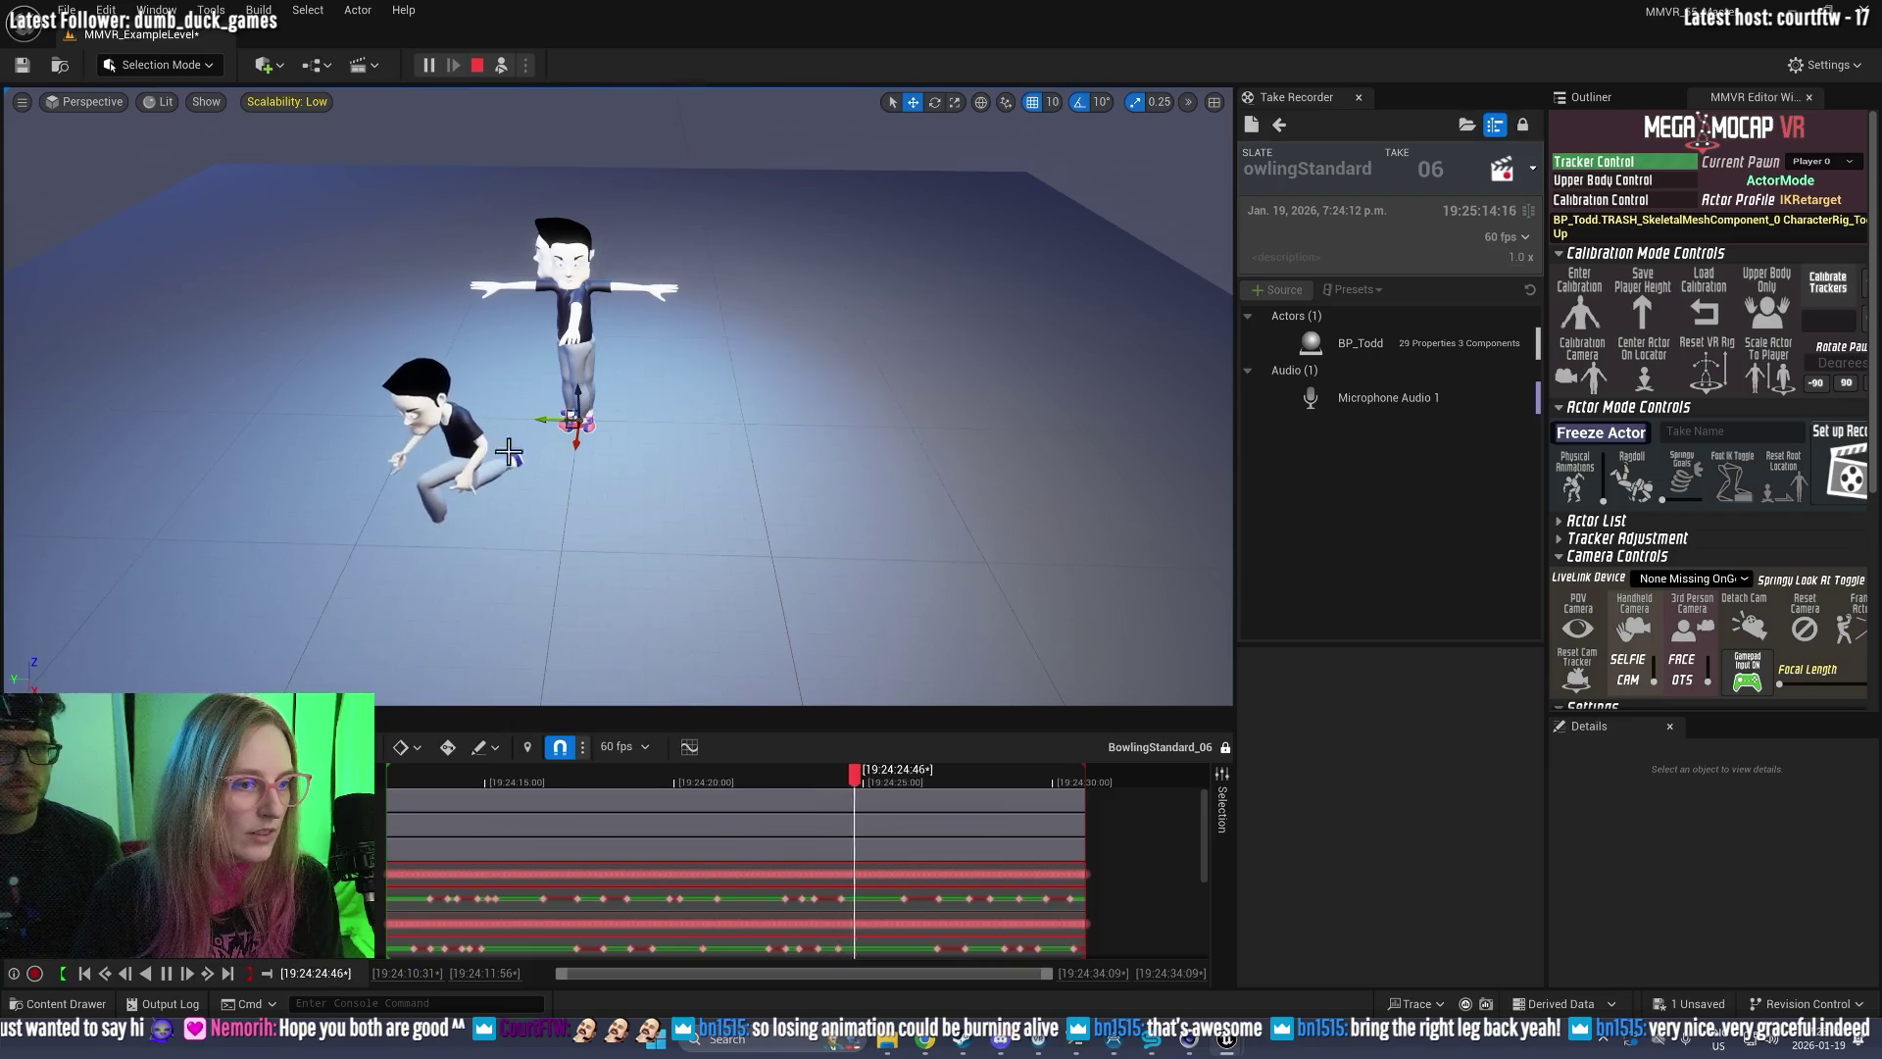
drag(535, 442, 509, 470)
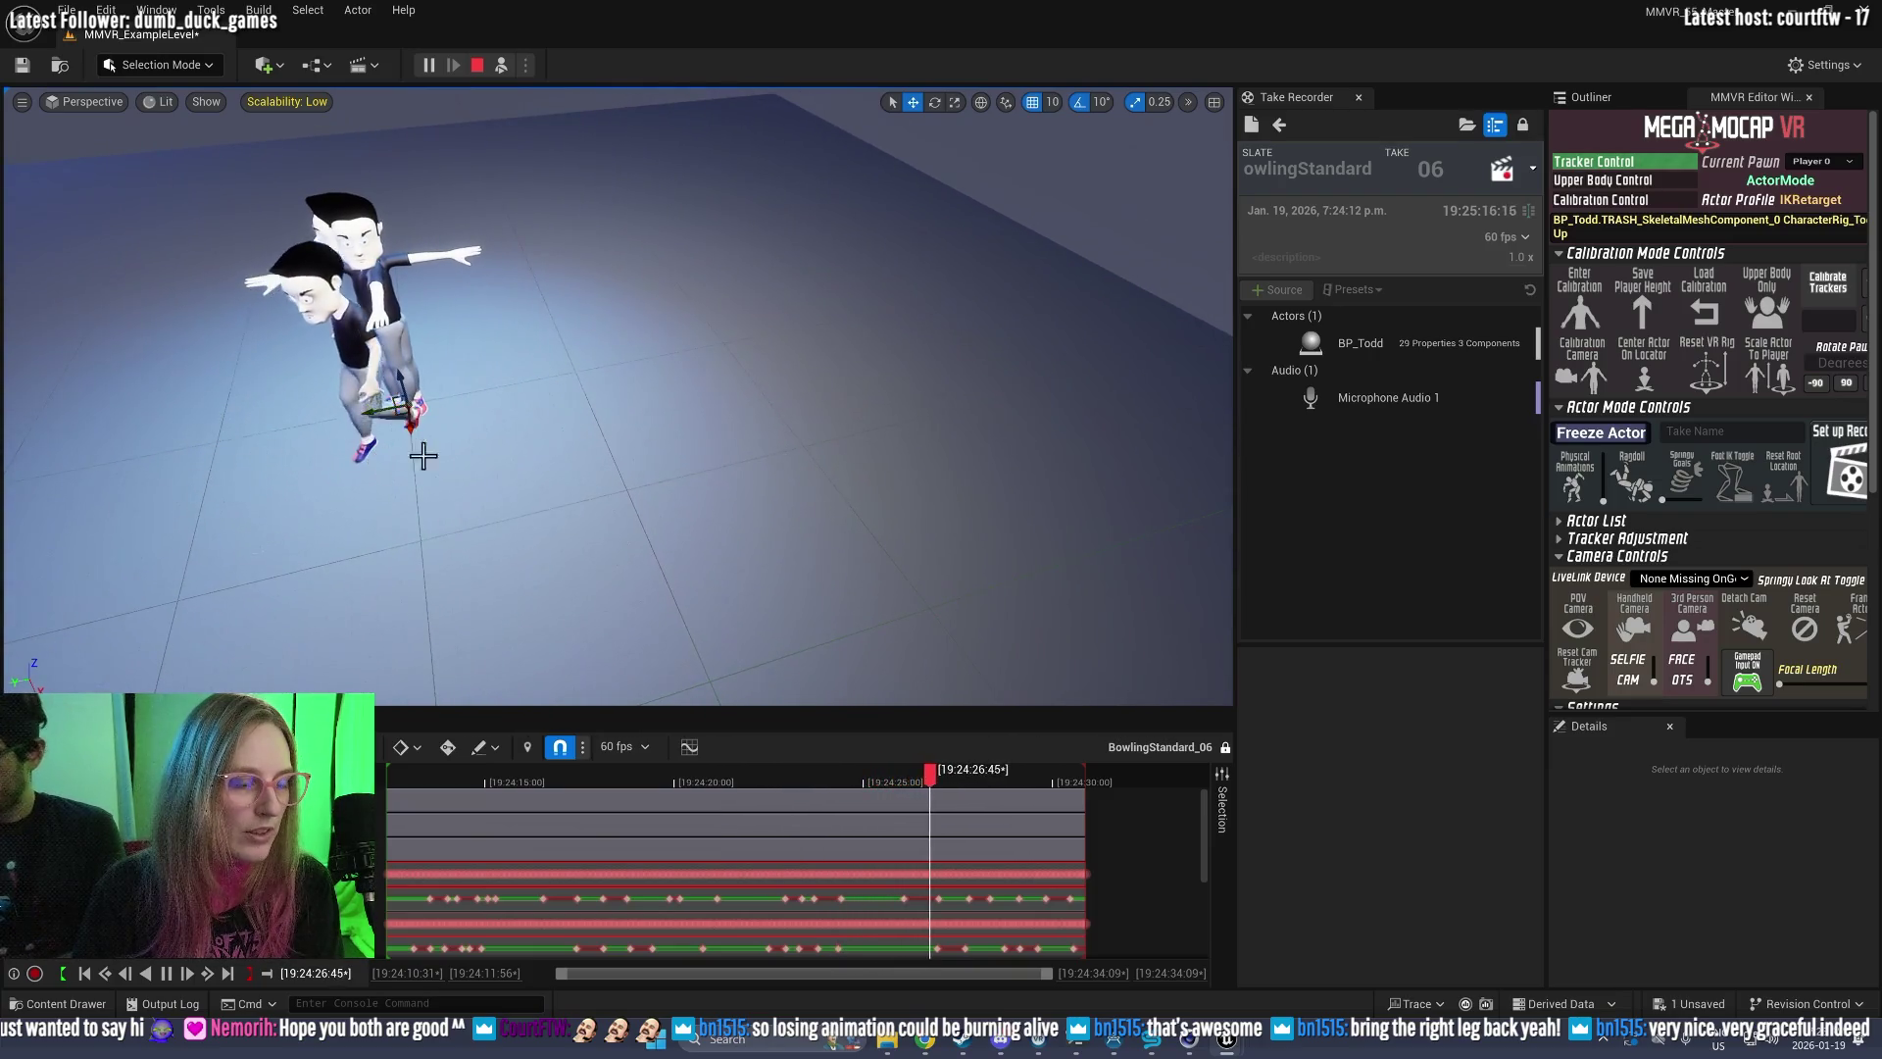
key(f)
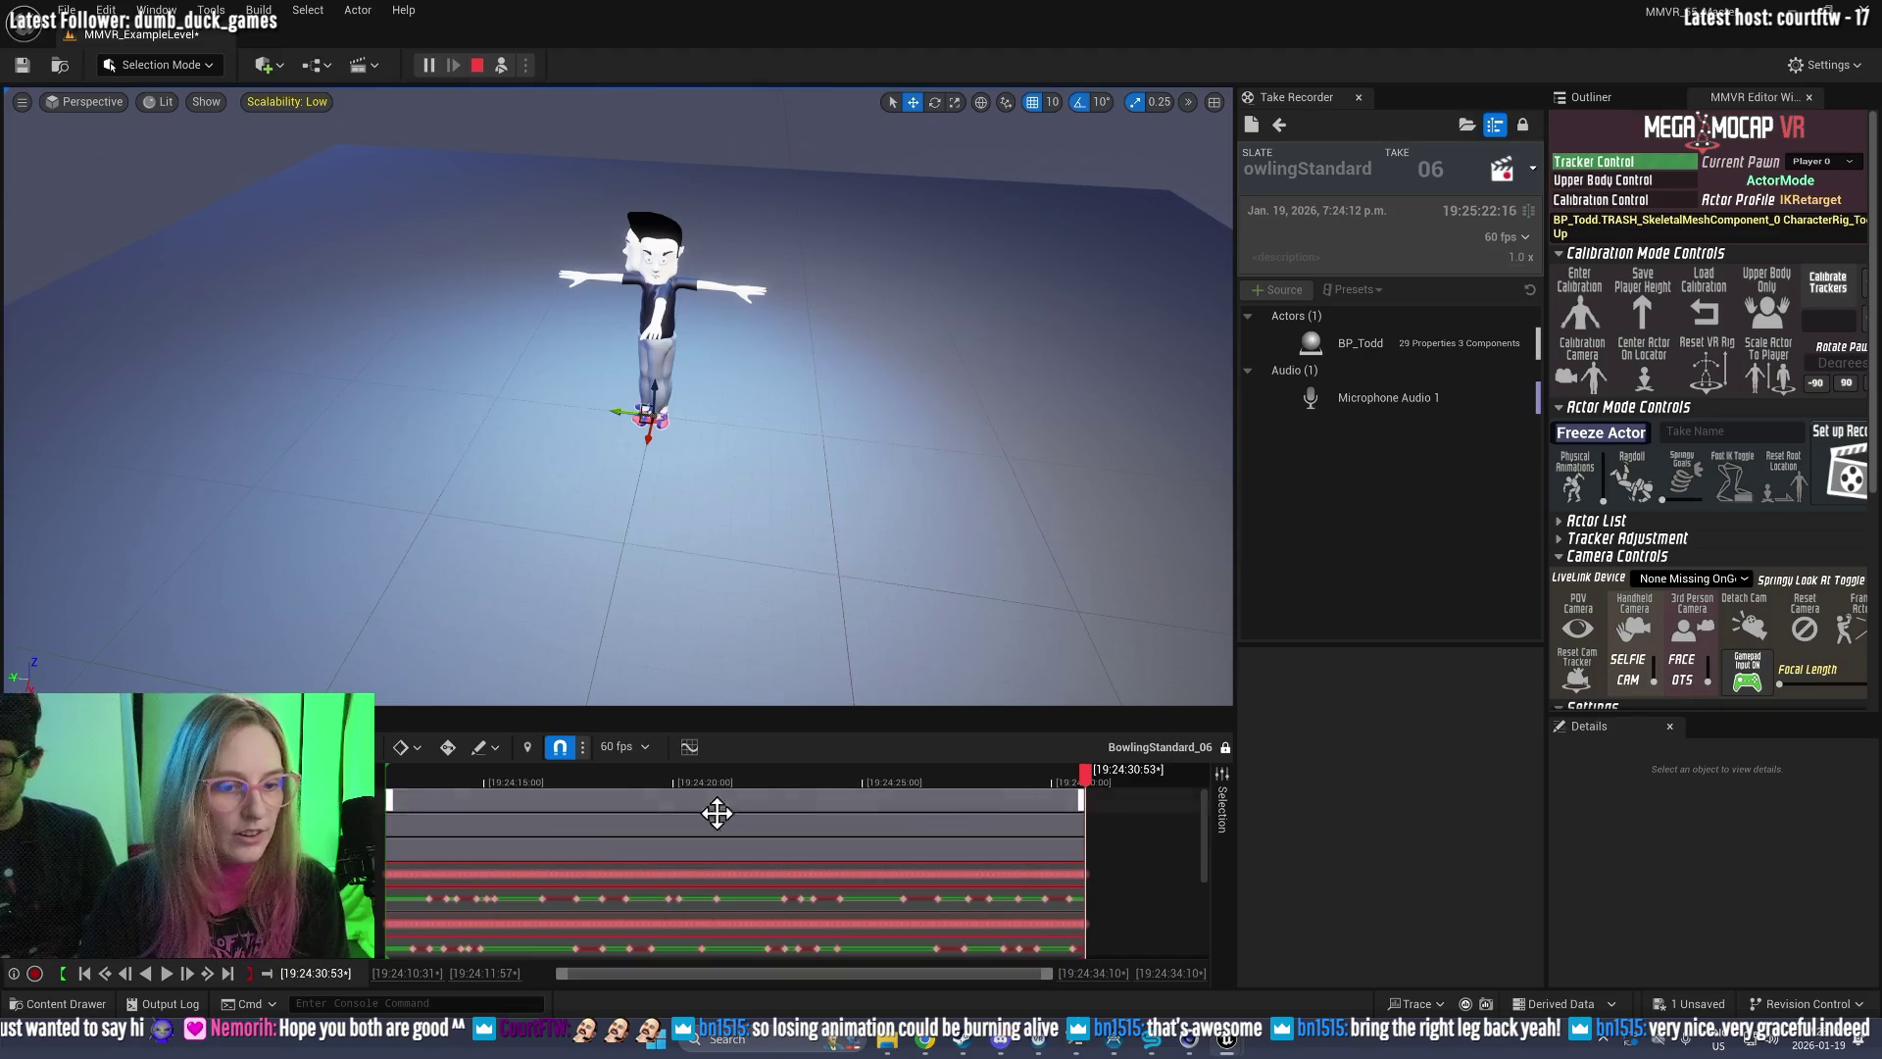
click(471, 69)
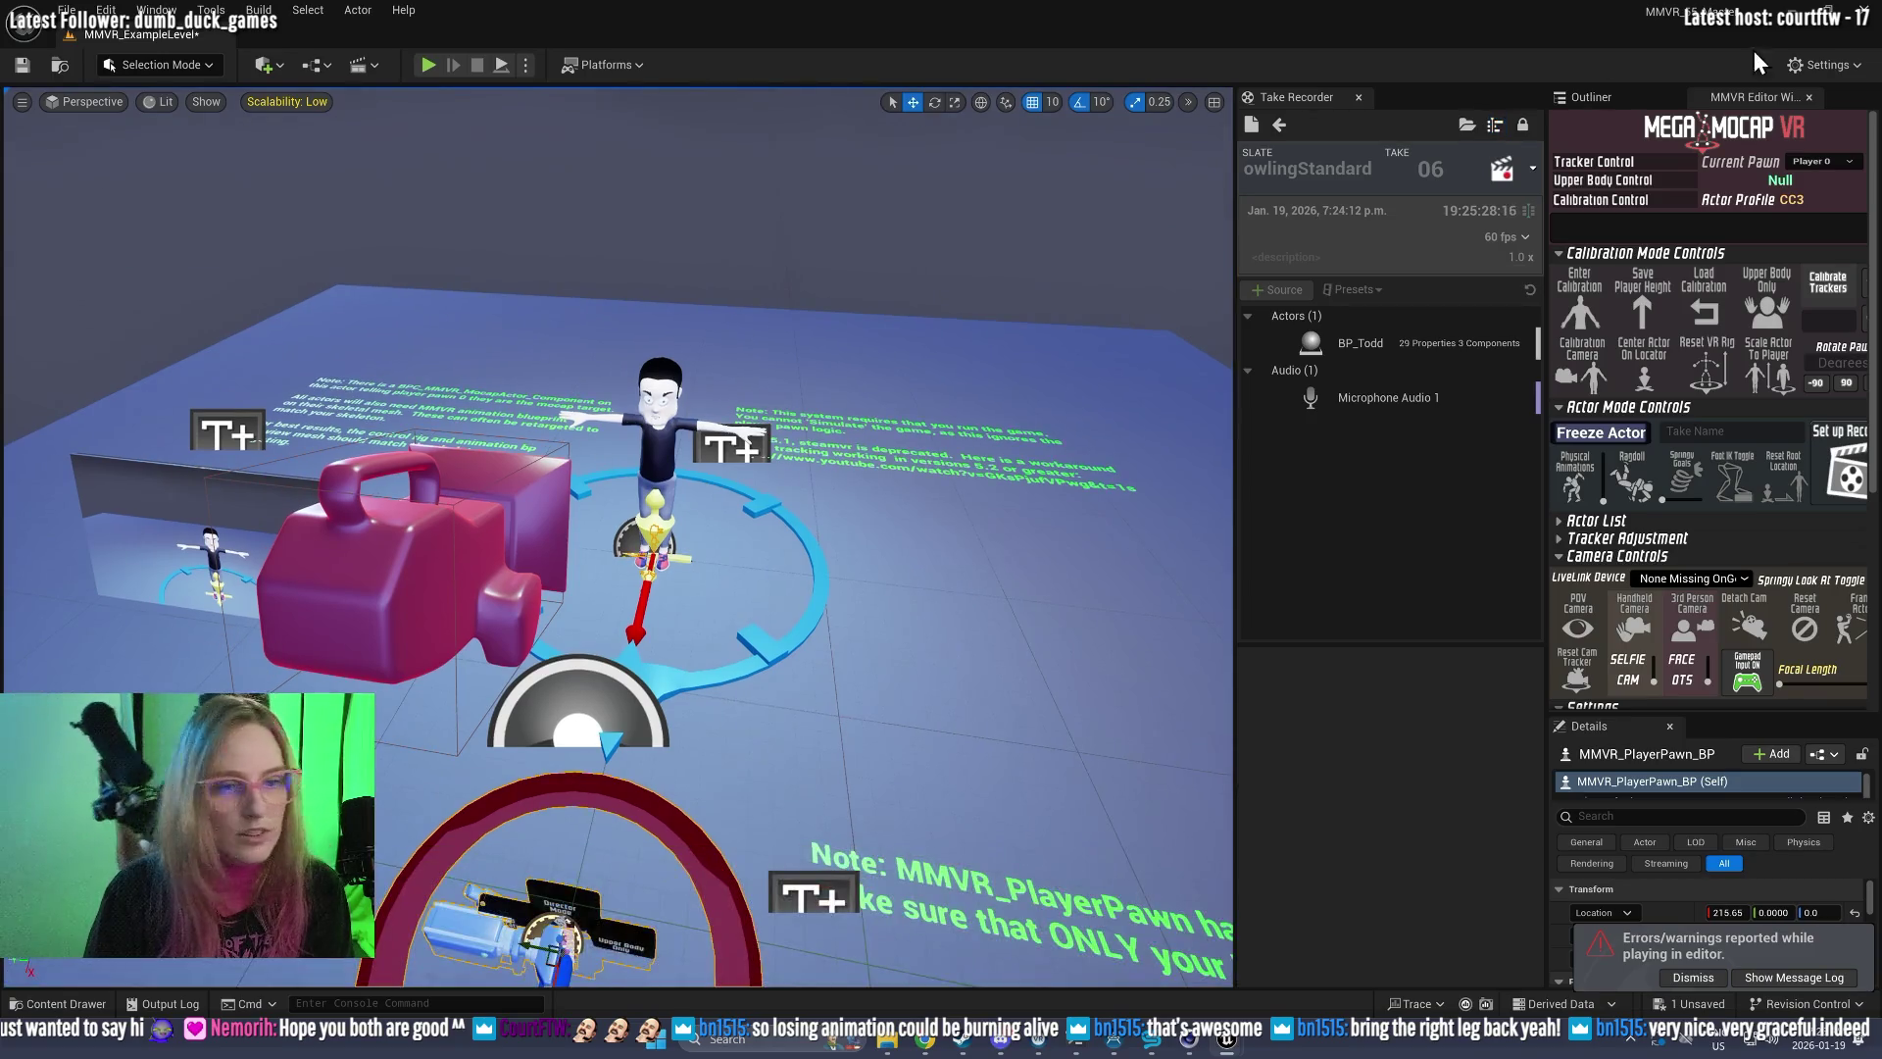
Step: Restart the play session, return to pending take 07, and record it for about 36 seconds
click(429, 64)
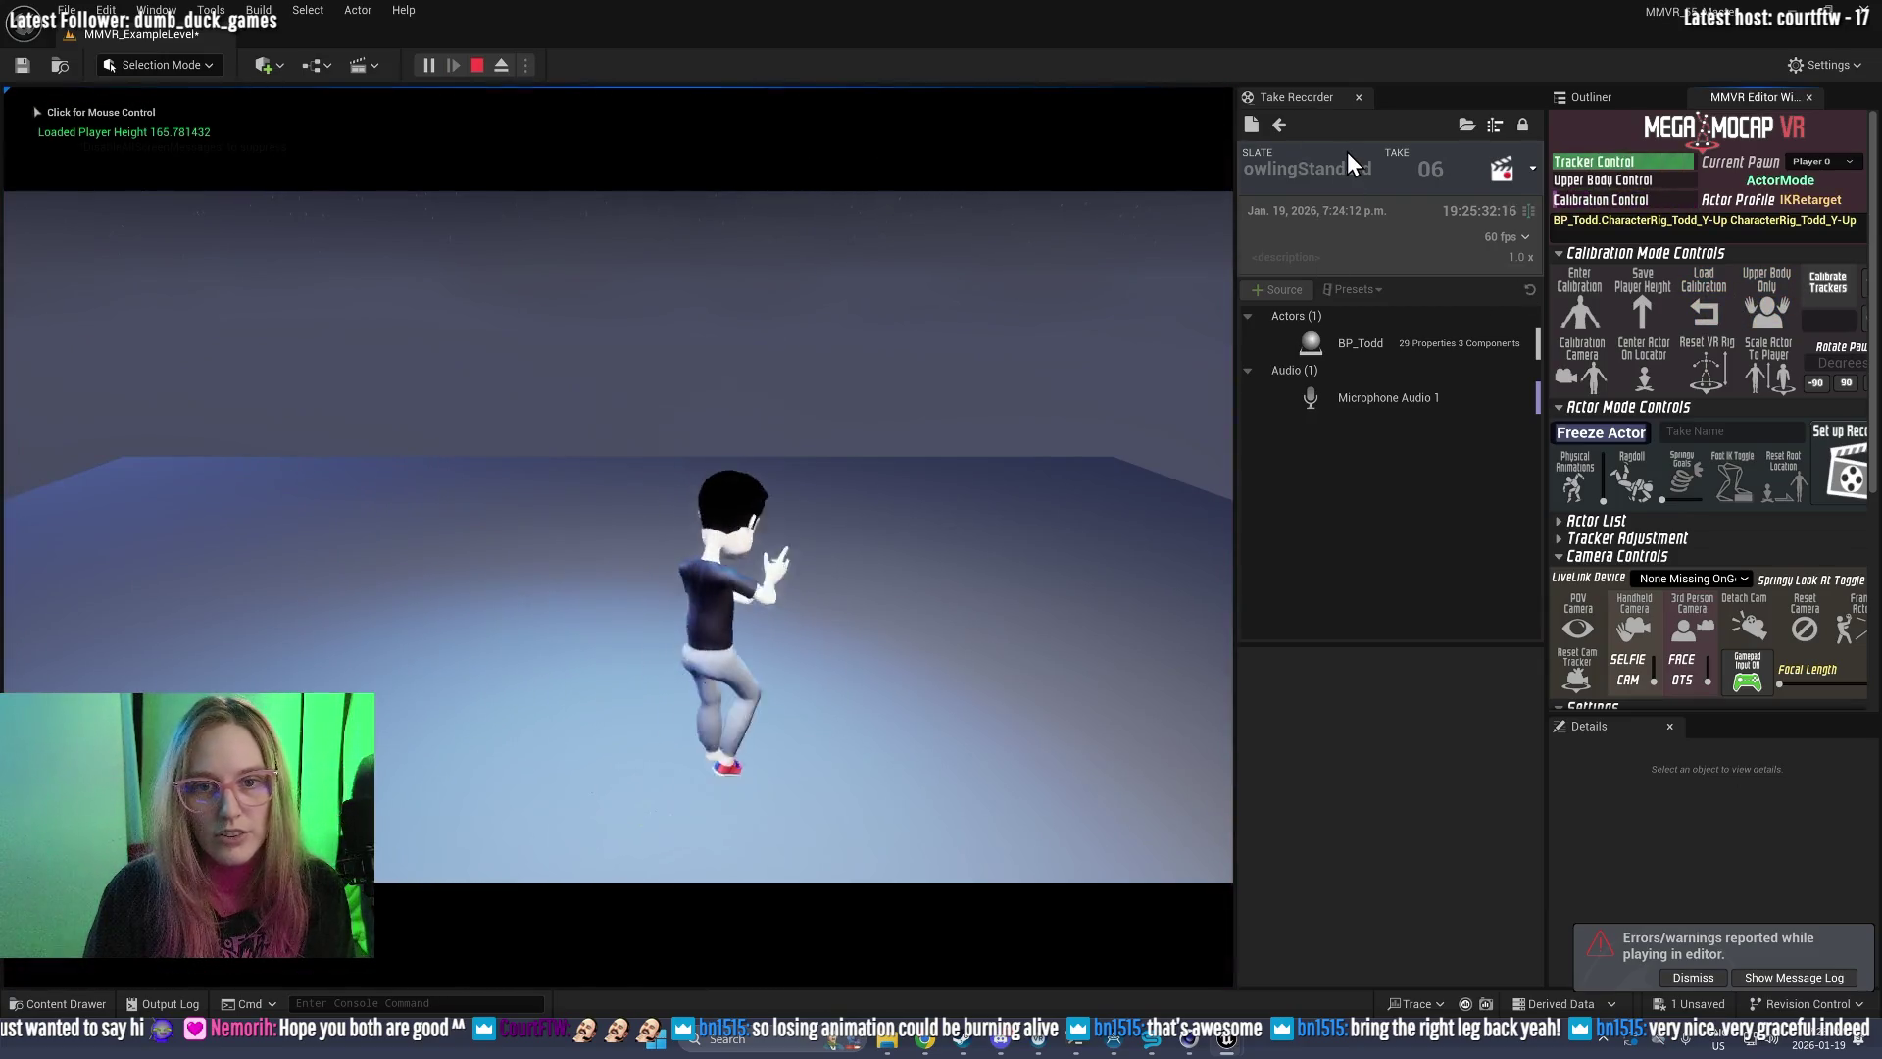
click(1279, 125)
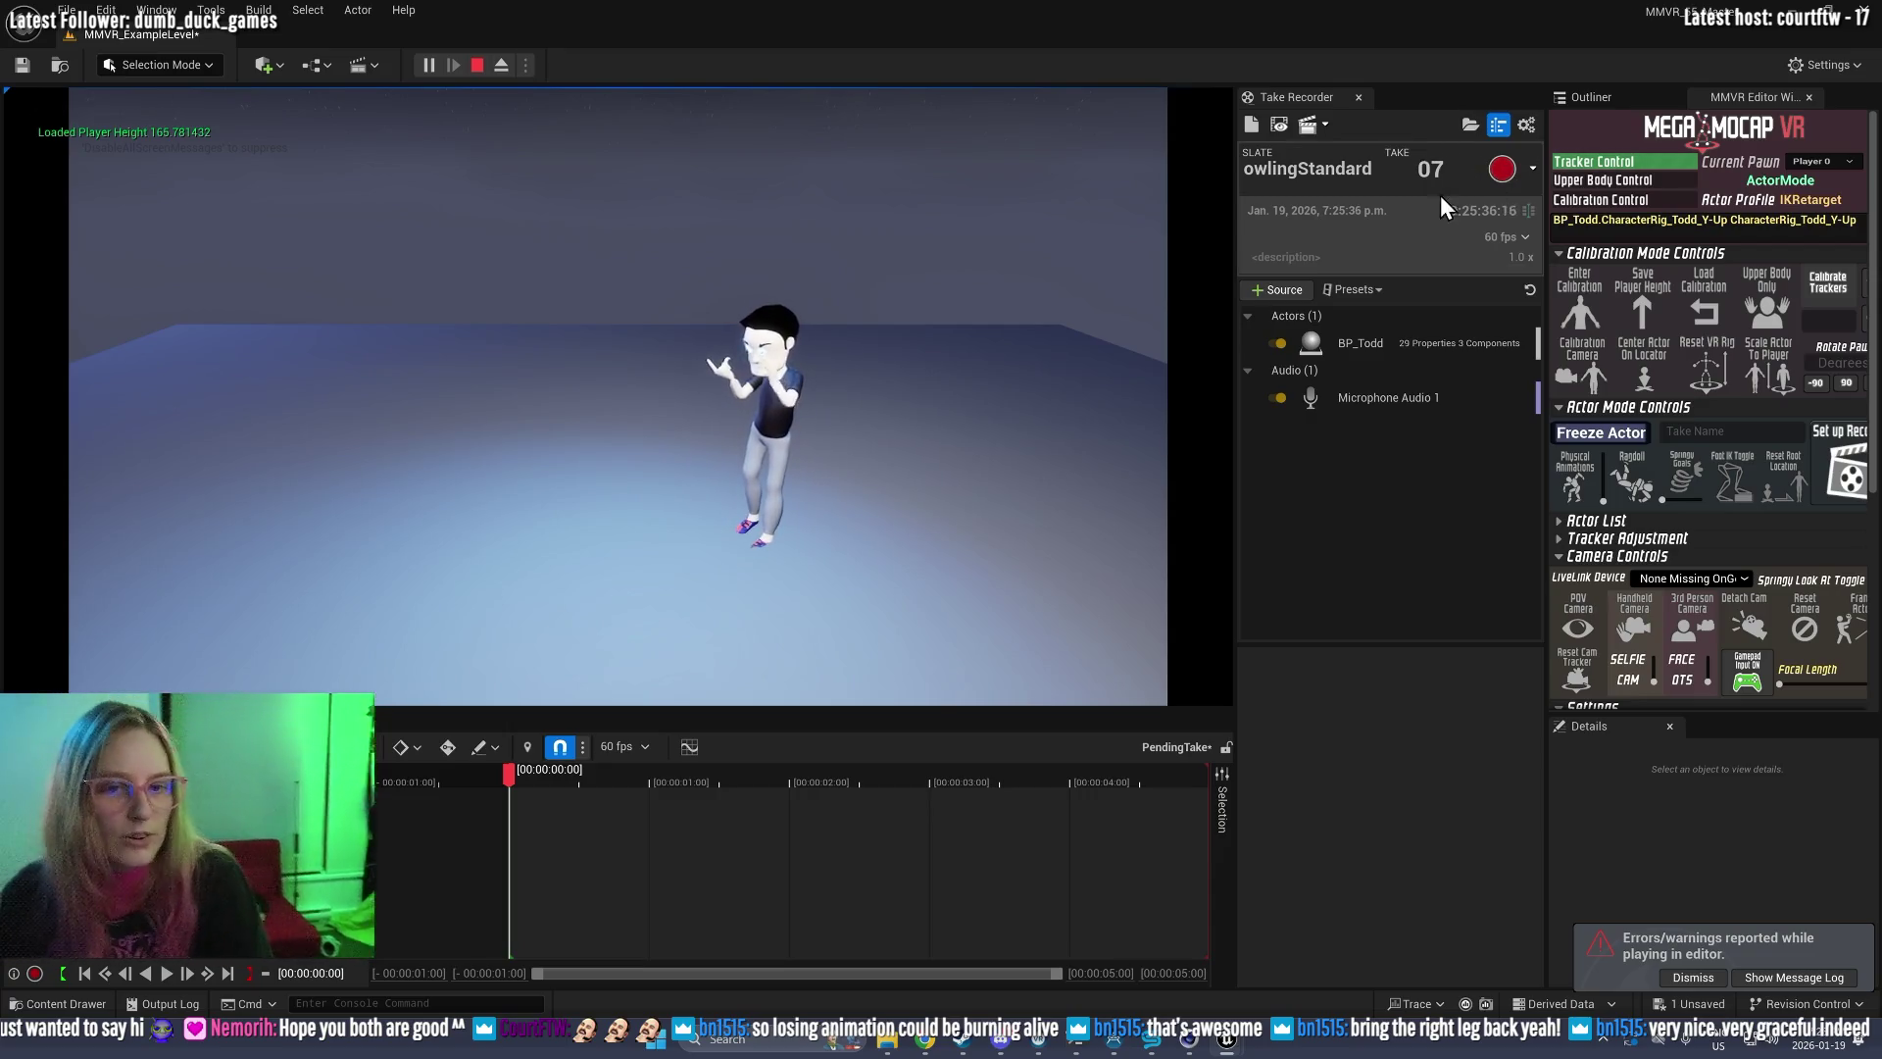
click(1498, 173)
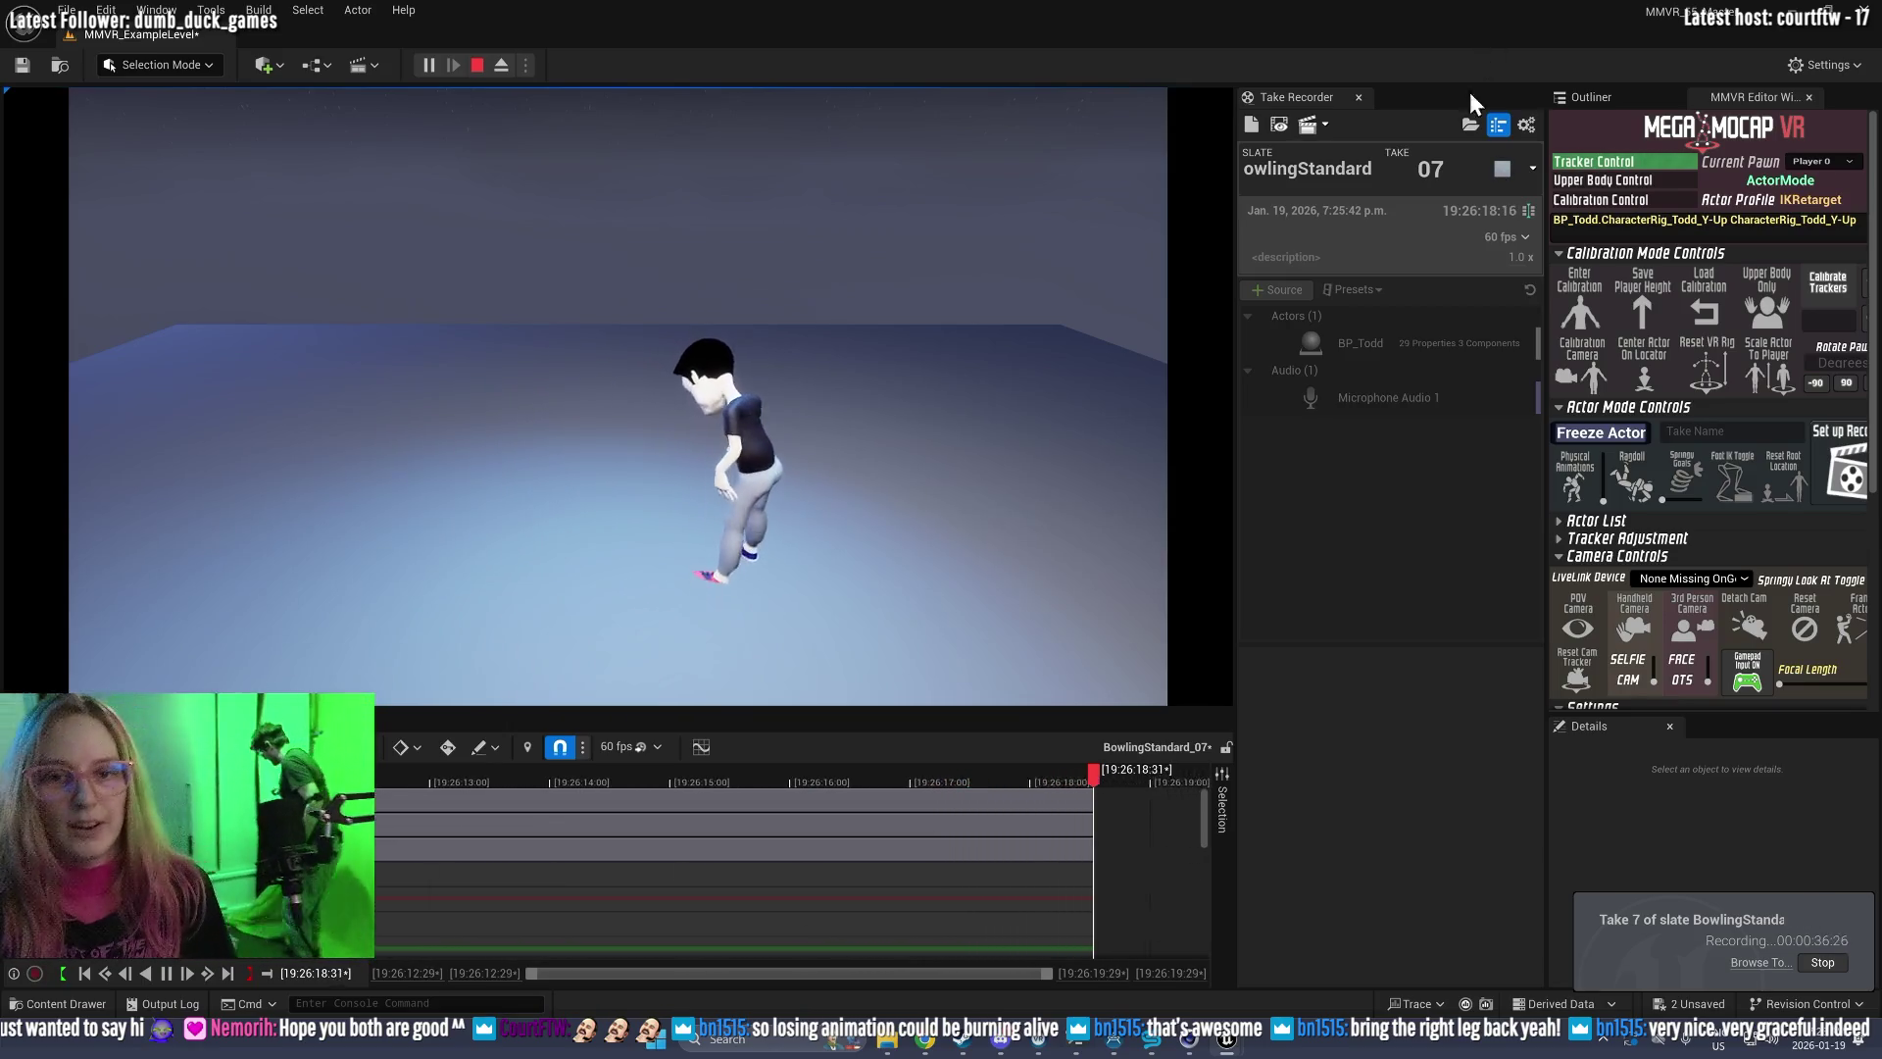
click(1500, 171)
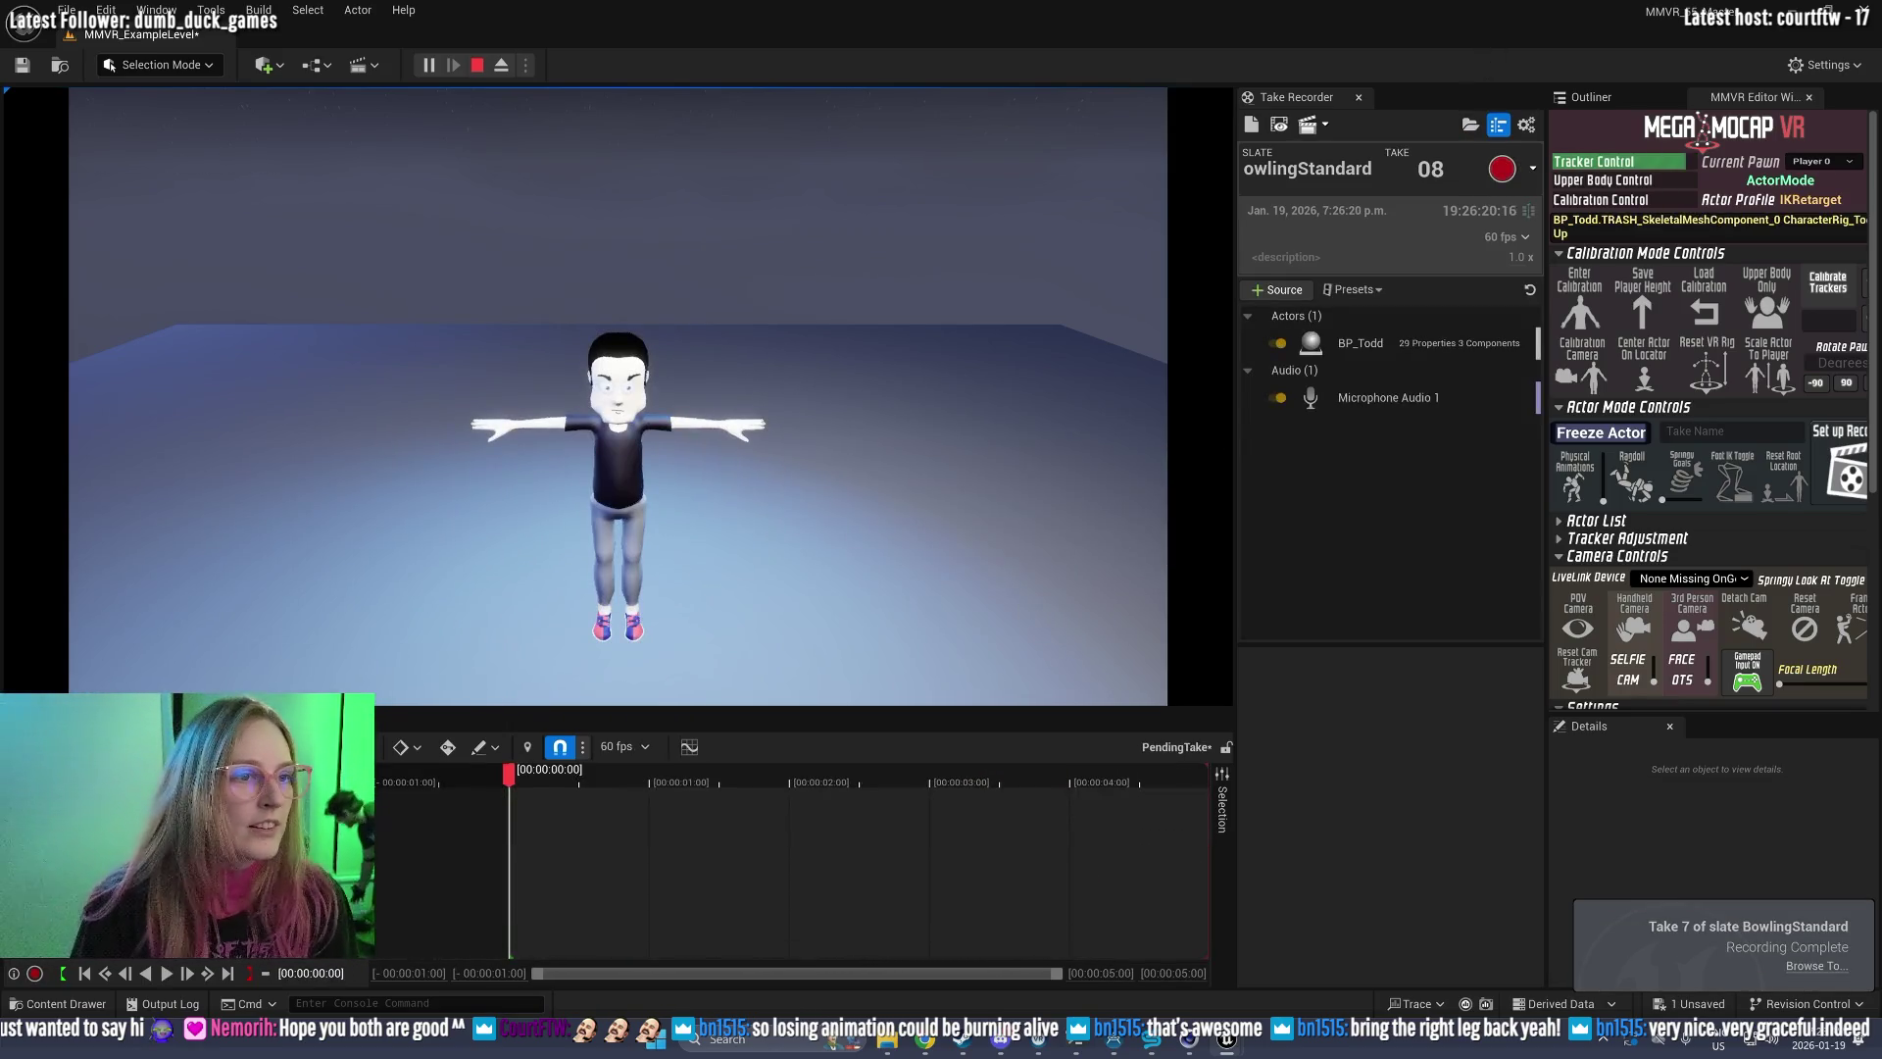
Step: Stop the play session, open take 07 for review, and play it back in Sequencer
click(478, 66)
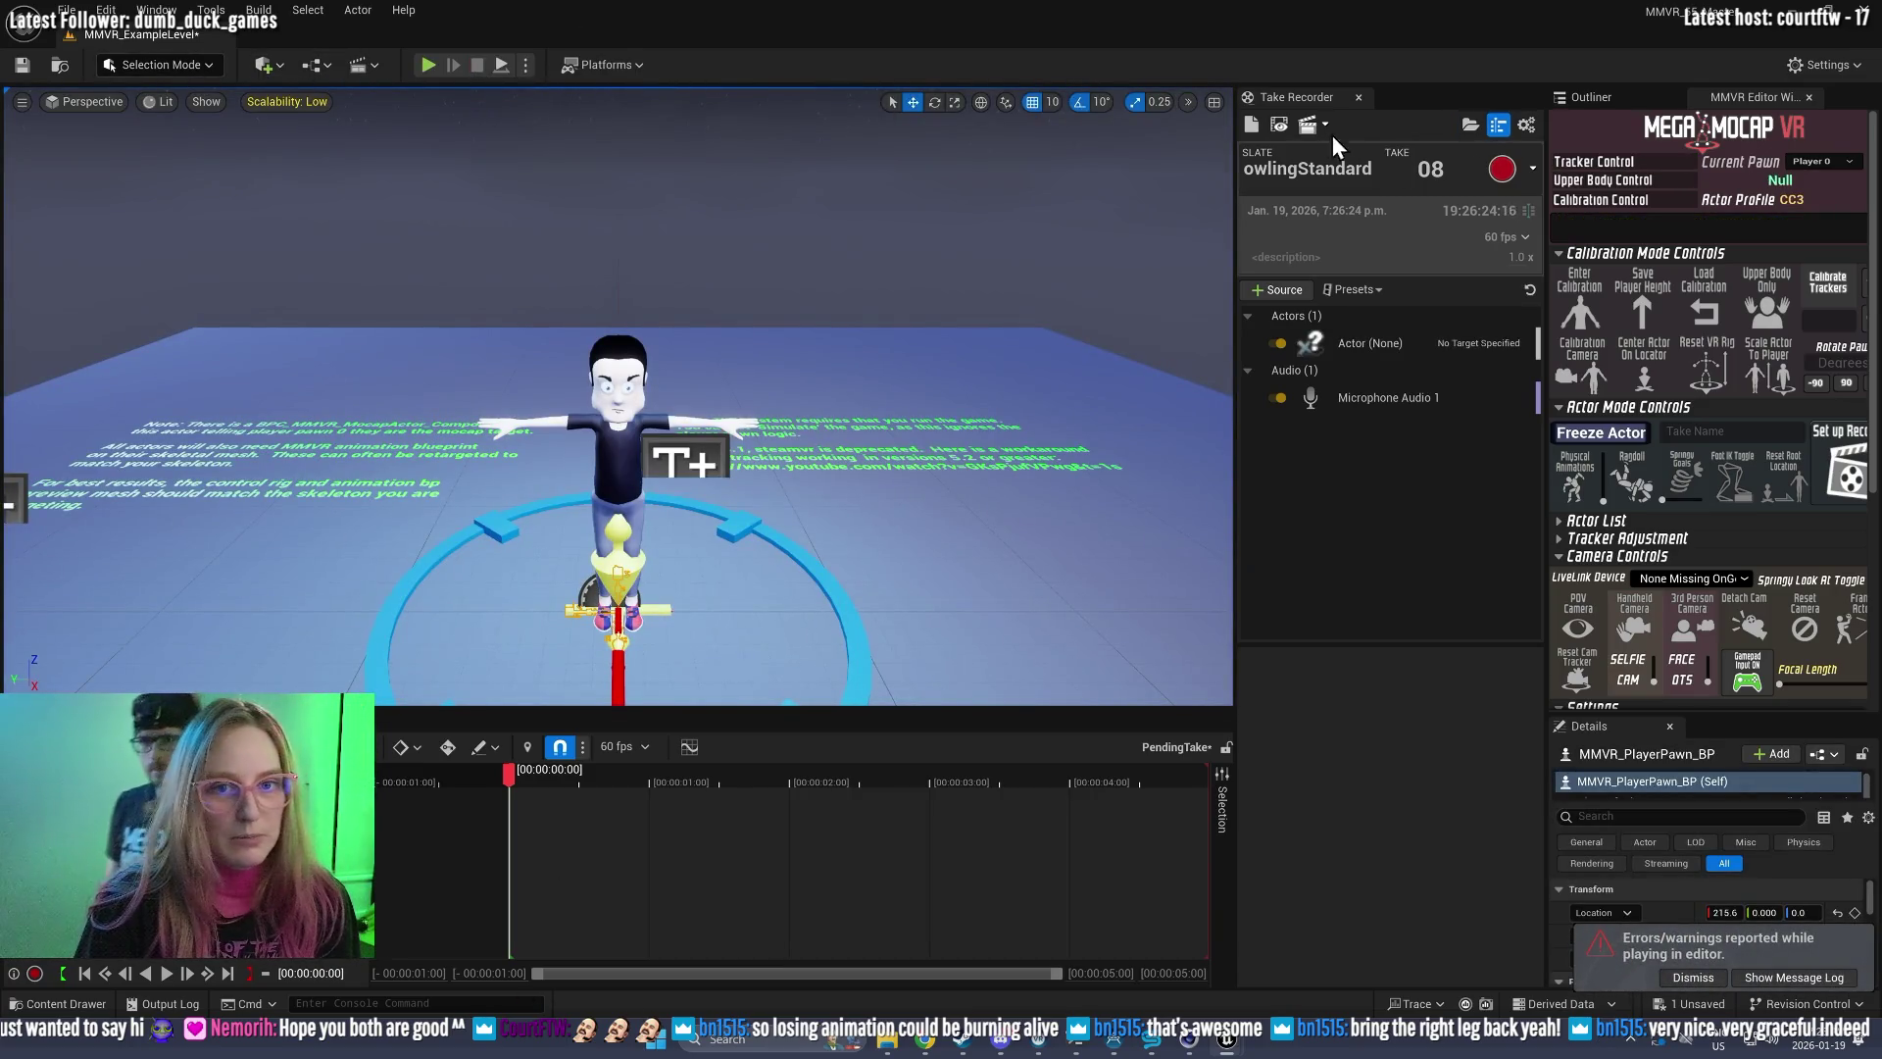
click(1280, 123)
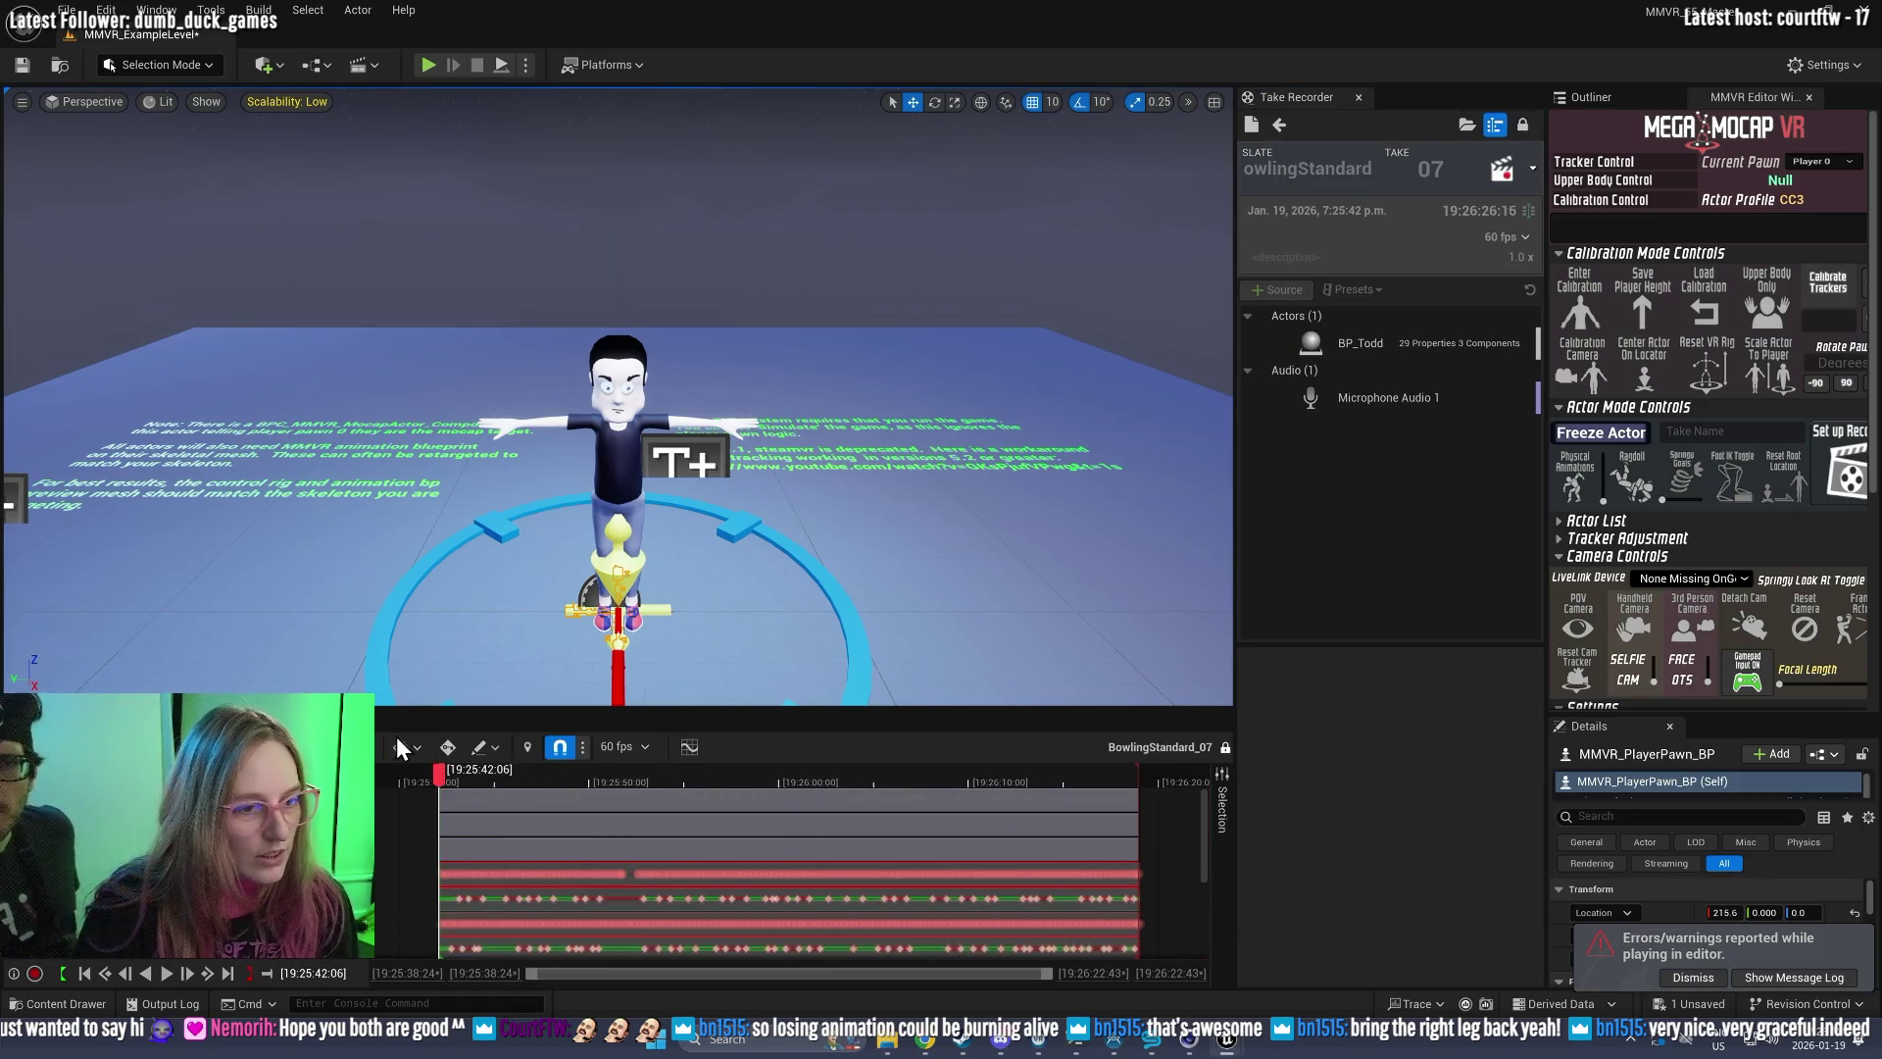
click(168, 974)
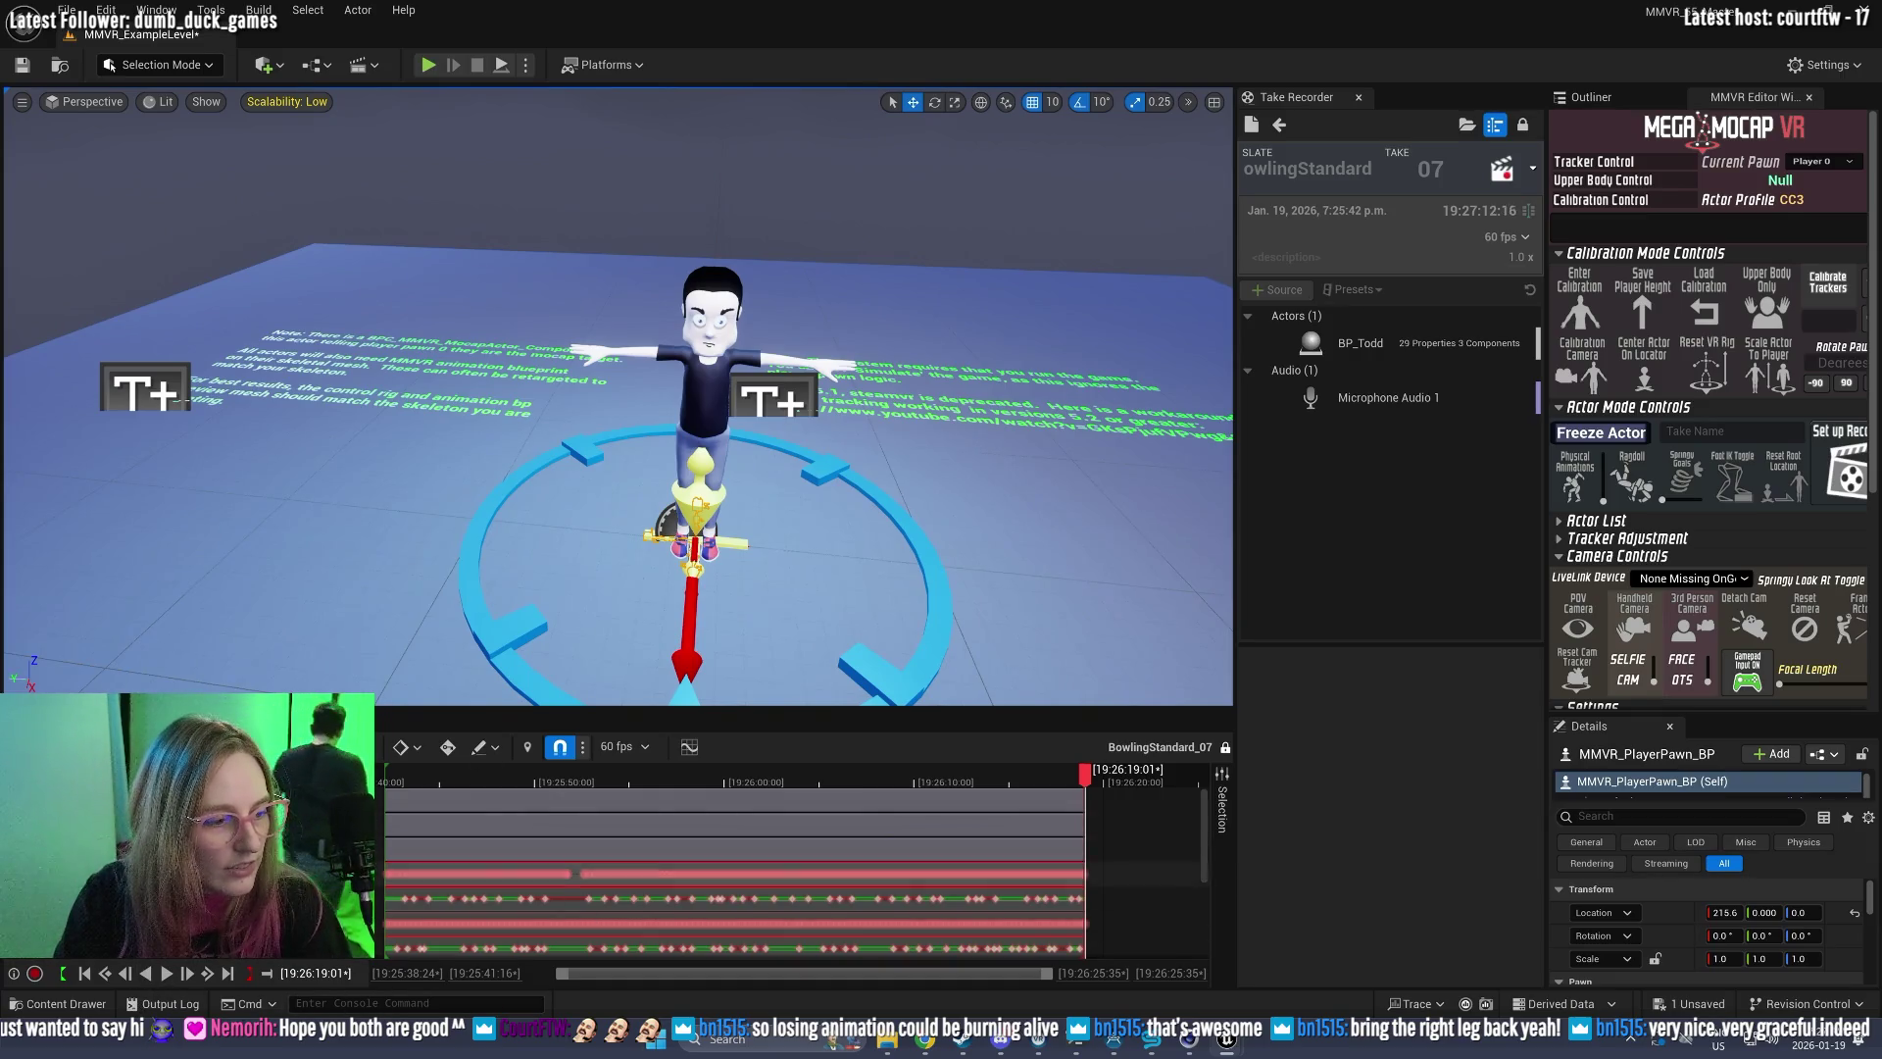
Step: Return to a pending take, start a play session, and record take 08 for about 34 seconds
click(1280, 125)
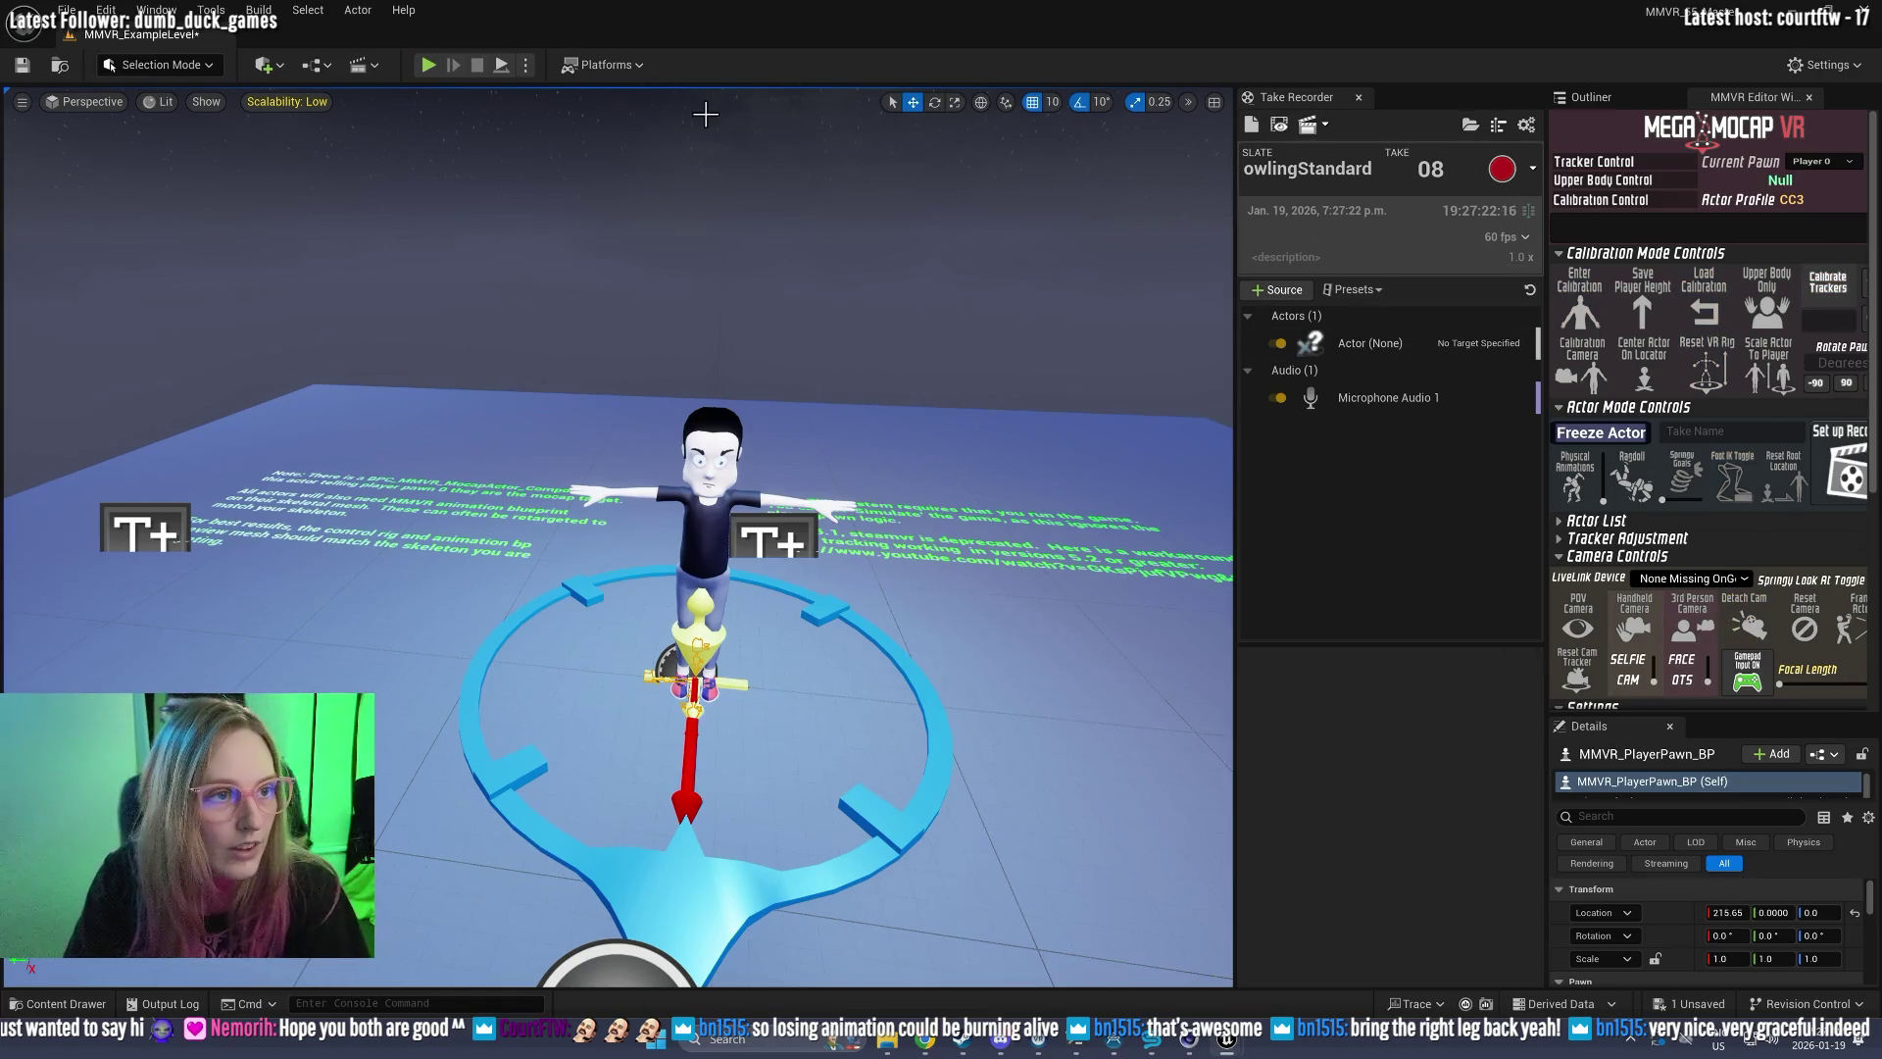
click(428, 65)
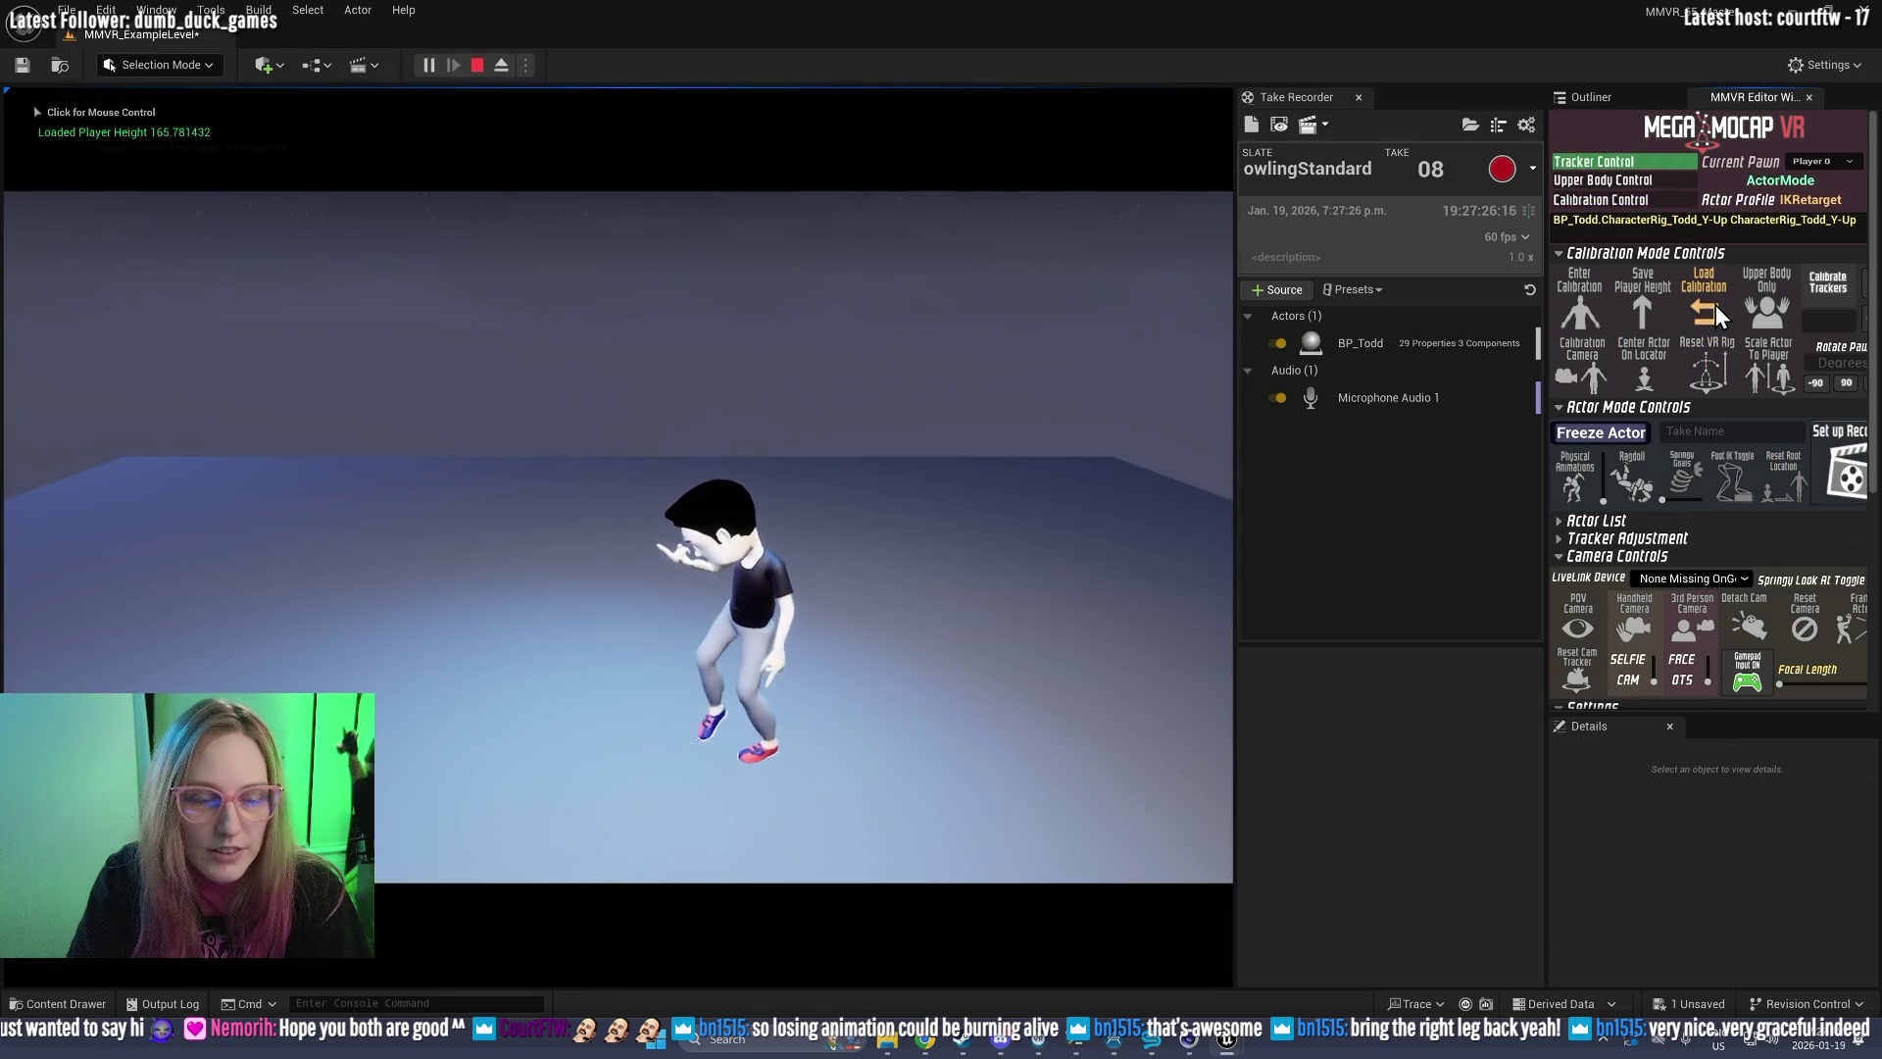
click(1503, 166)
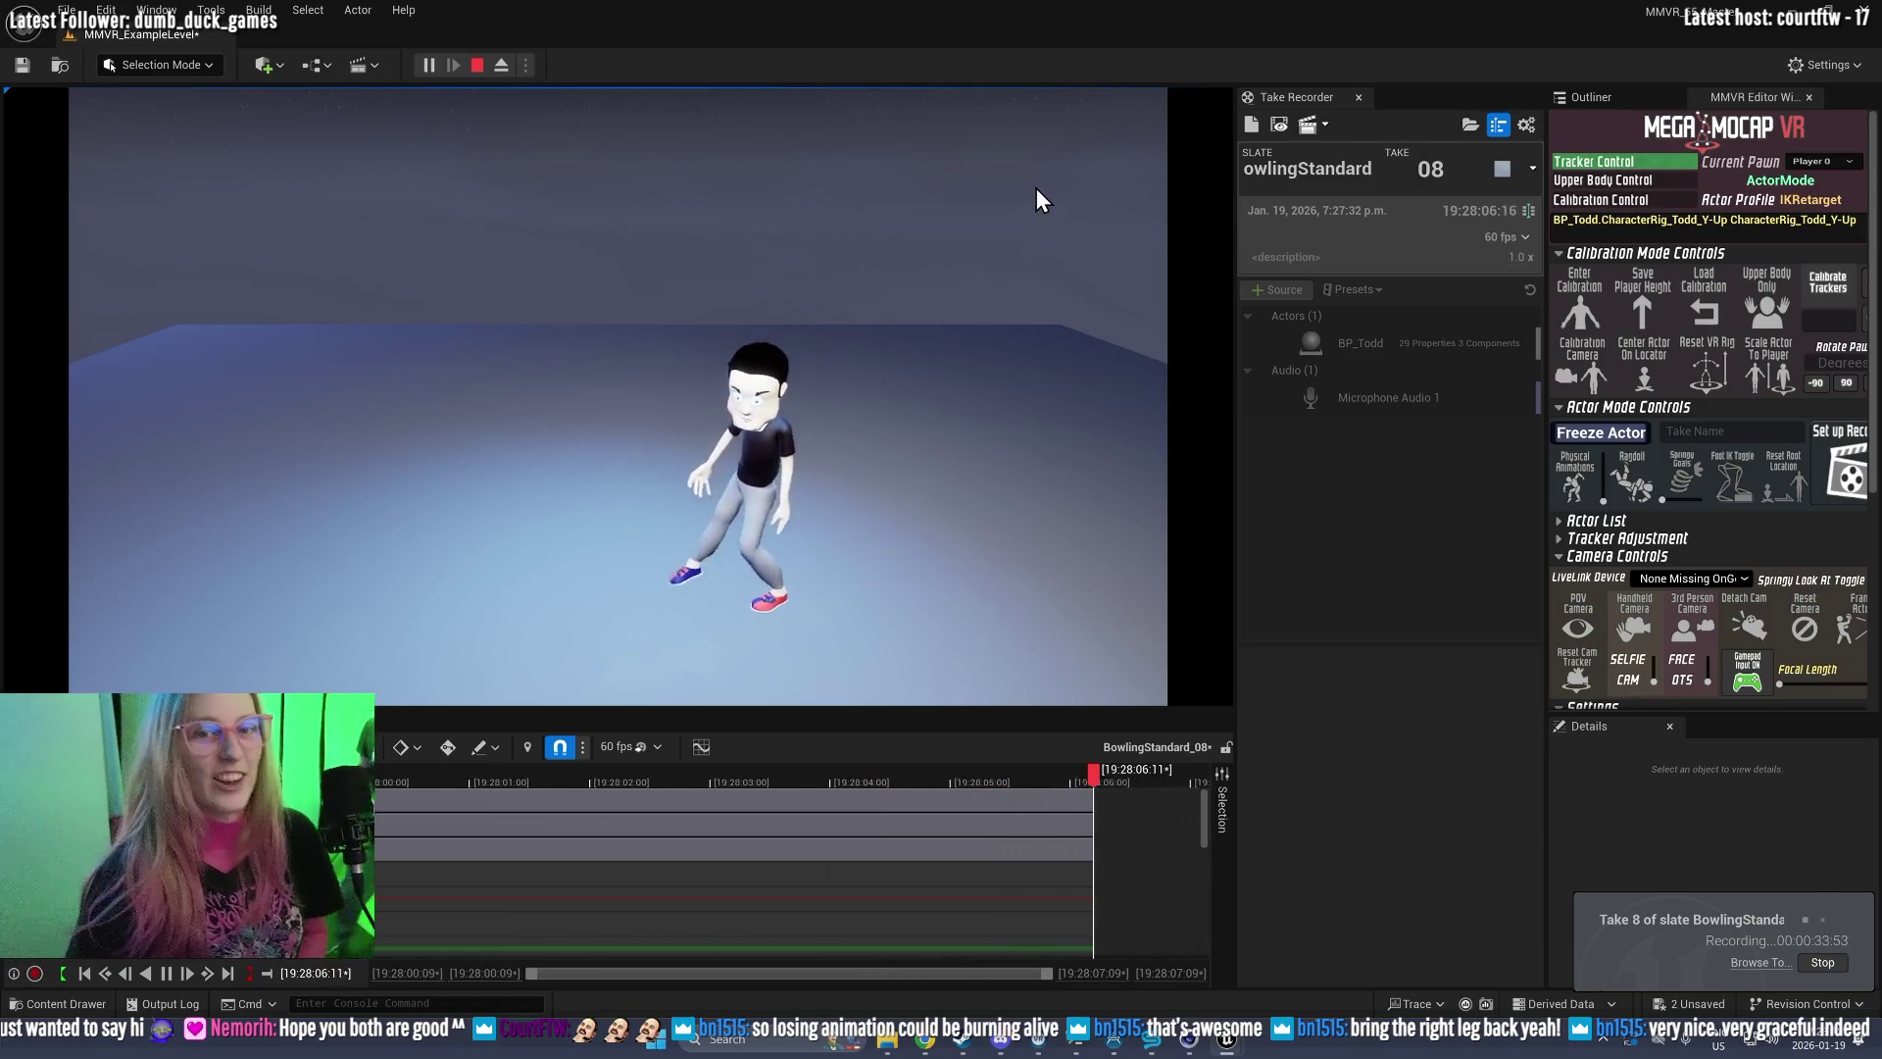
click(1502, 168)
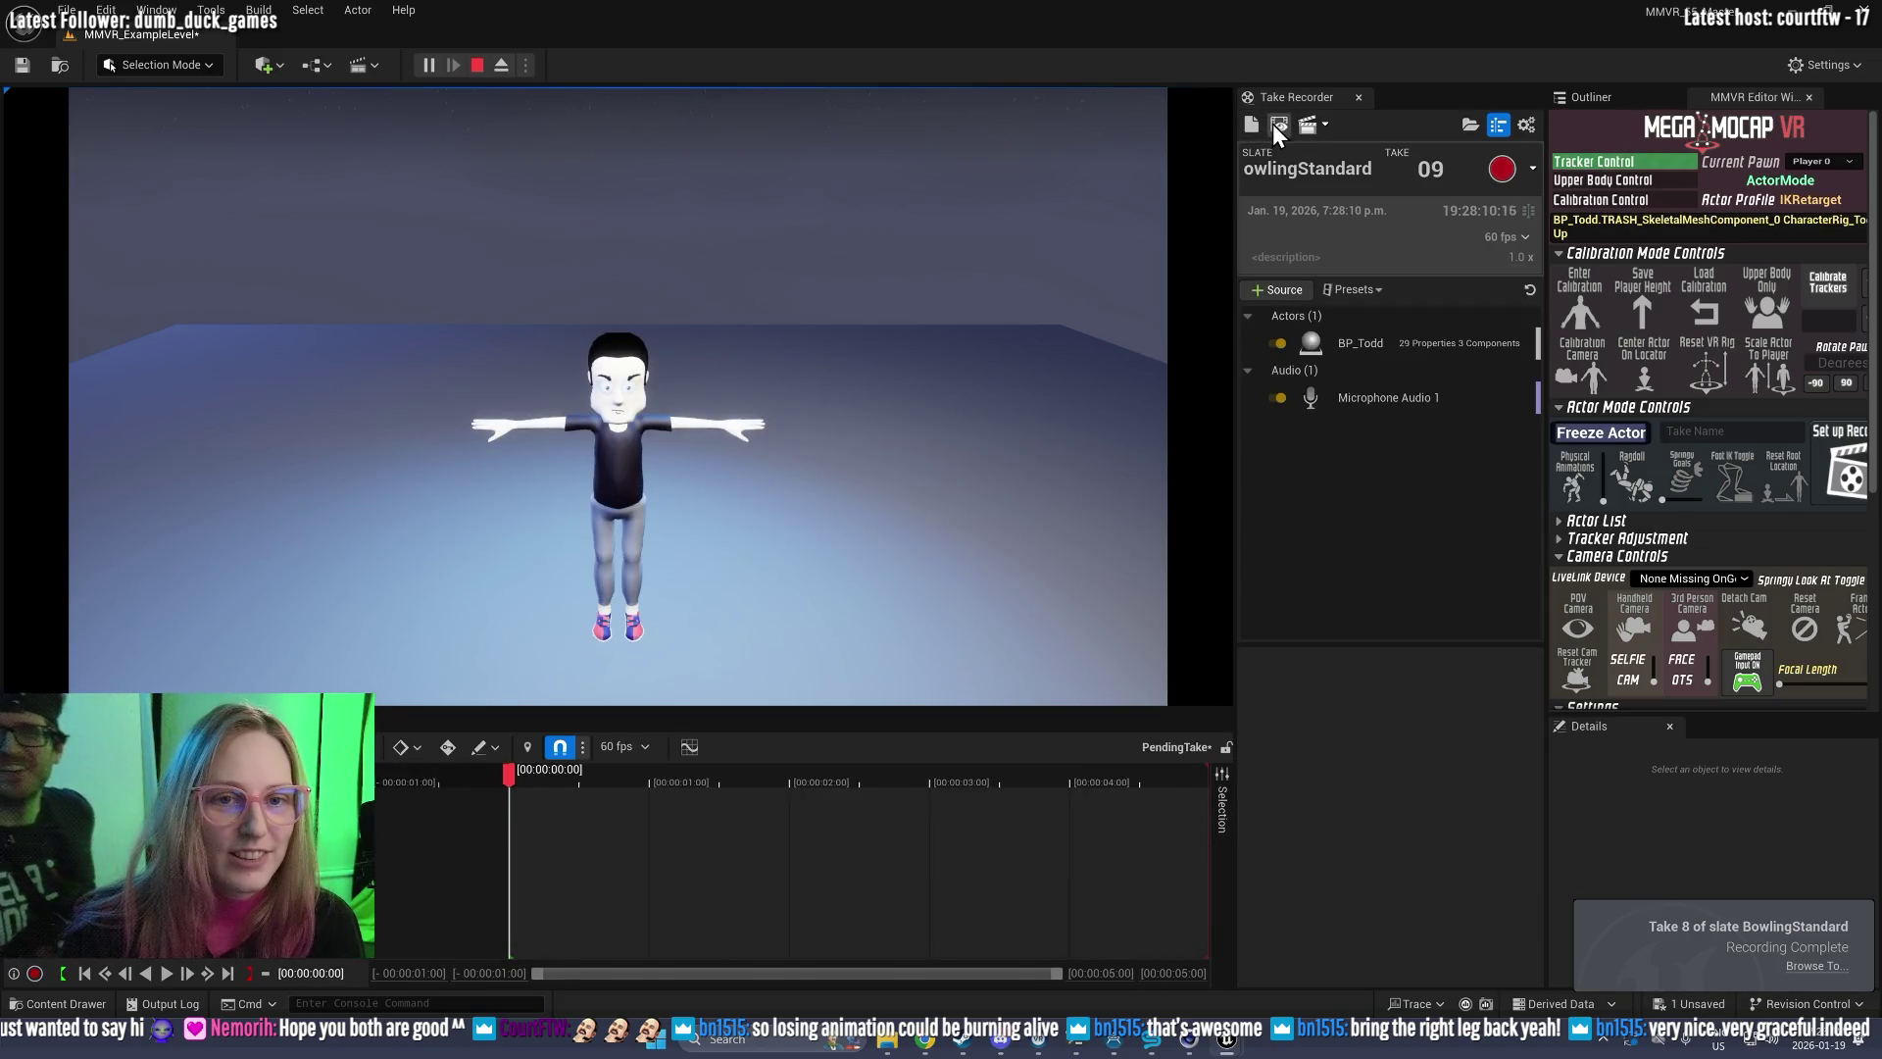
Step: Play back take 08 in Sequencer, eject to orbit the view over both characters, then end the session
click(1273, 124)
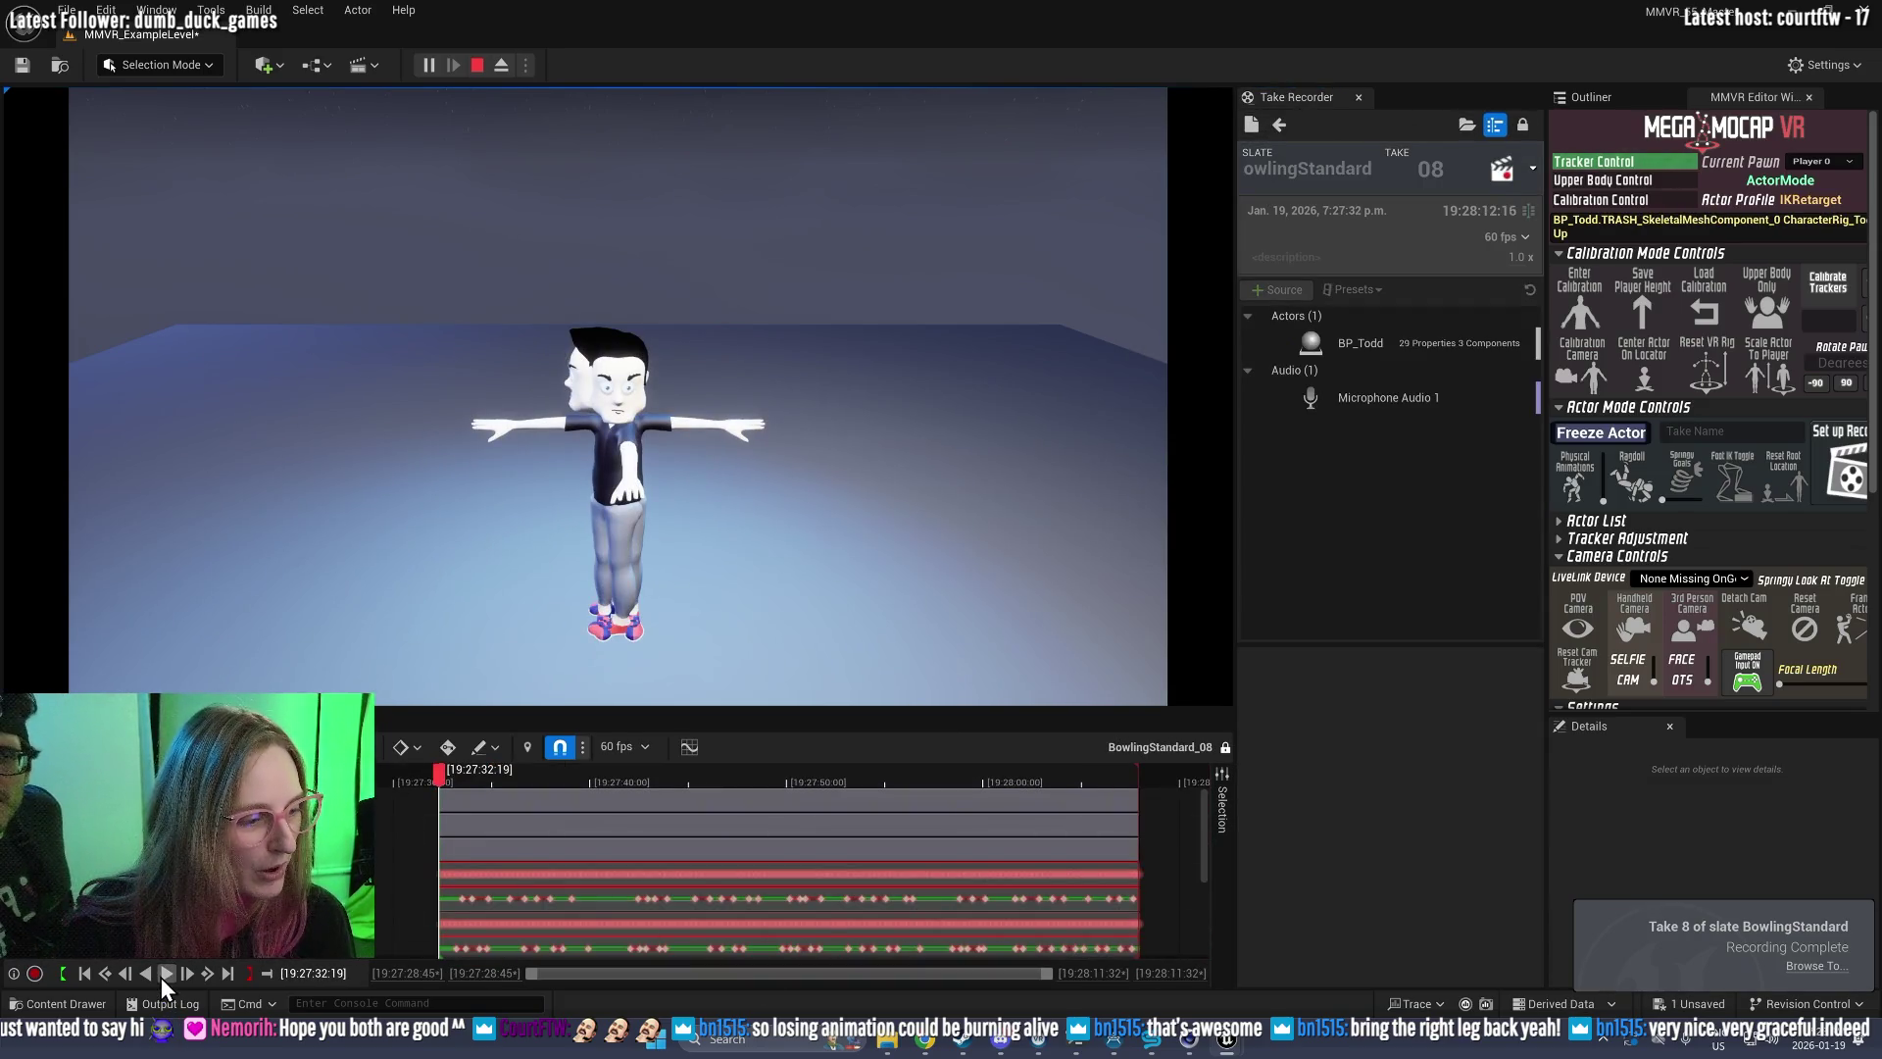
click(162, 976)
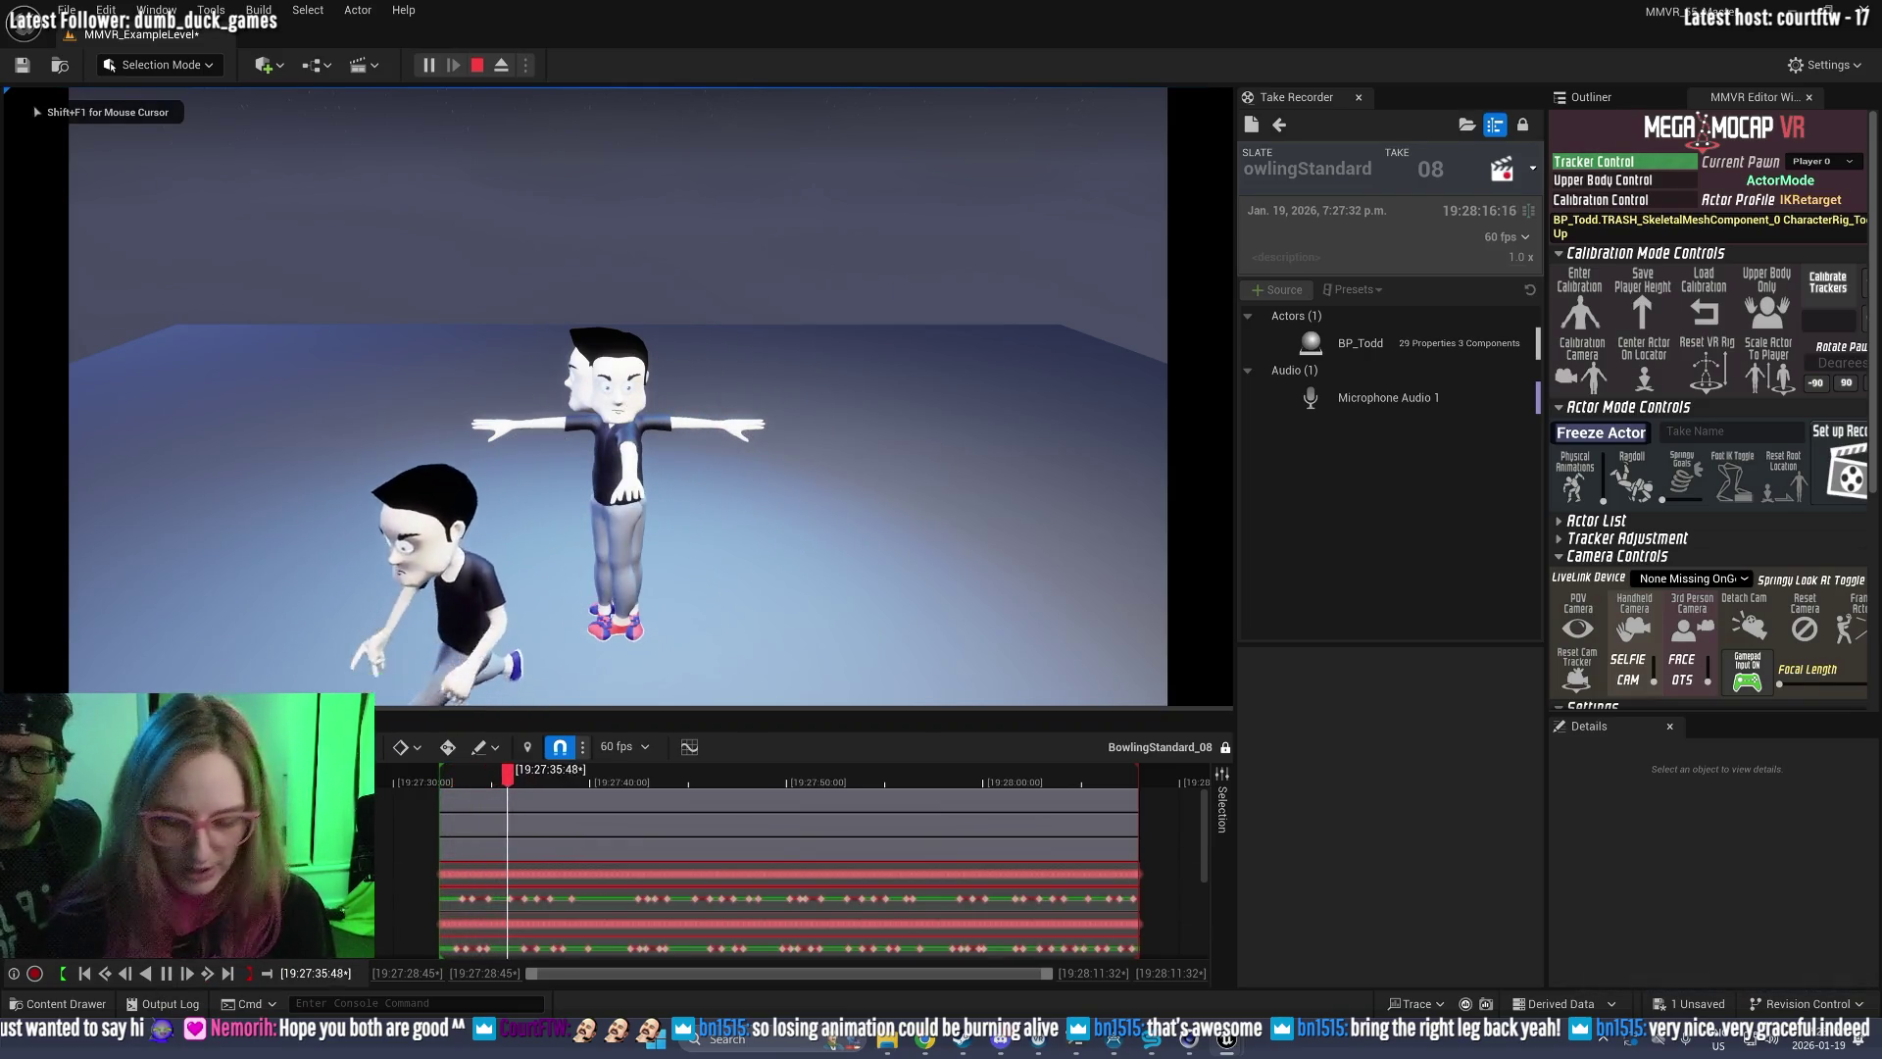
key(F8)
mouse_move(861, 496)
mouse_down()
mouse_move(843, 461)
mouse_move(902, 432)
mouse_up()
drag(618, 392, 686, 376)
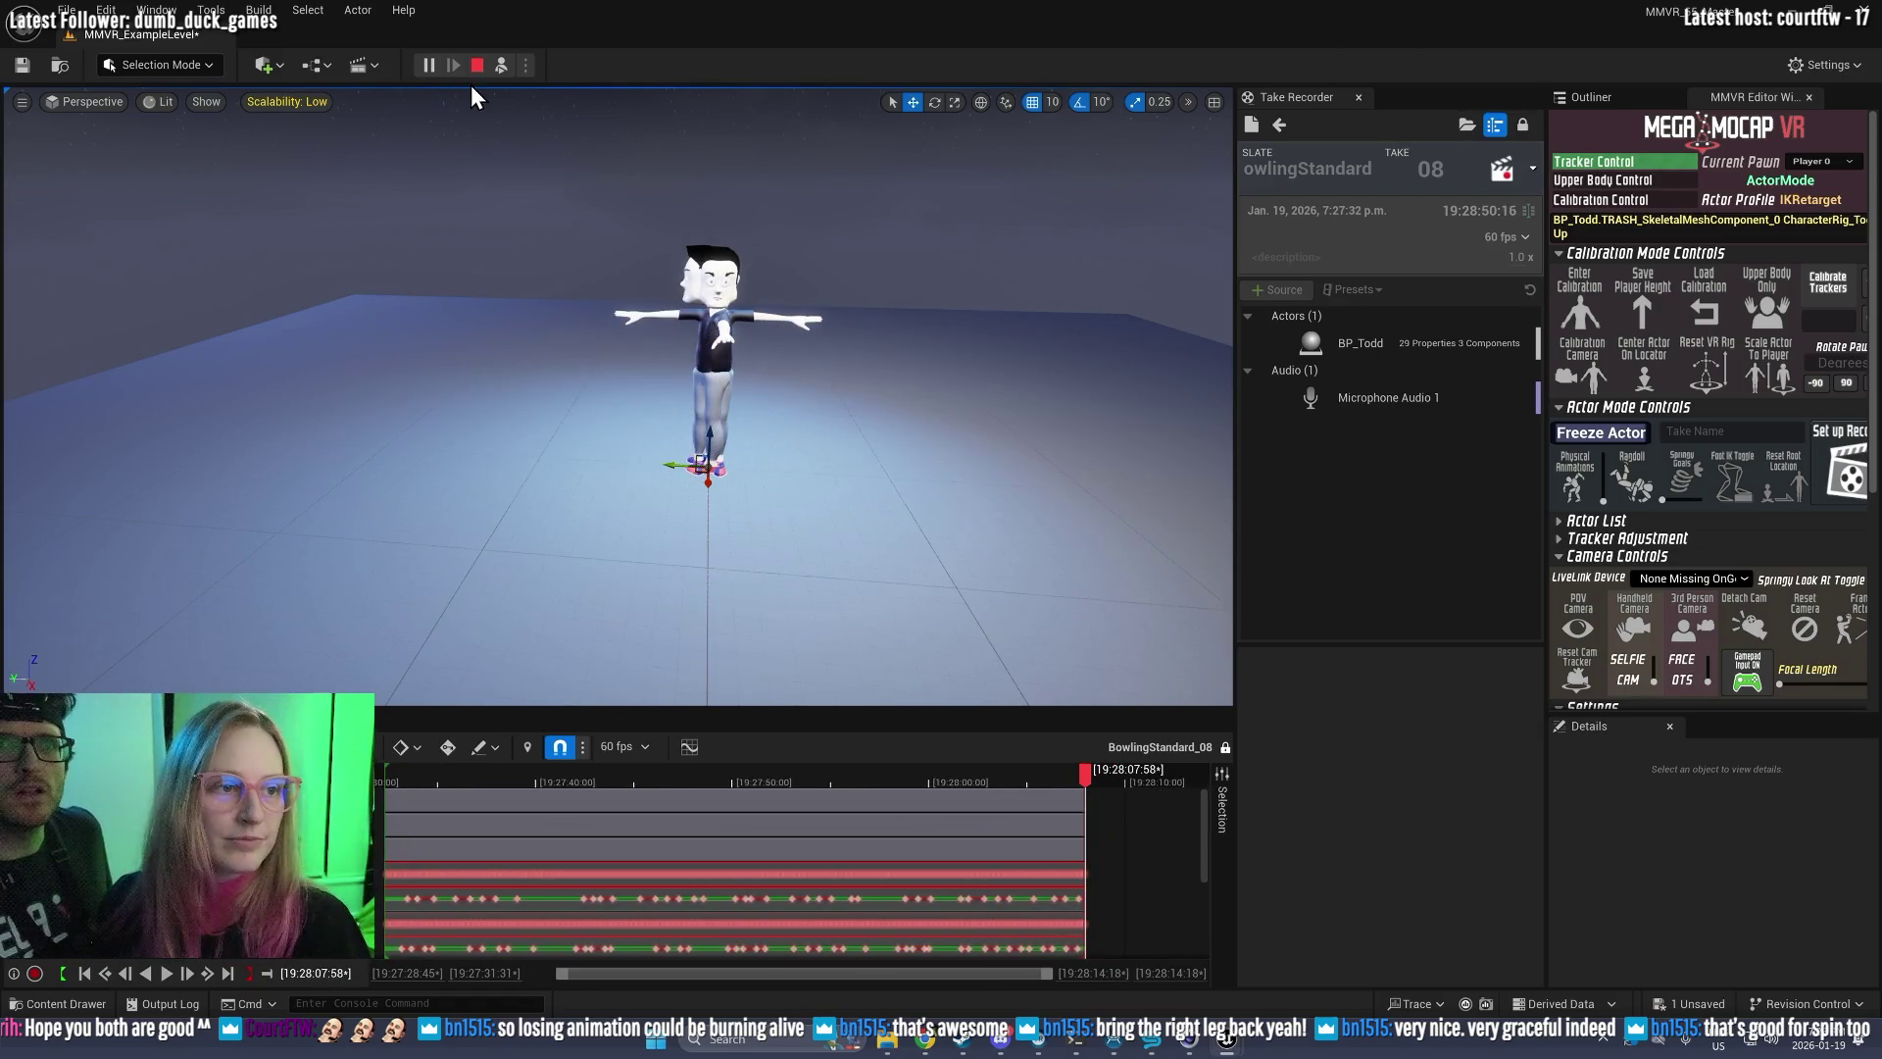
key(Escape)
Step: Start pending take 09 and rename the slate from BowlingStandard to BowlingGranny
click(1276, 128)
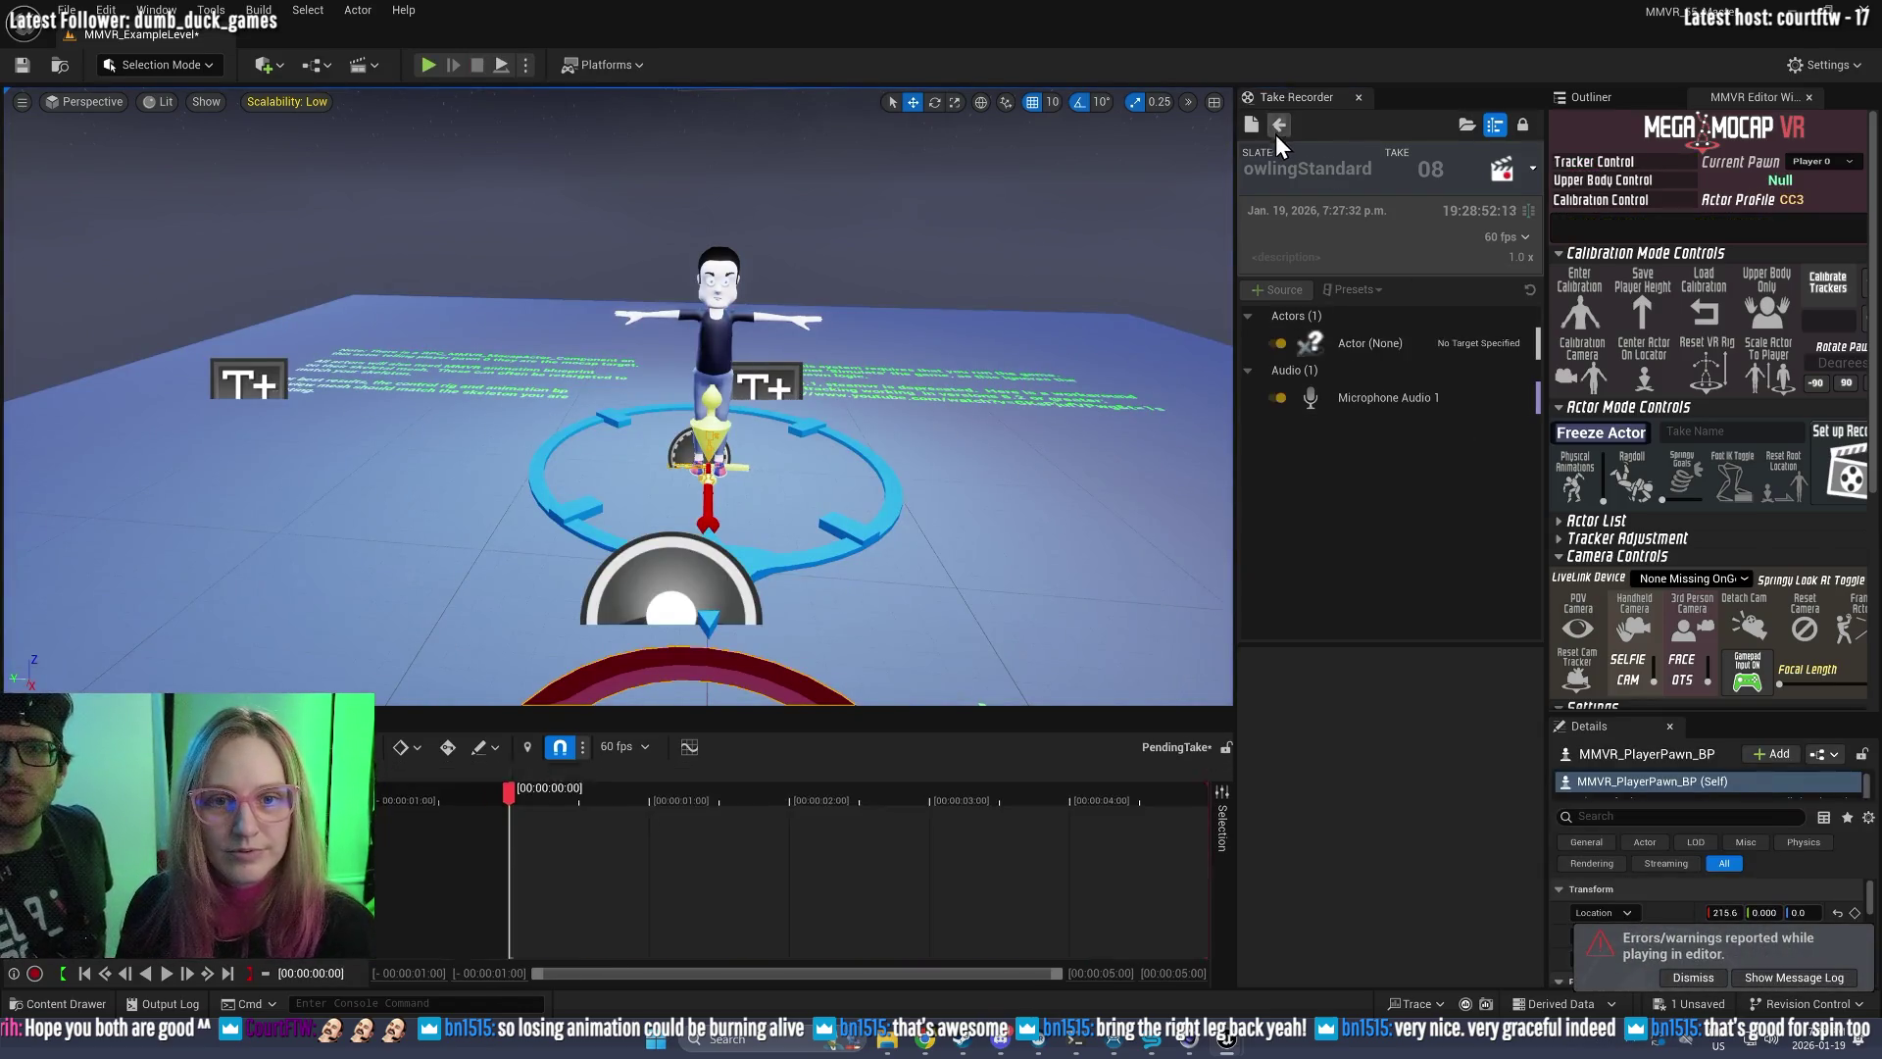
double_click(1335, 168)
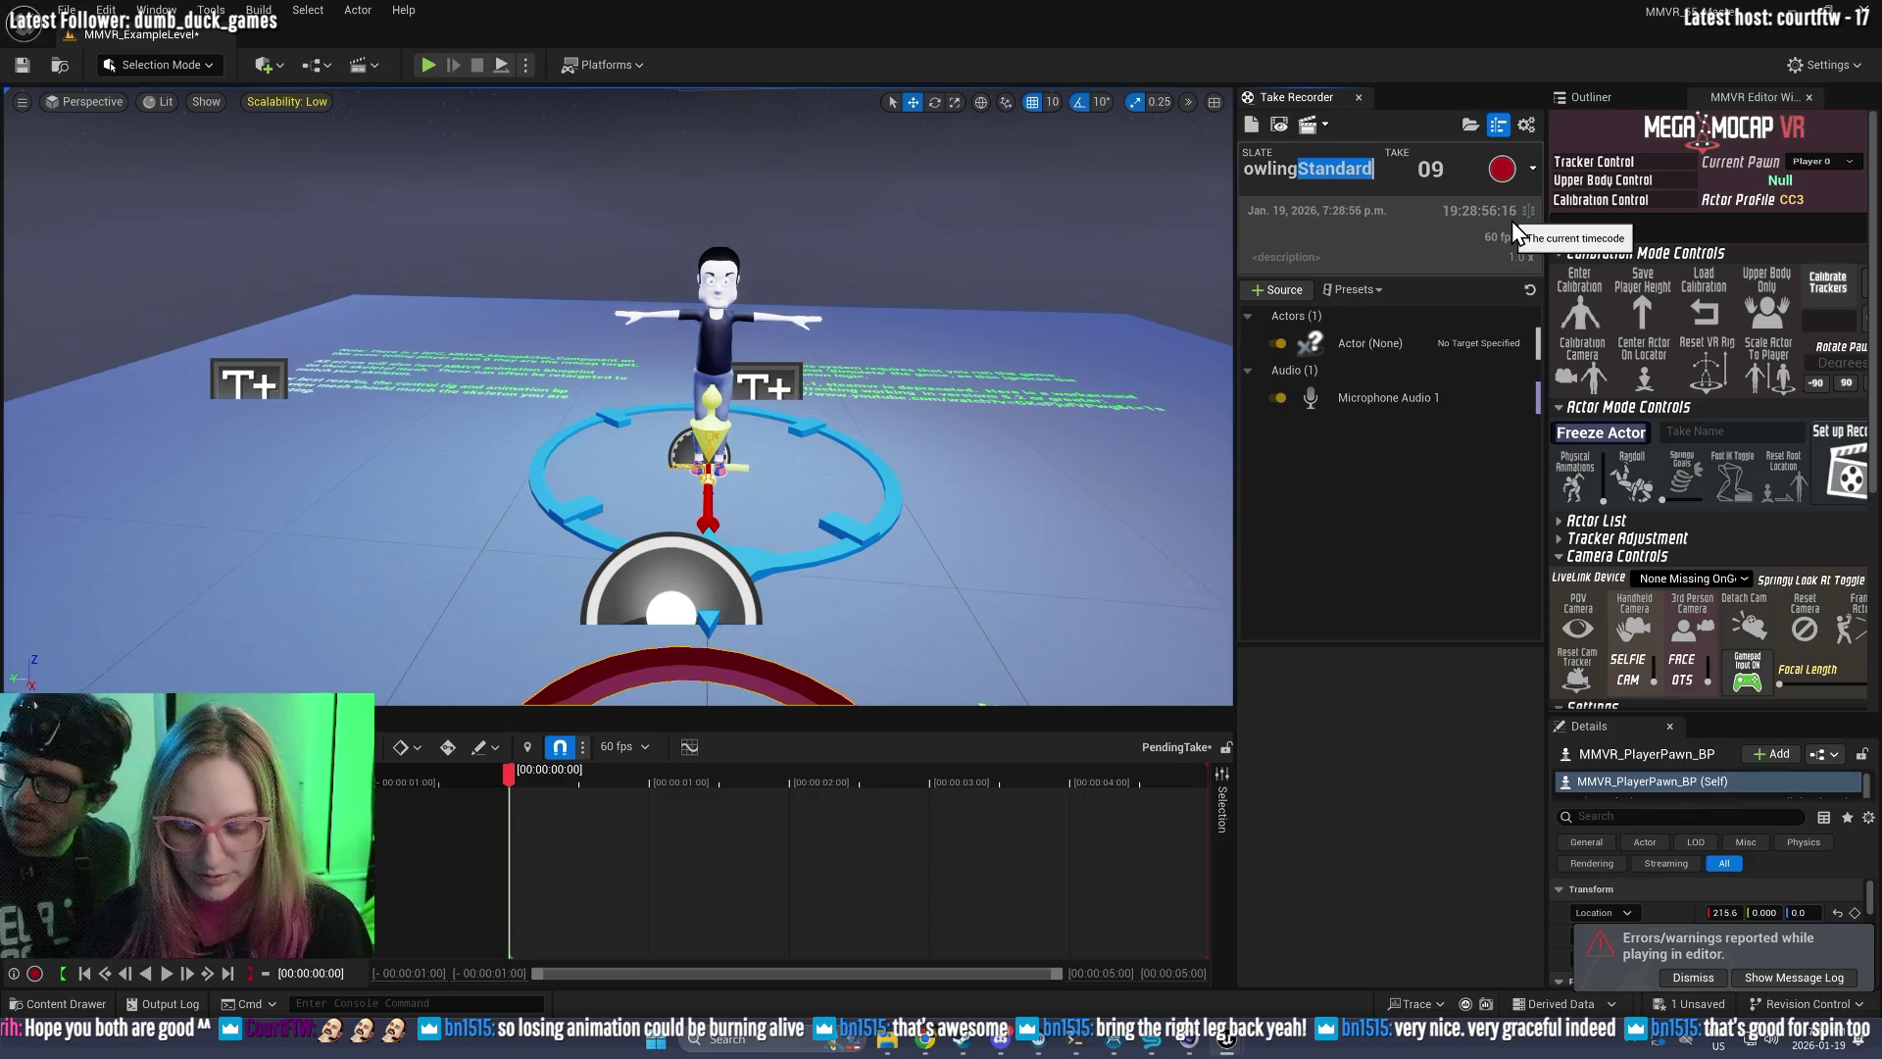
text(Granny)
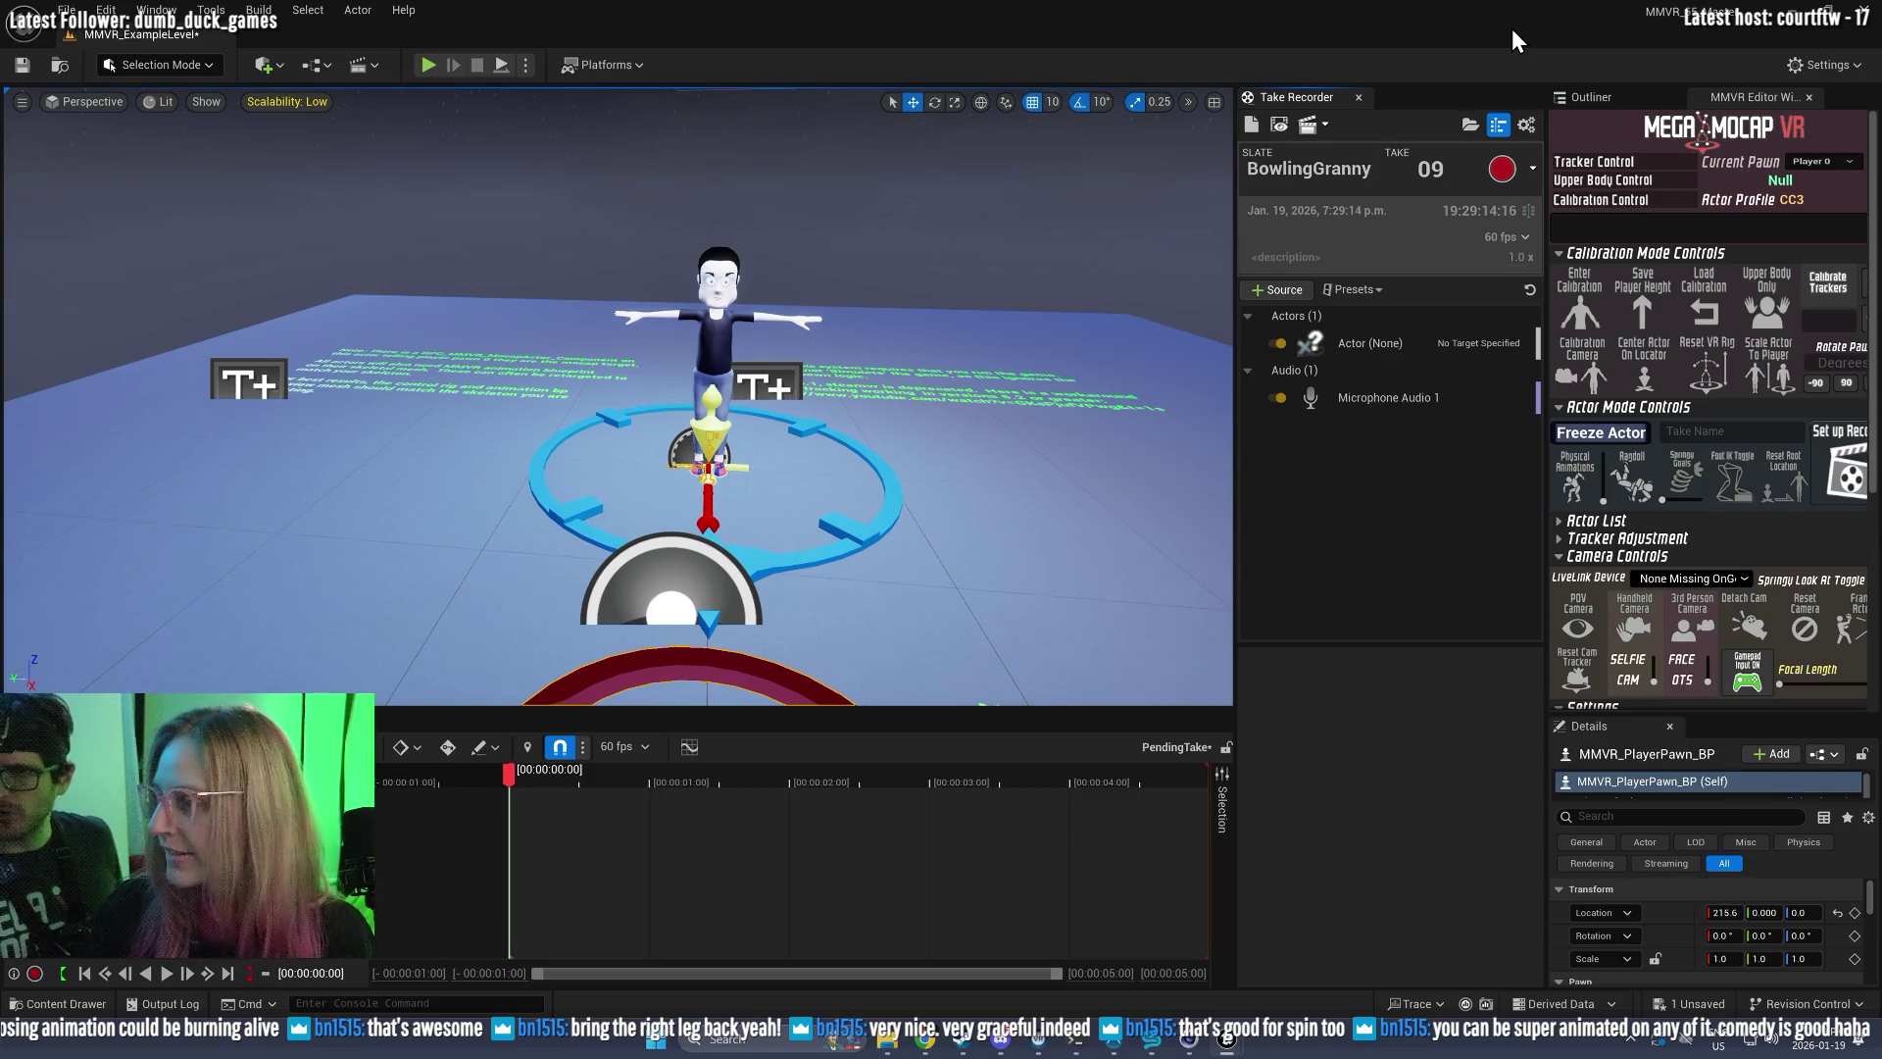
Step: Start a play session, load the saved calibration, hide Sequencer, and record BowlingGranny take 01
click(425, 63)
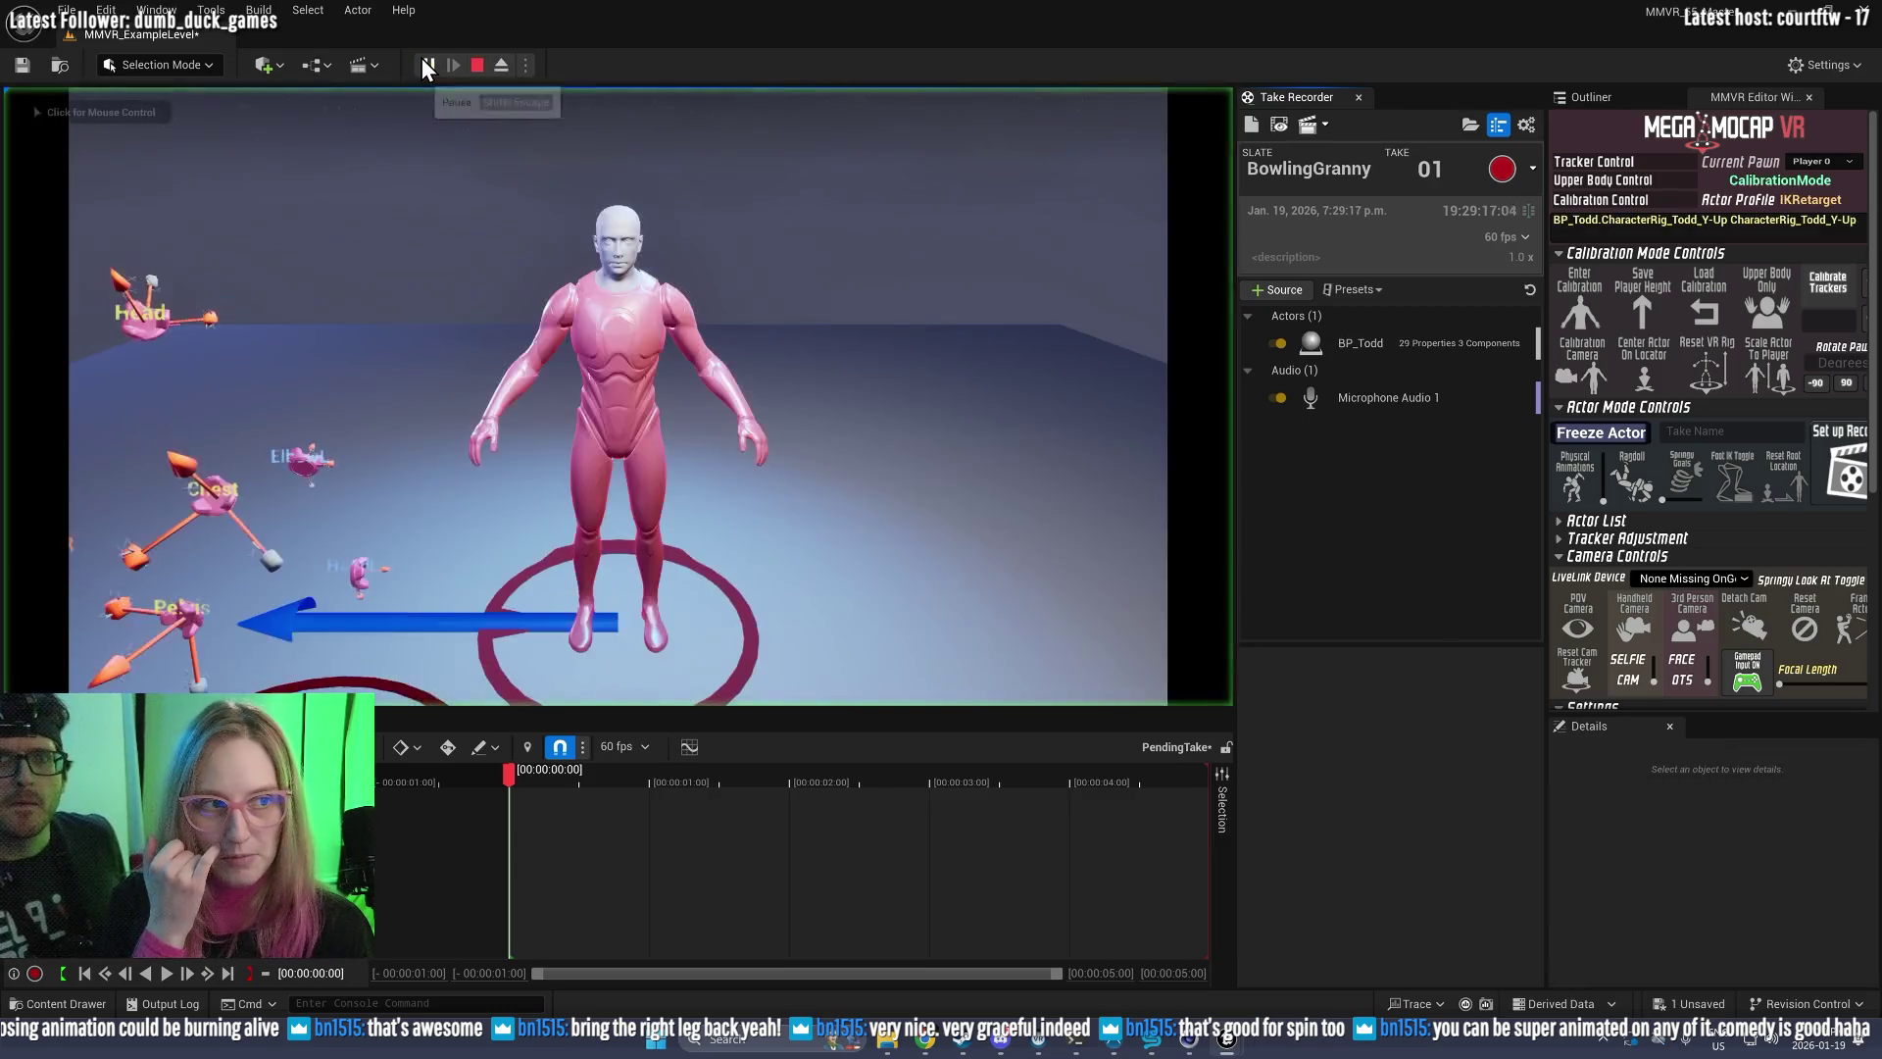
click(1694, 283)
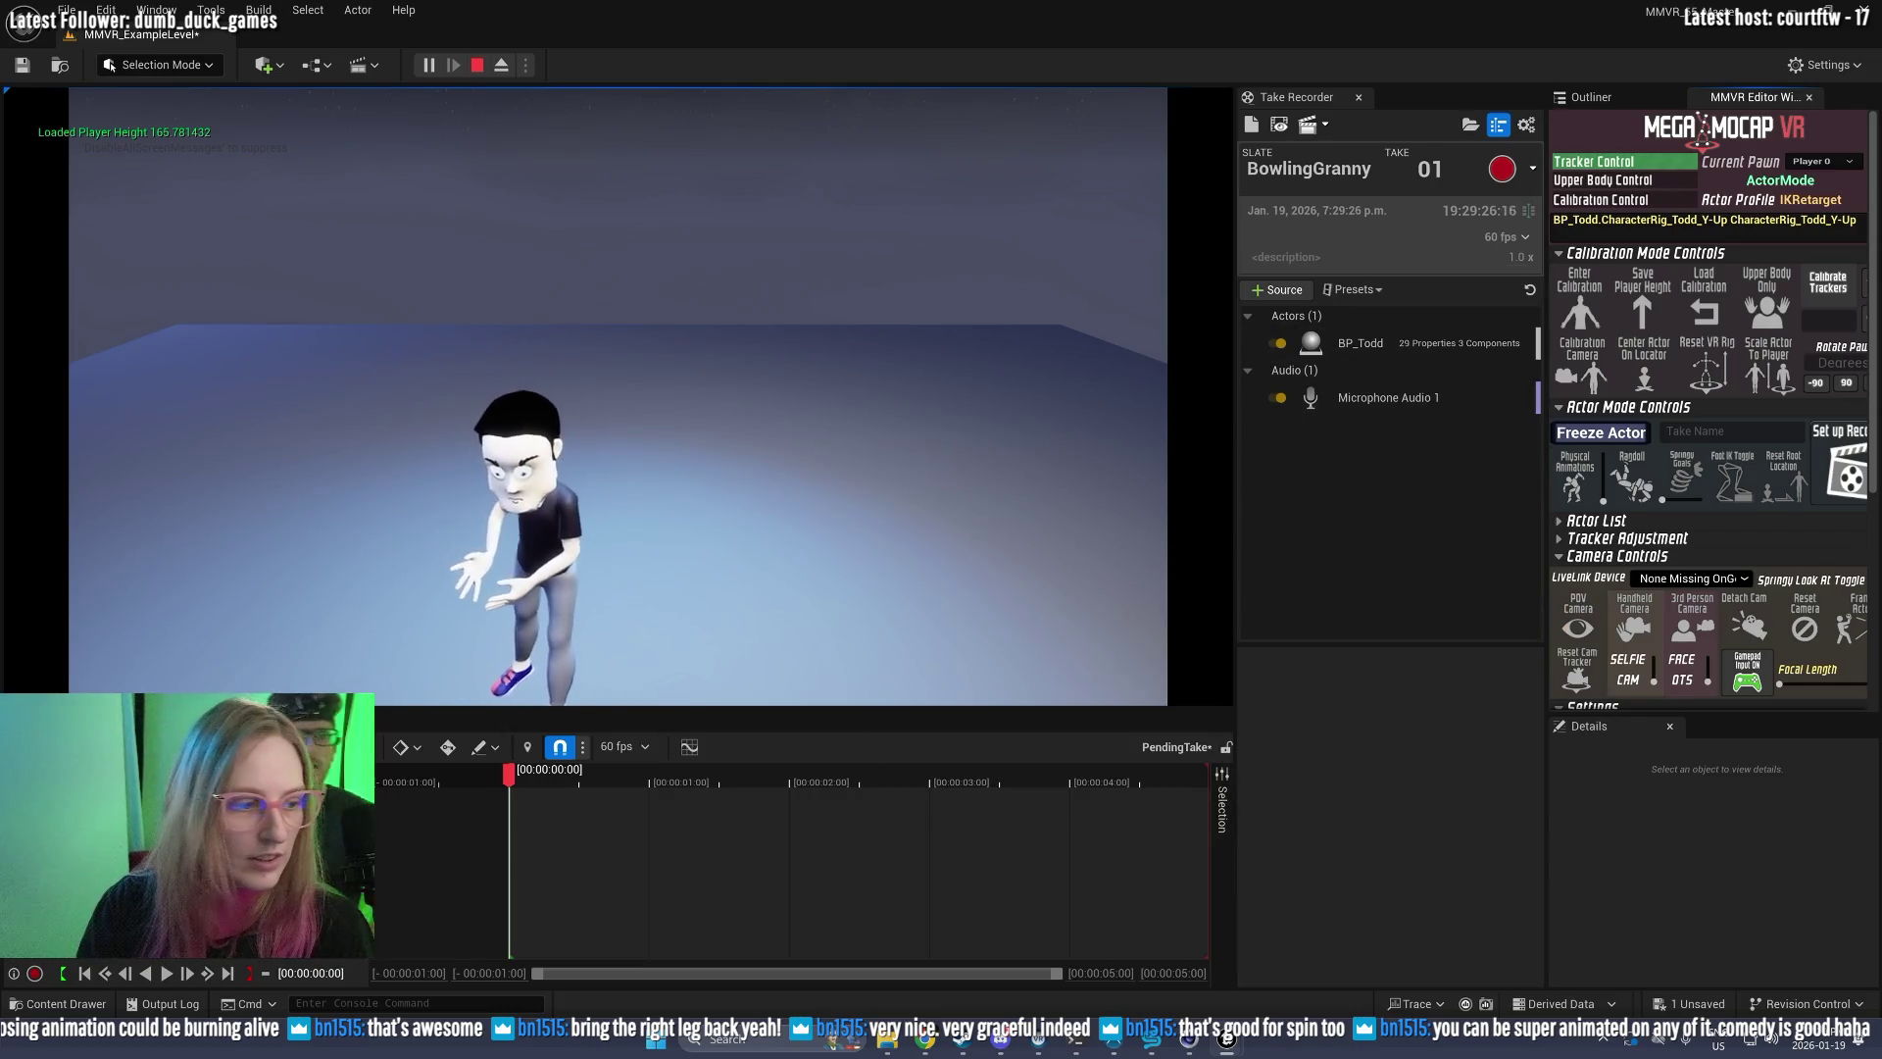
click(1498, 125)
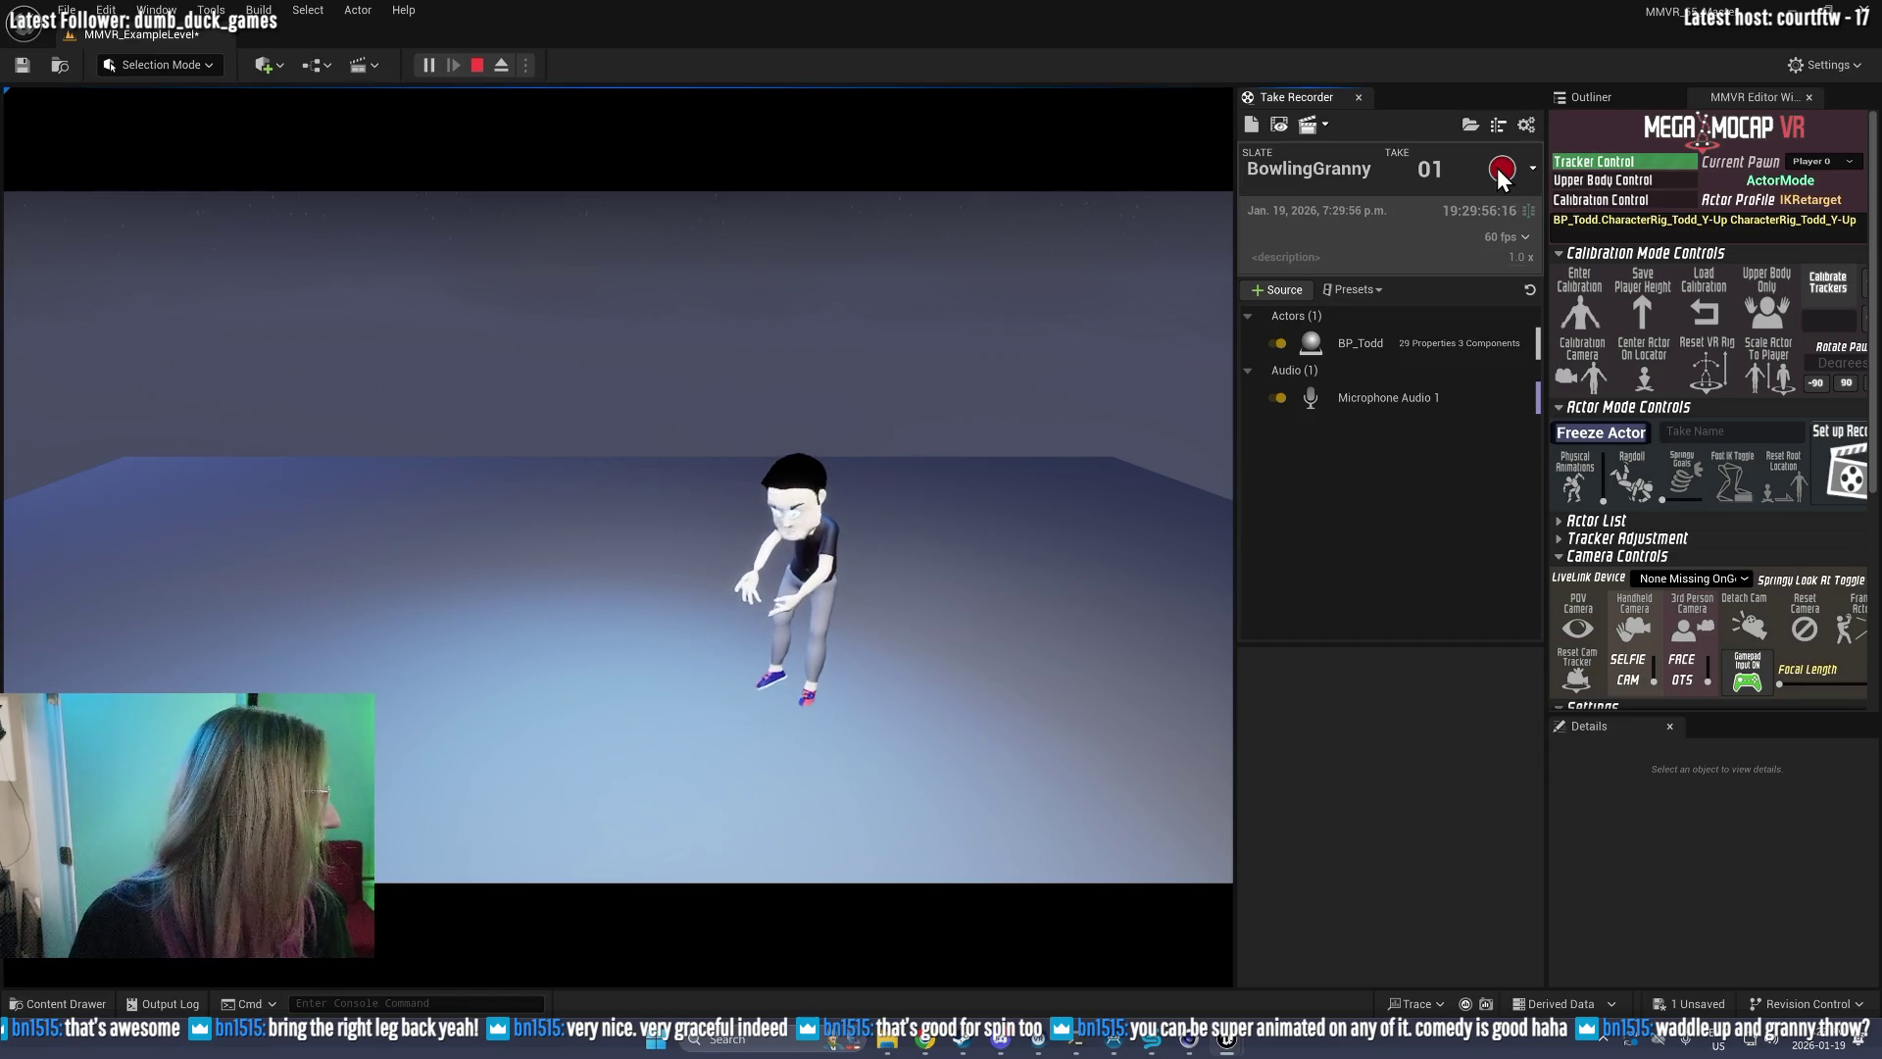
click(1499, 169)
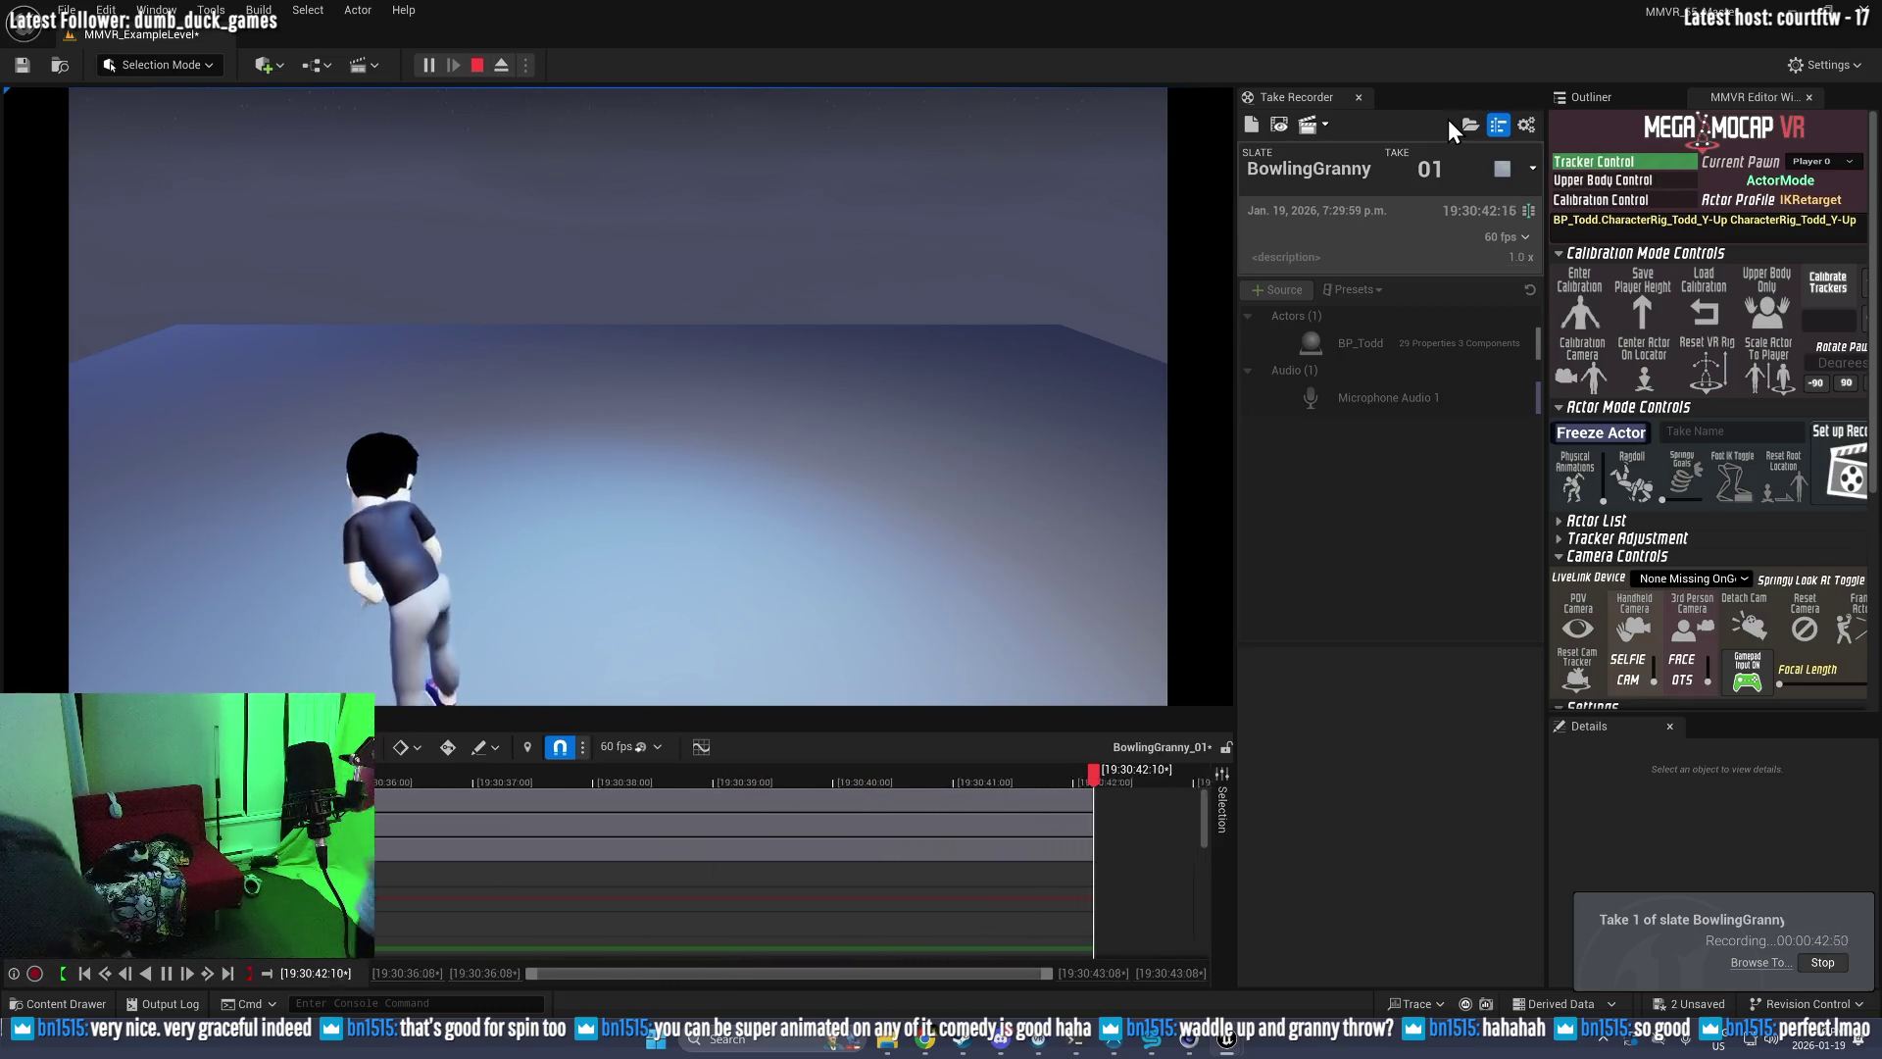
Step: Stop BowlingGranny take 01, play it back in Sequencer, then eject and orbit the viewport
click(1503, 168)
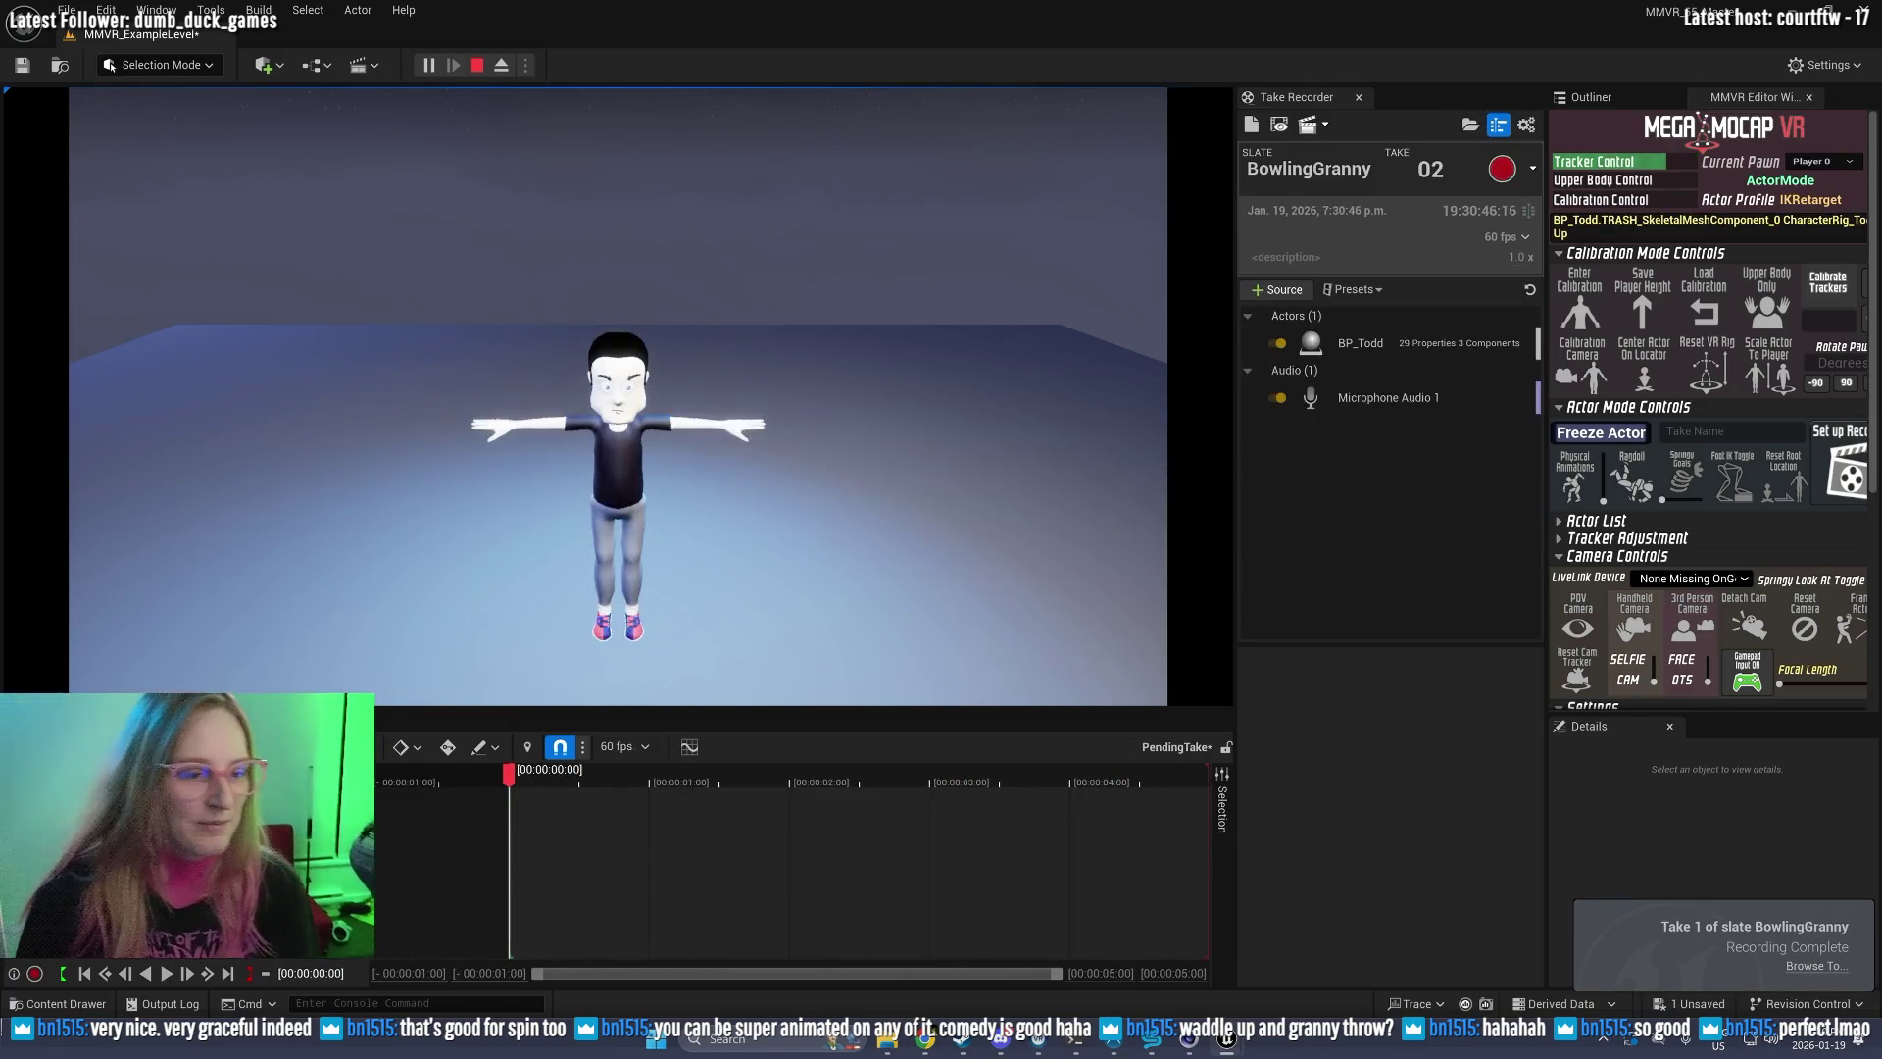
click(1280, 121)
click(166, 973)
key(F8)
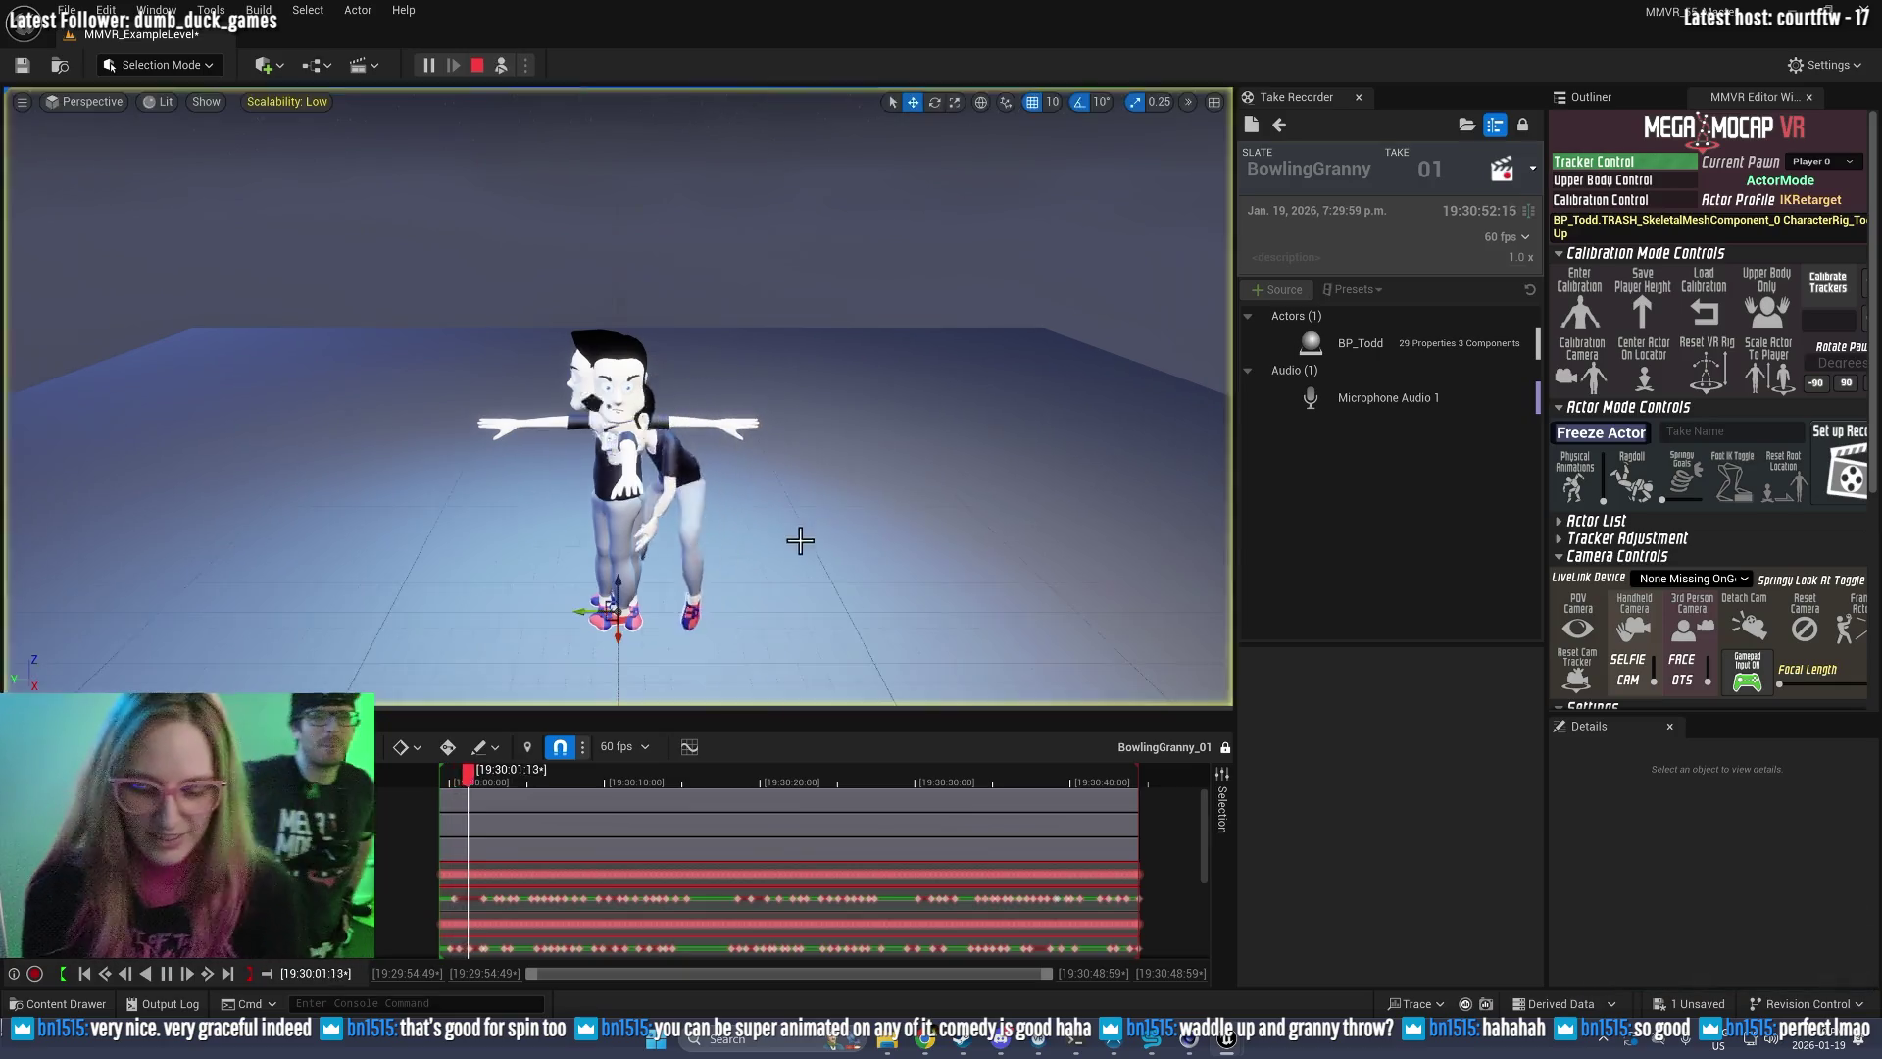
drag(801, 540, 801, 540)
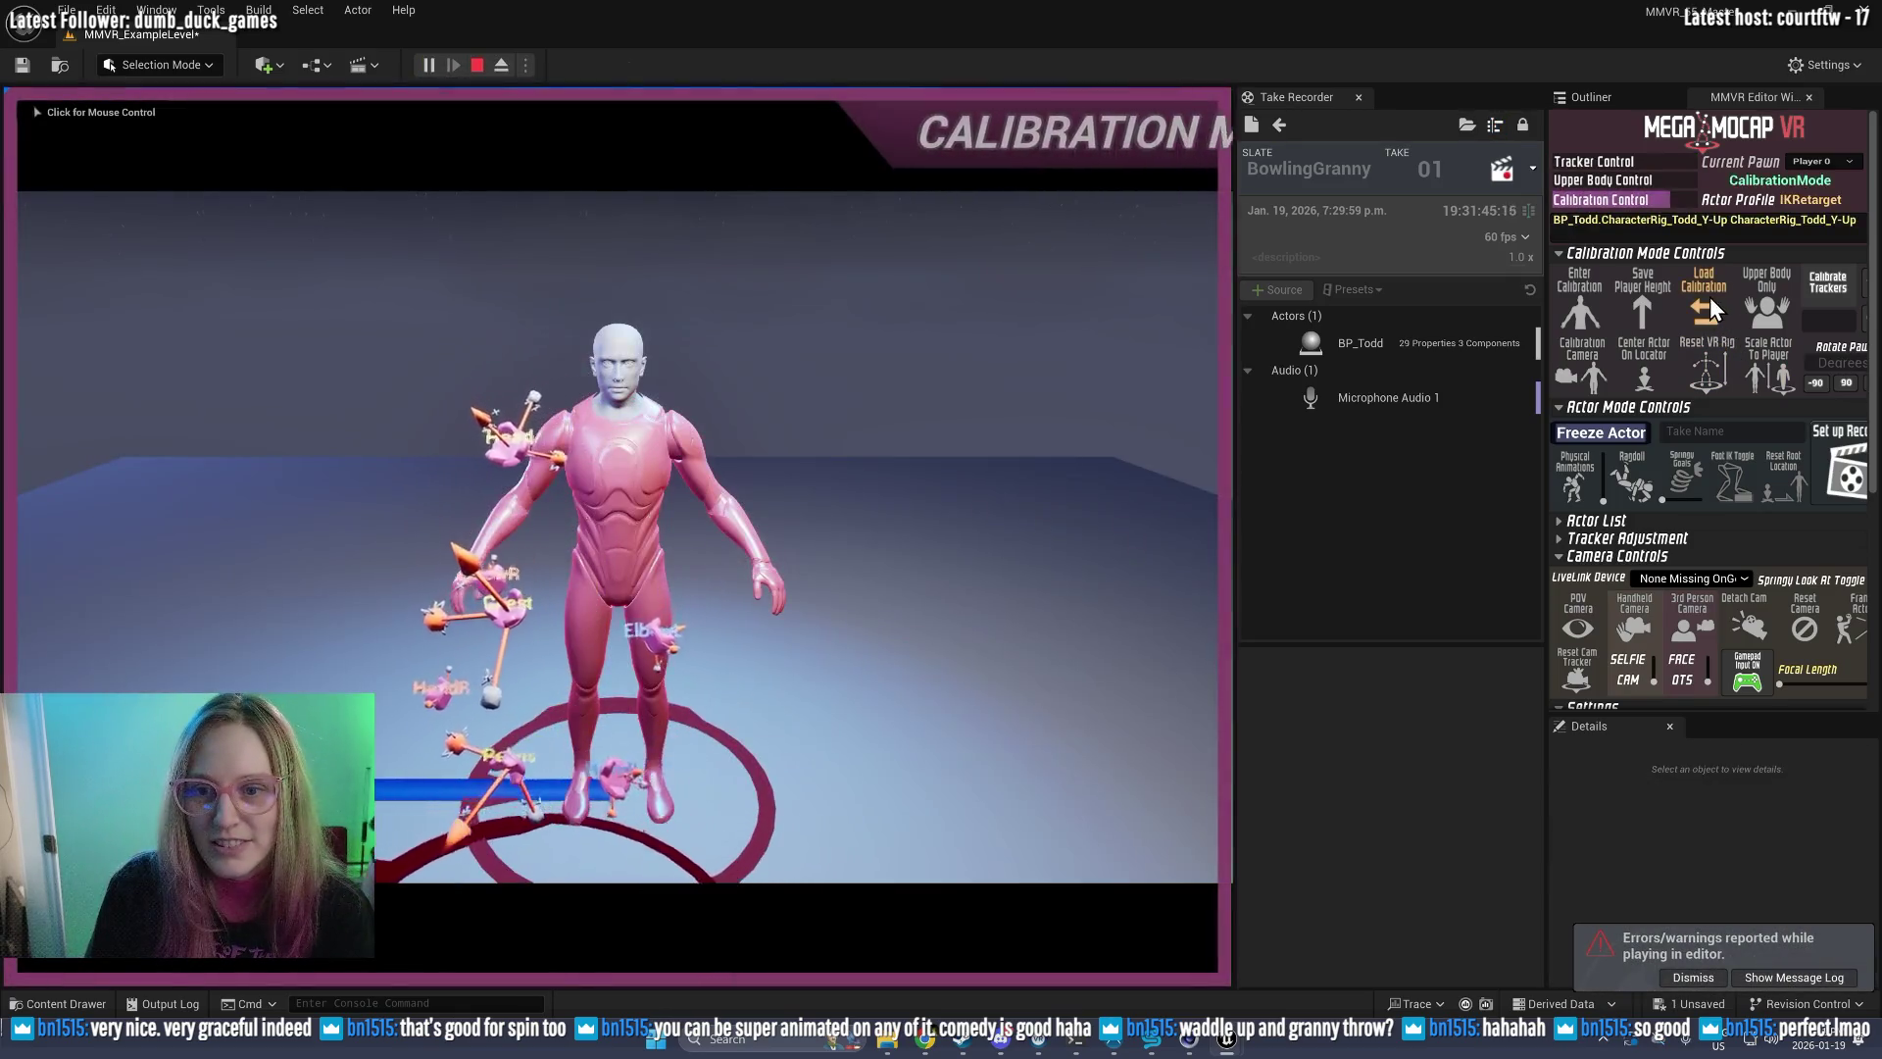
Step: Load the performer's saved calibration, then restart the play session for BowlingGranny take 02
click(1710, 309)
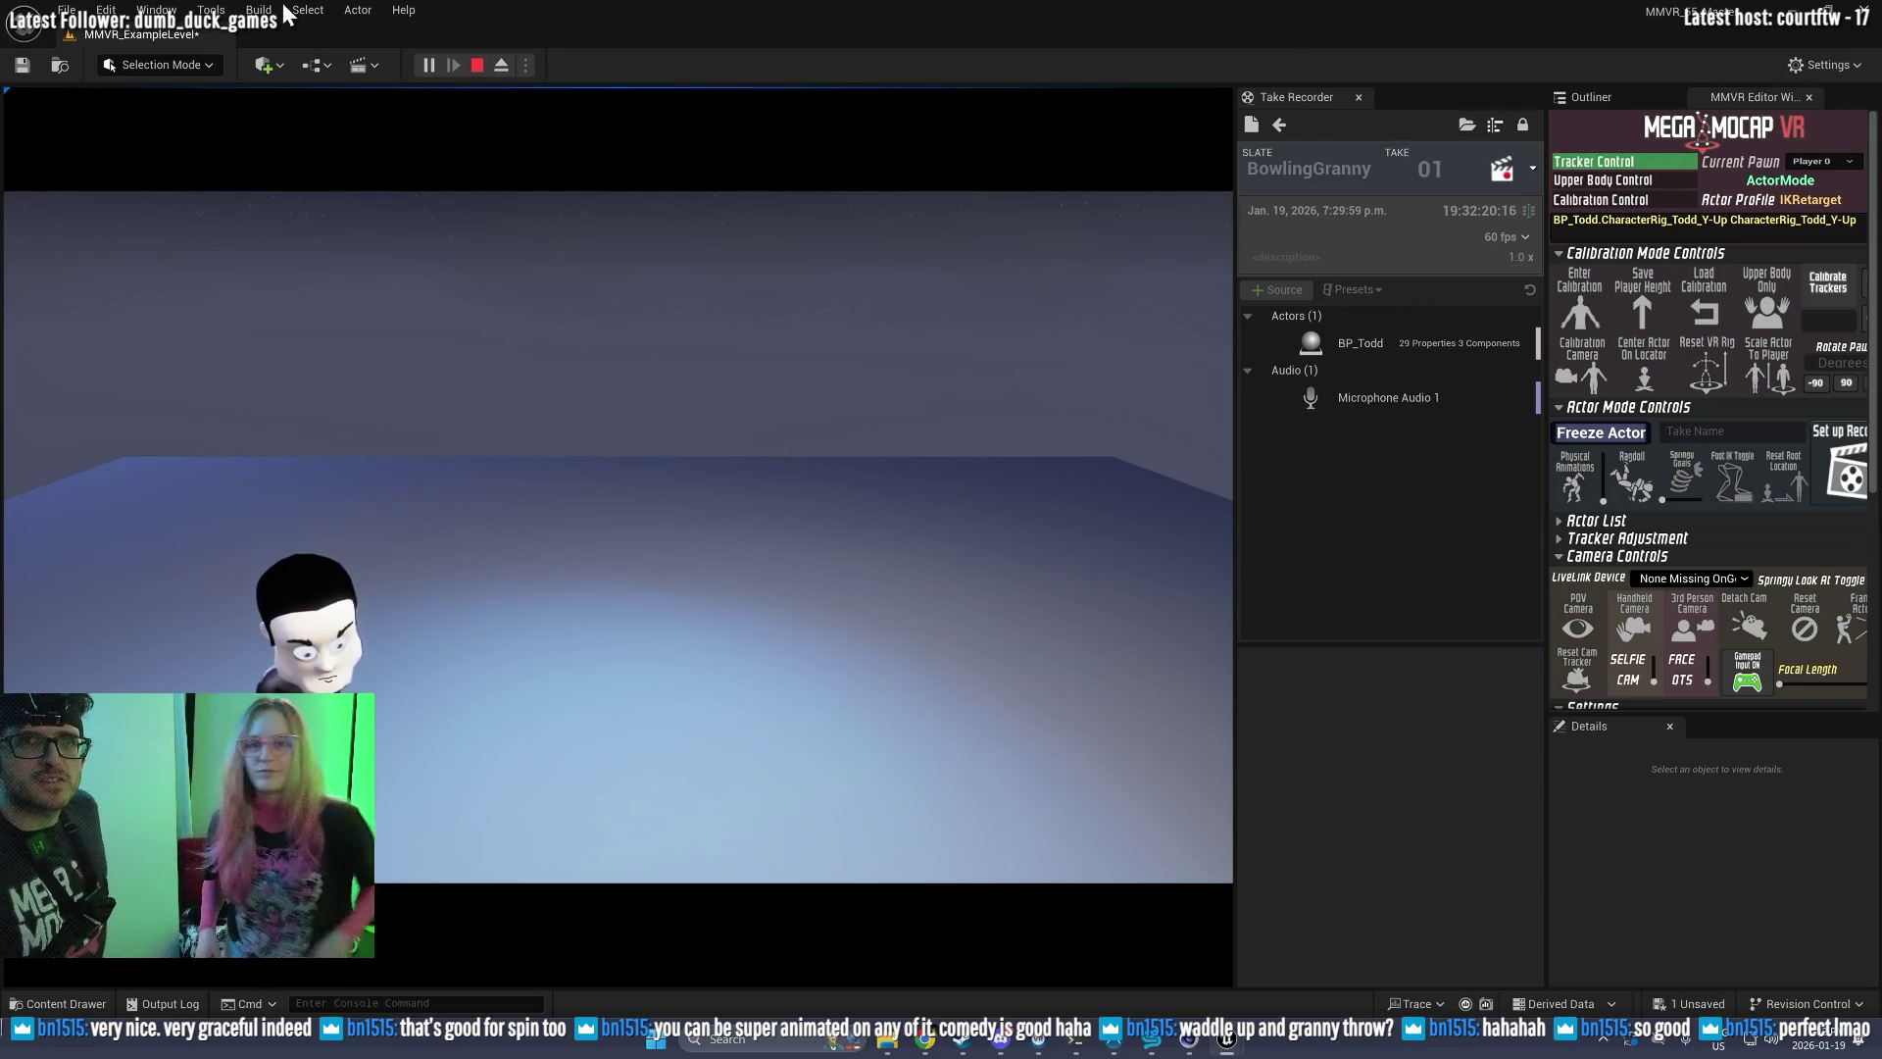
click(477, 65)
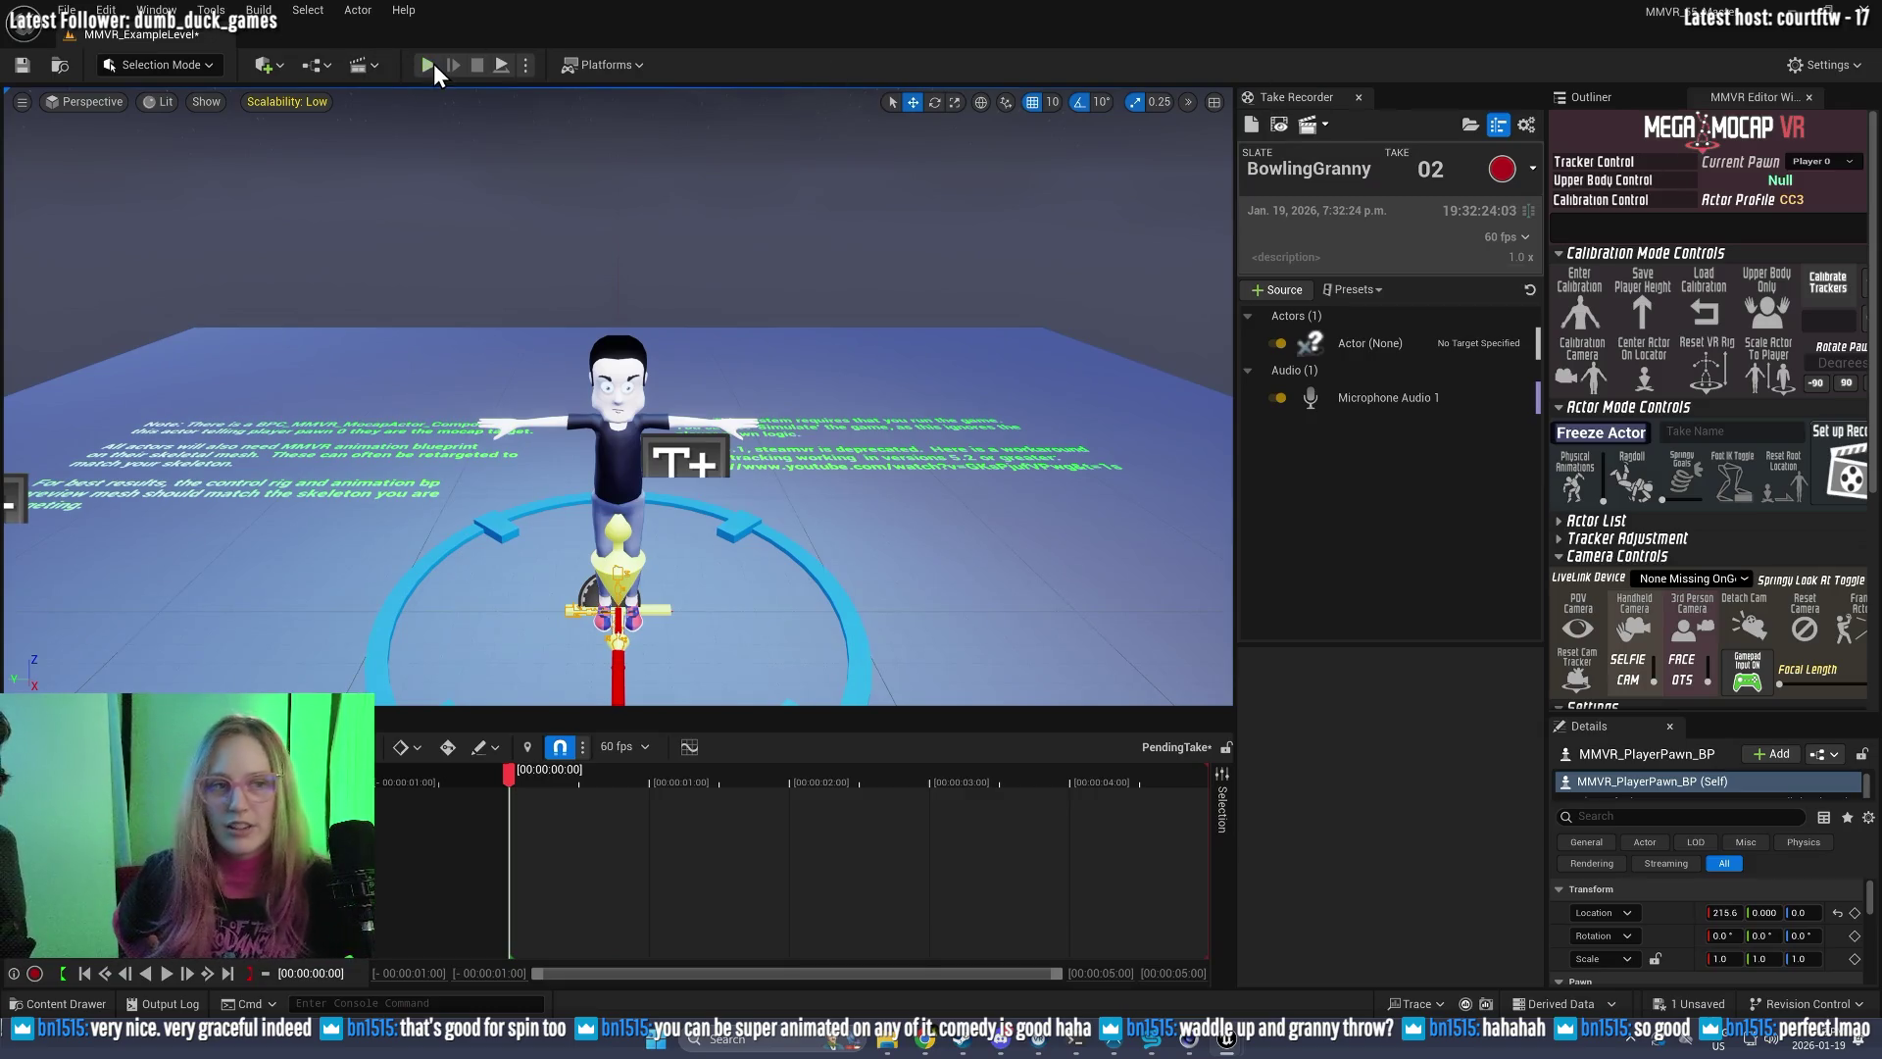
click(429, 65)
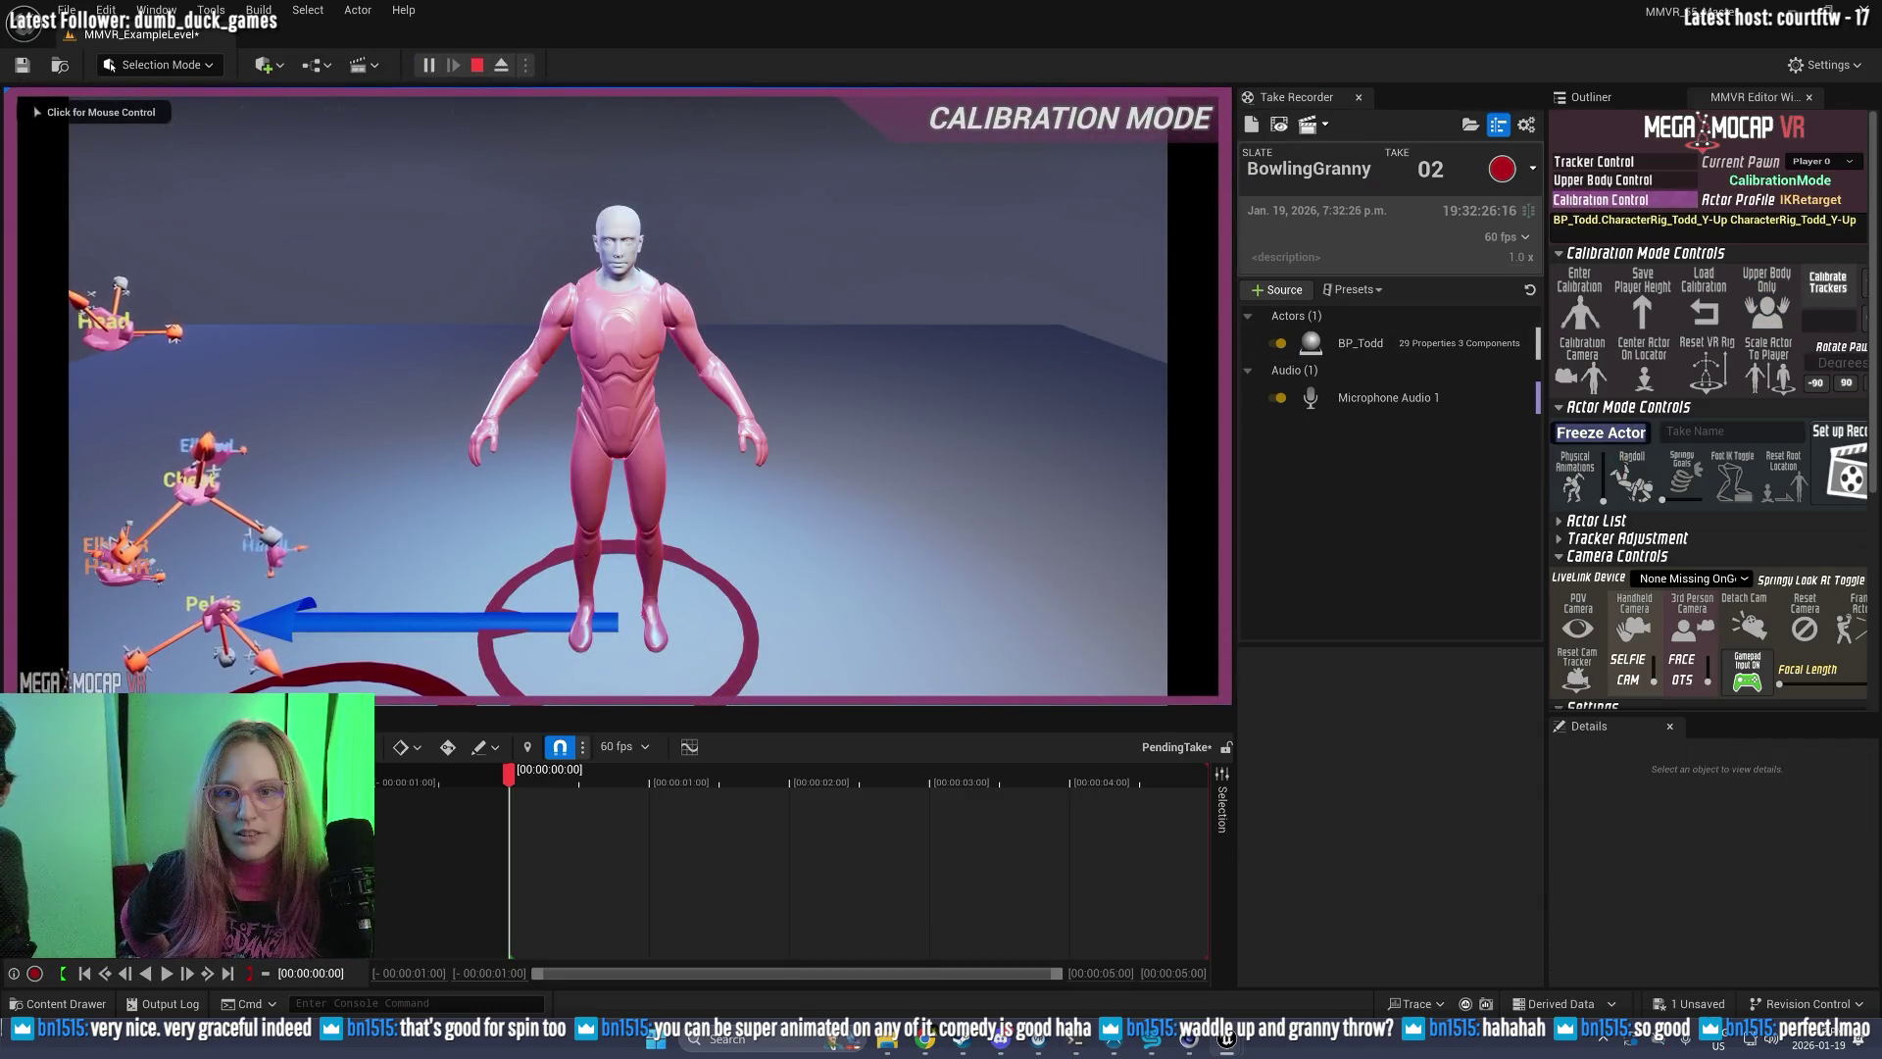
Step: Widen the mocap controls area and toggle F8 eject/possess, ending ejected in the editor view
drag(1545, 292, 1503, 269)
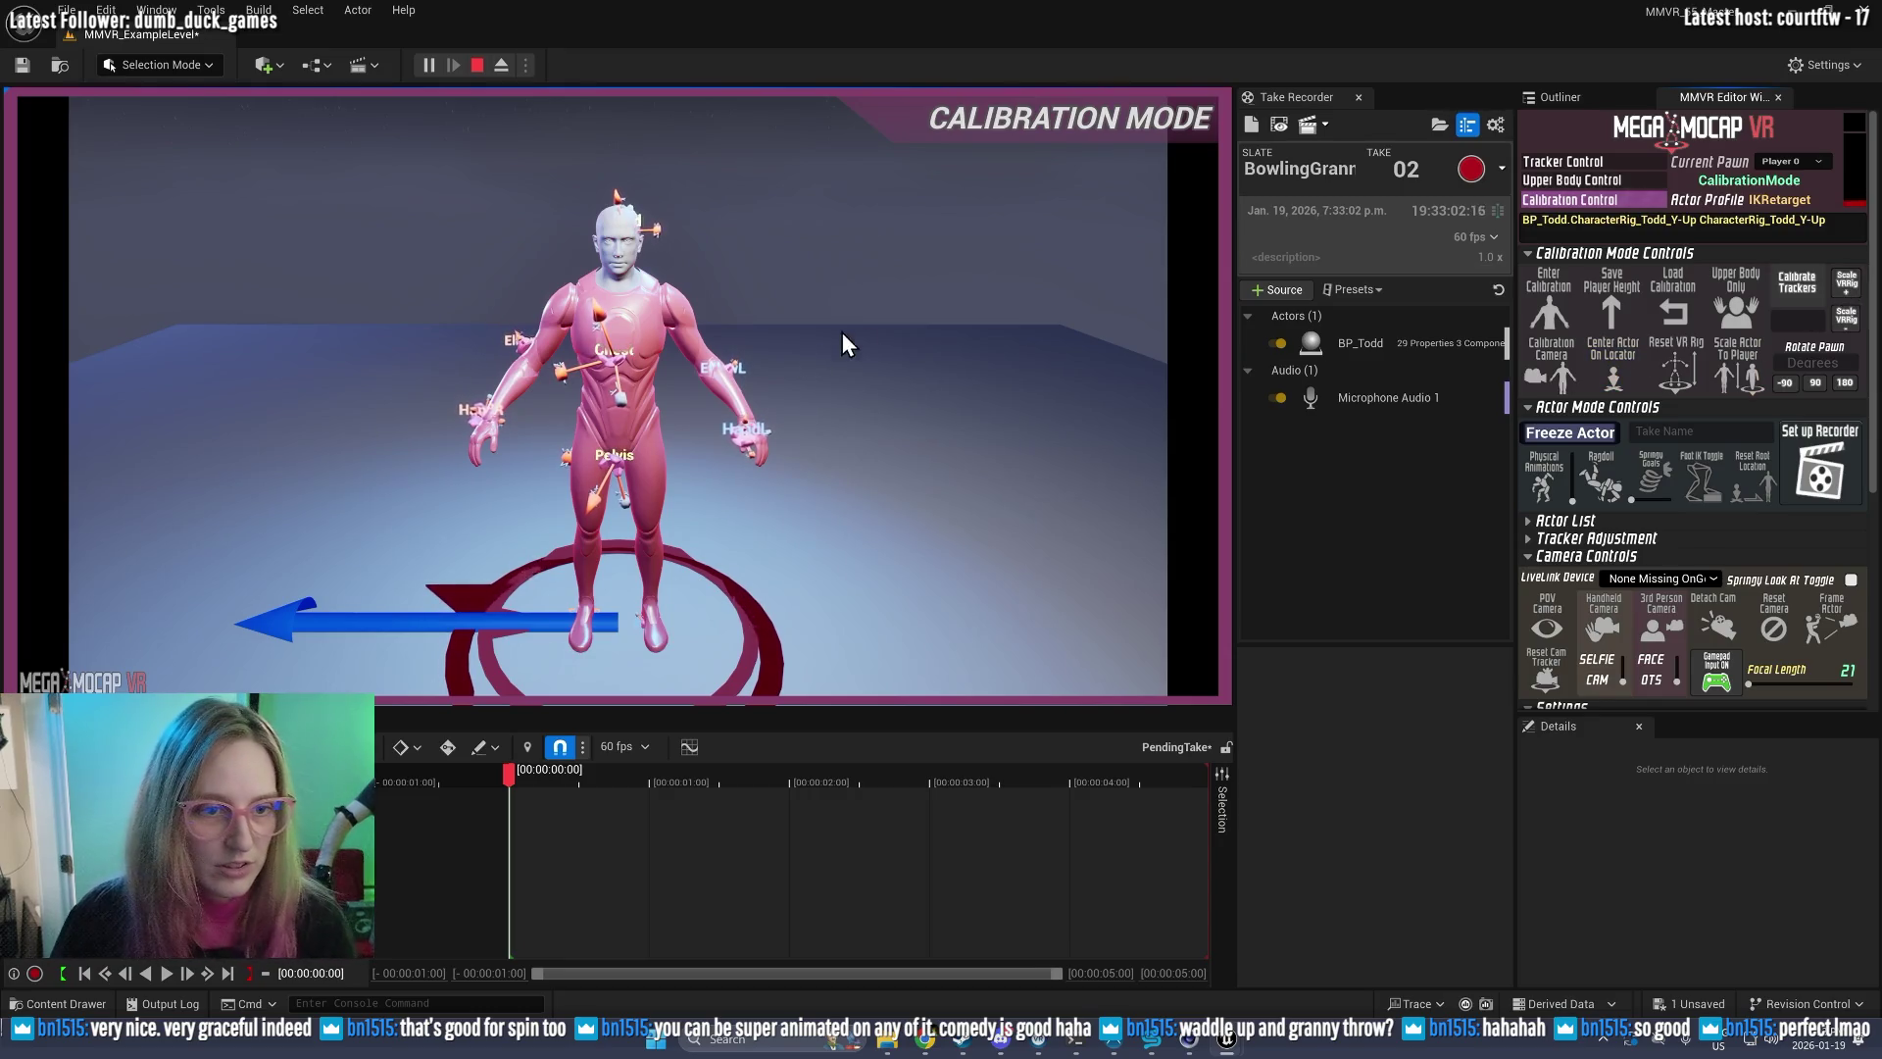
key(F8)
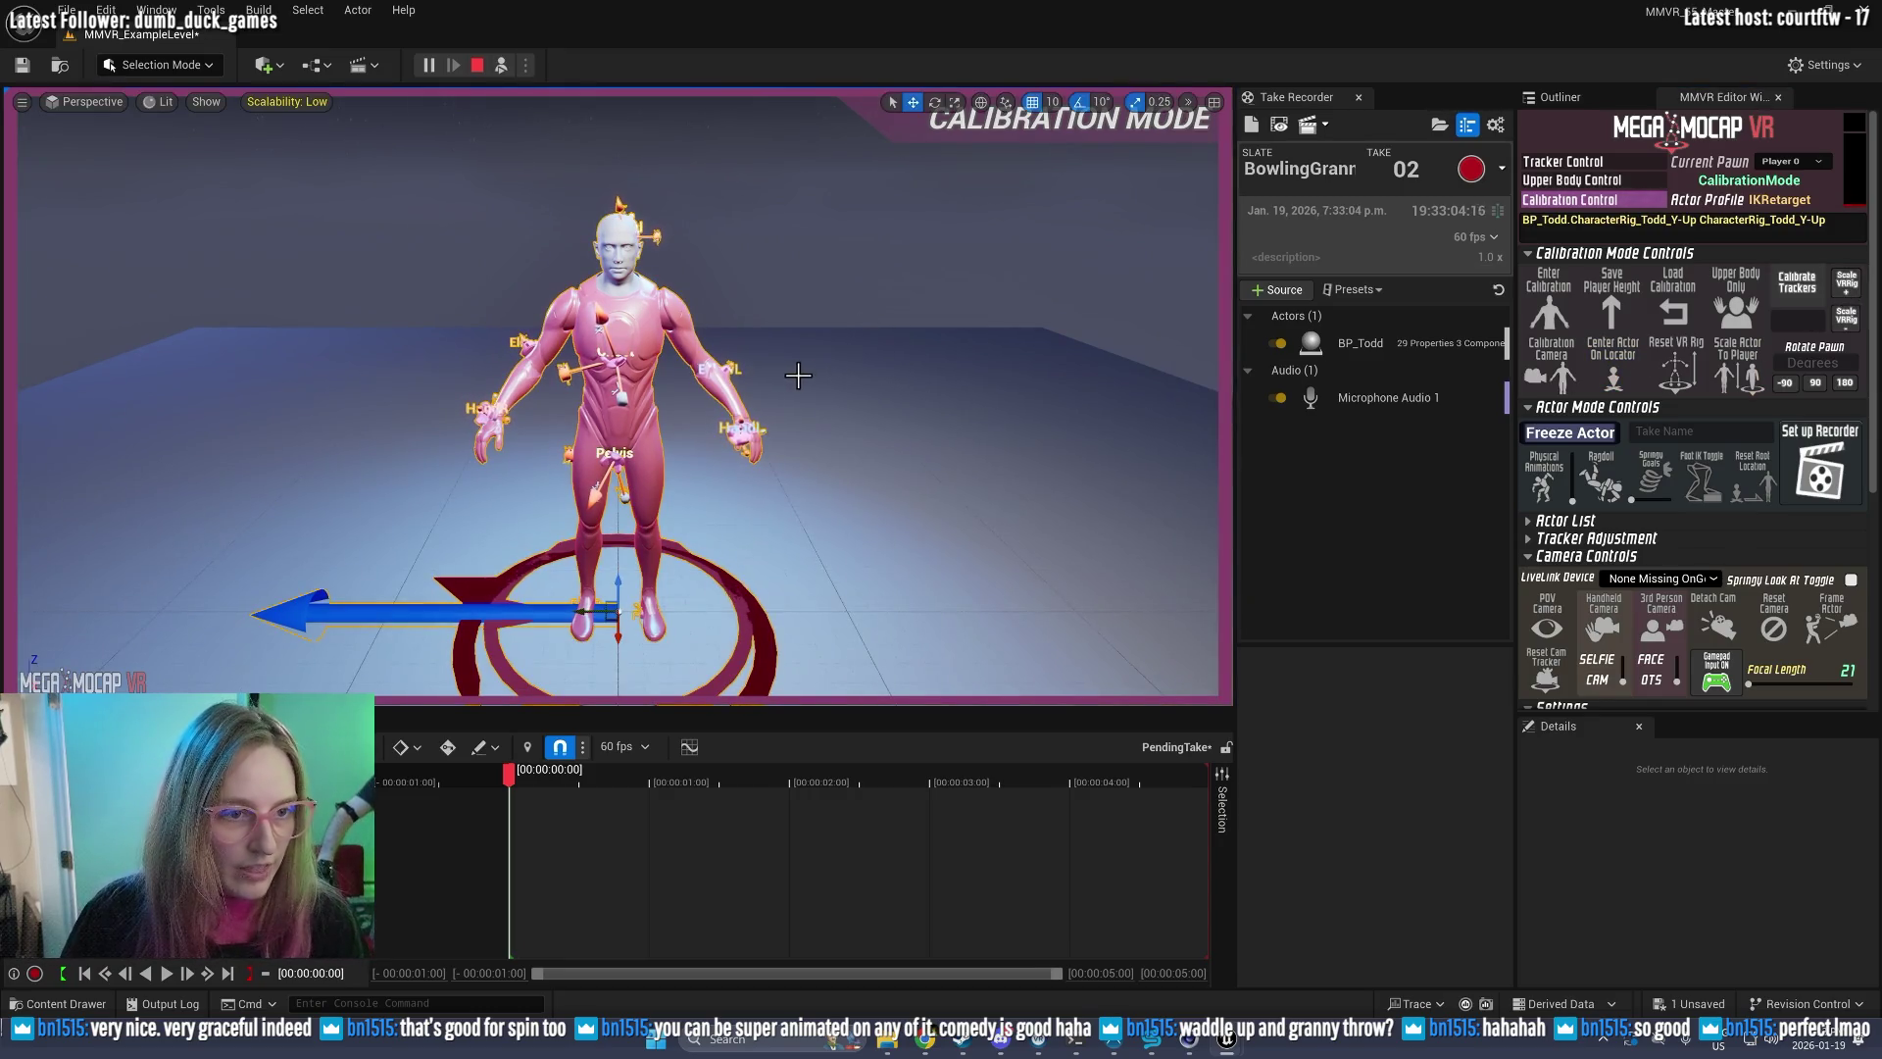
key(F8)
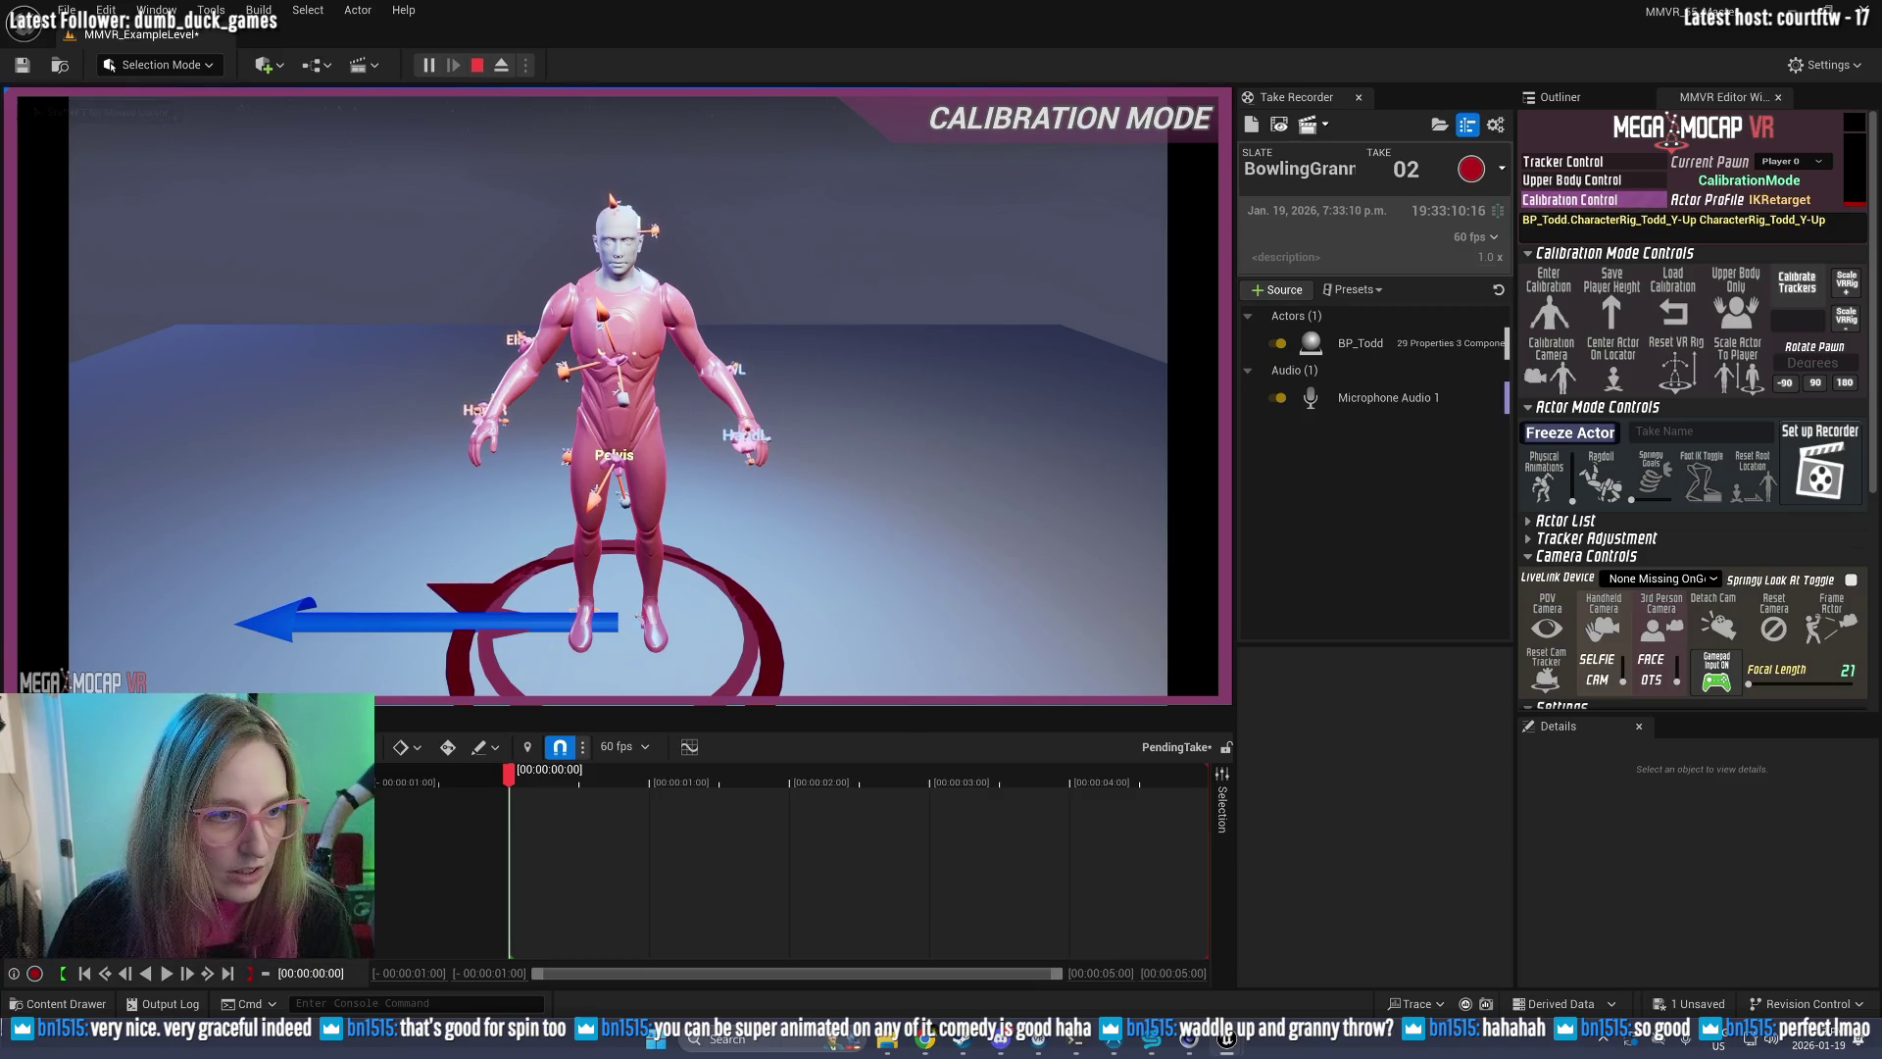
key(F8)
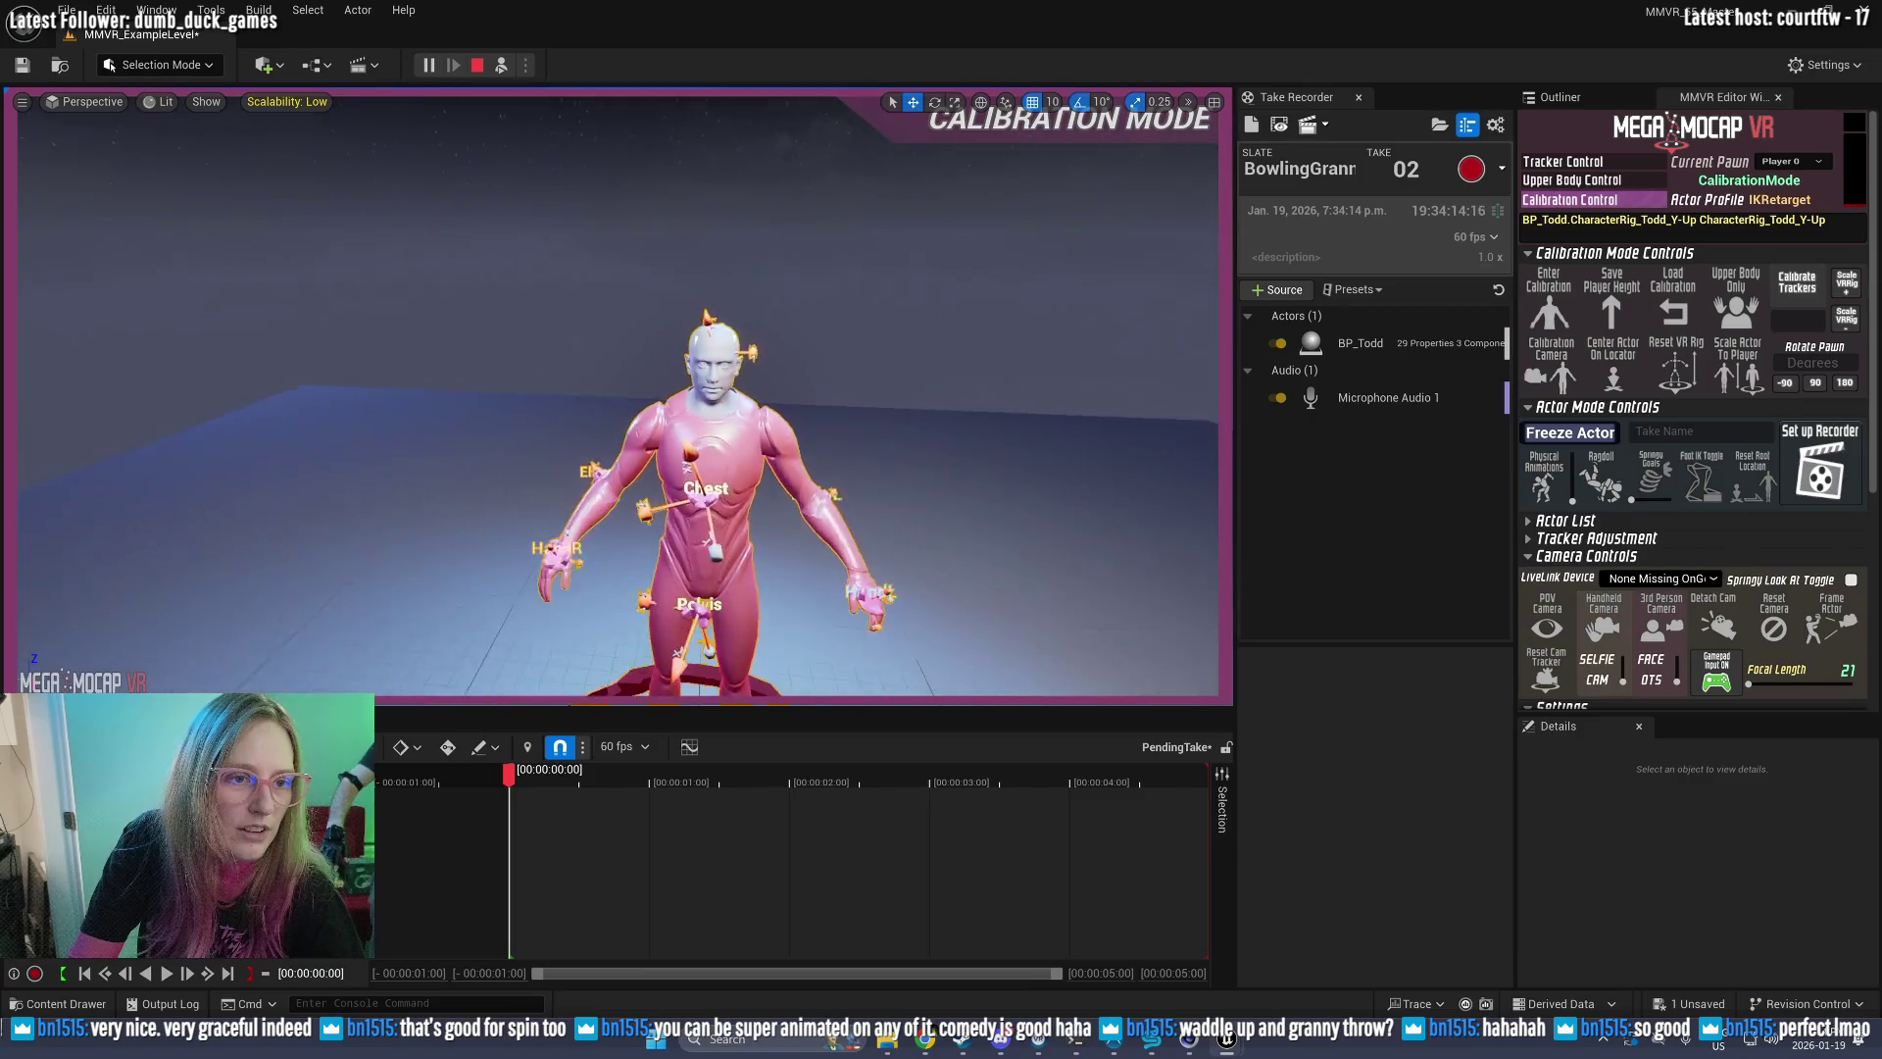
Step: Switch Todd to Actor Mode with Calibrate Trackers and start recording BowlingGranny take 02
click(1802, 284)
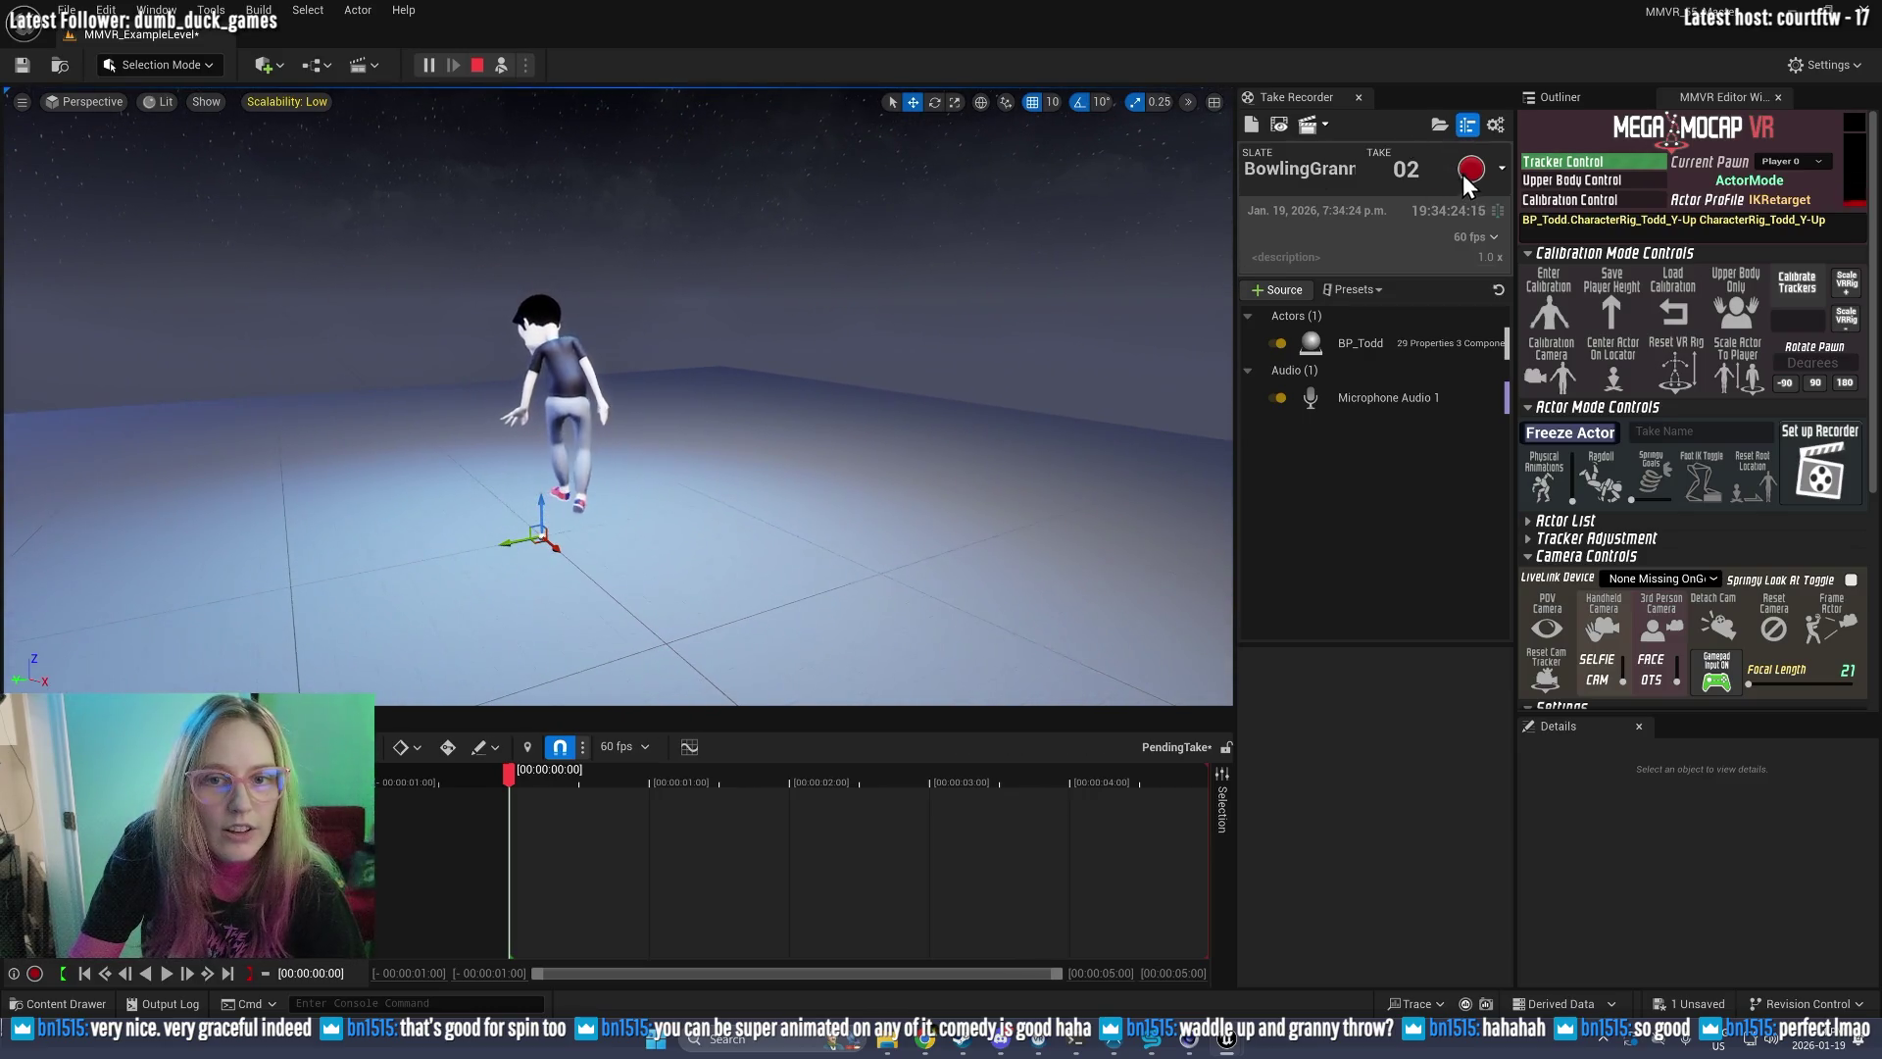
click(1467, 170)
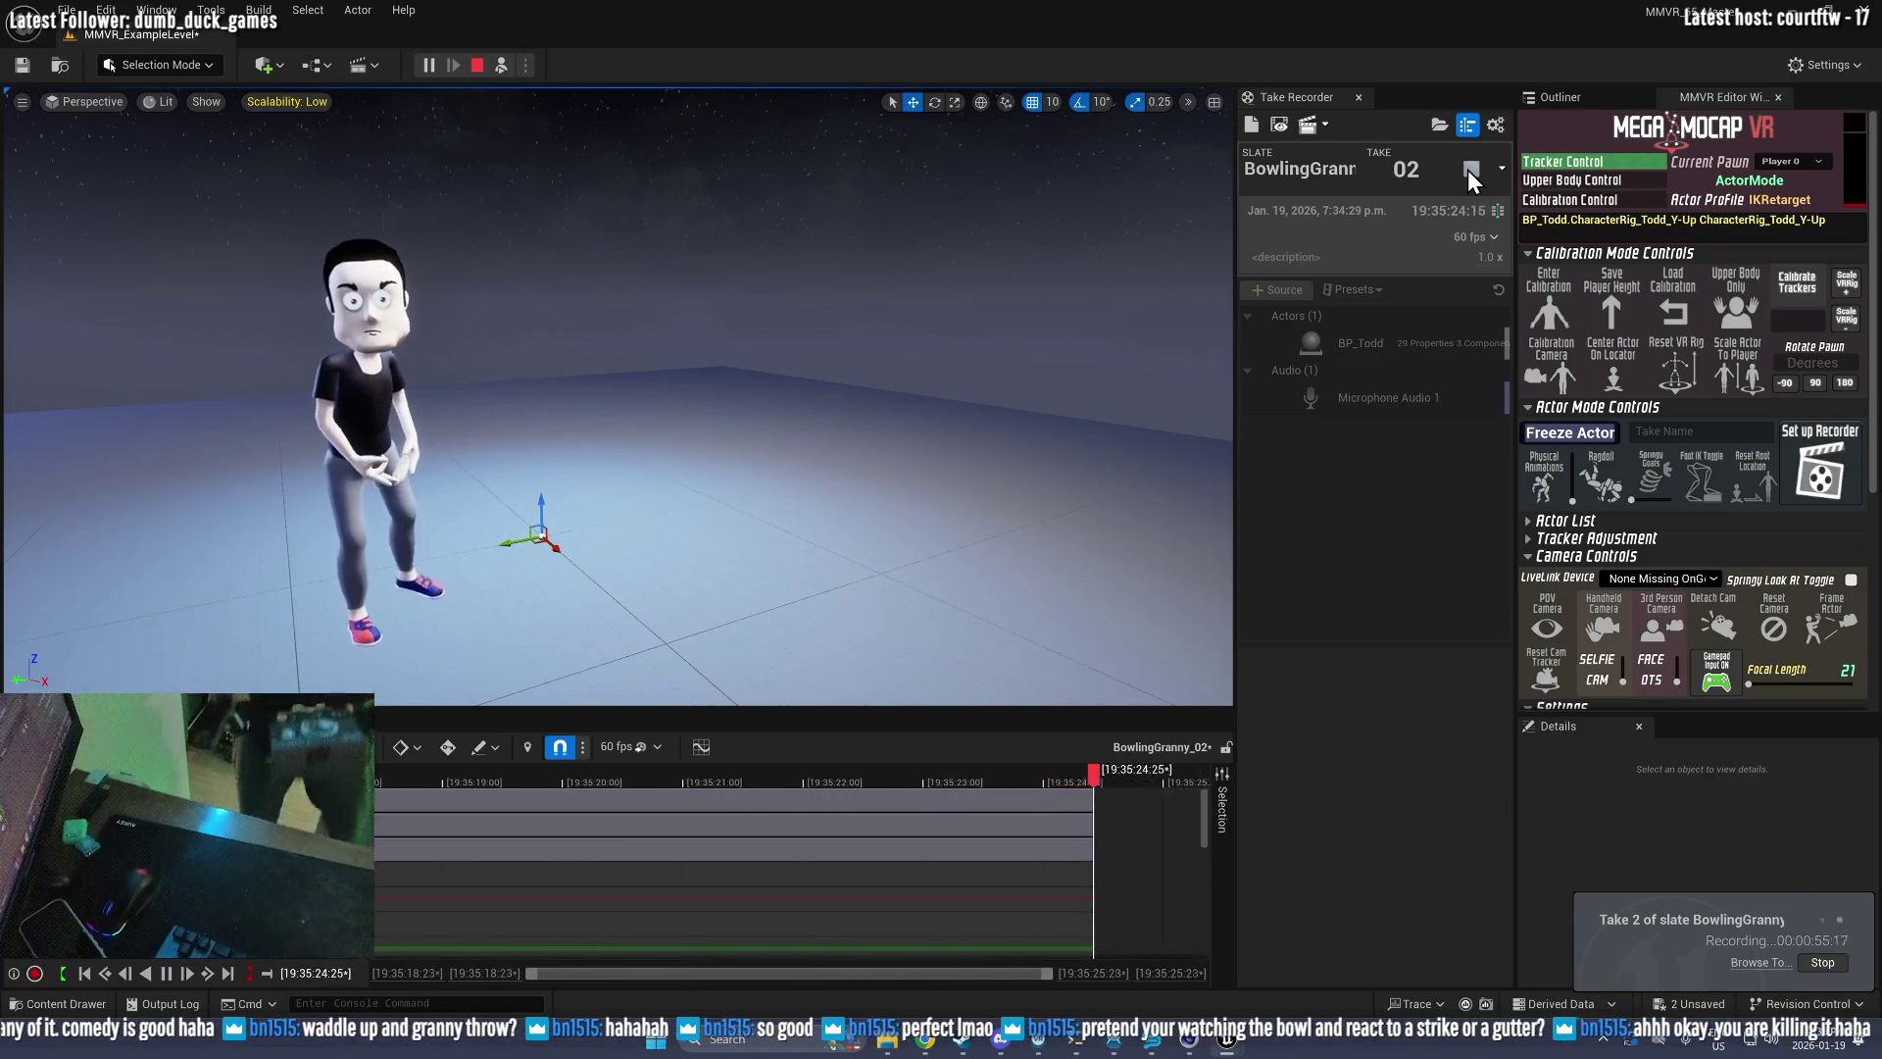
Step: Stop take 02, play it back in Sequencer, end the session and return to pending take 03
click(1468, 168)
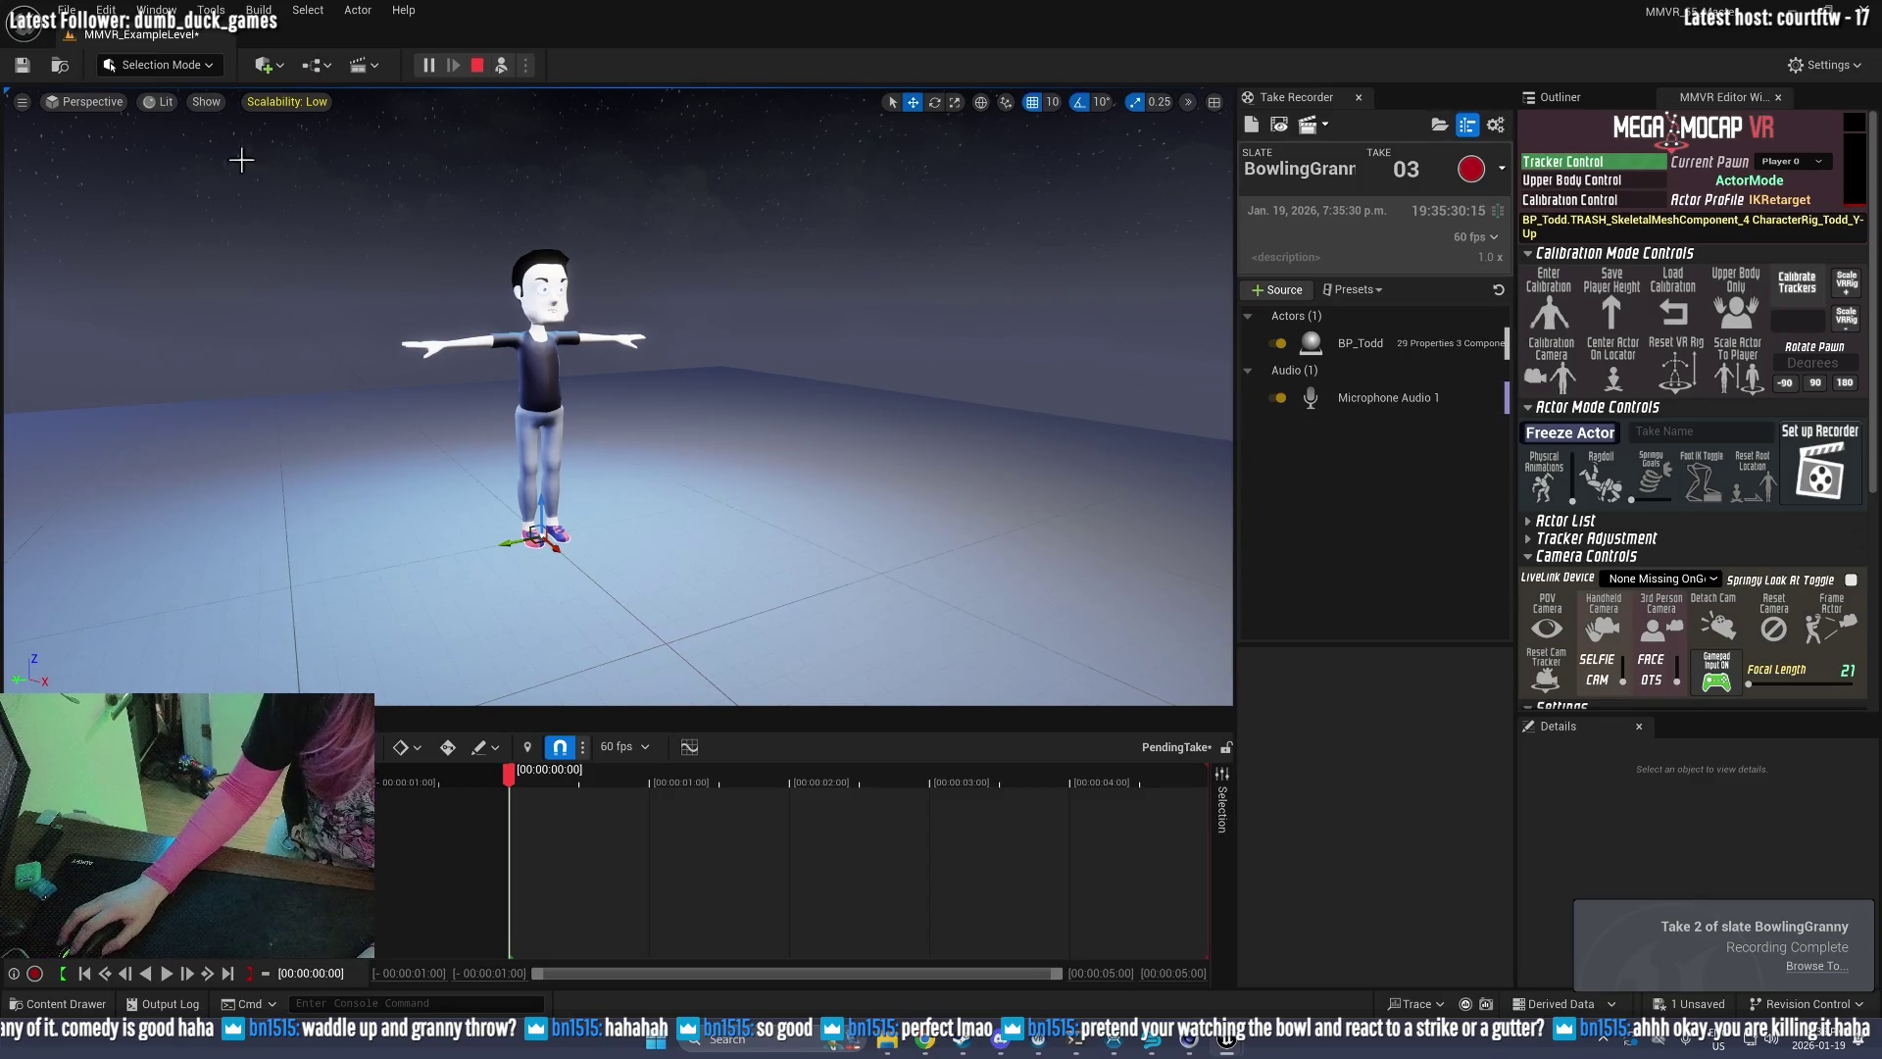
click(1279, 125)
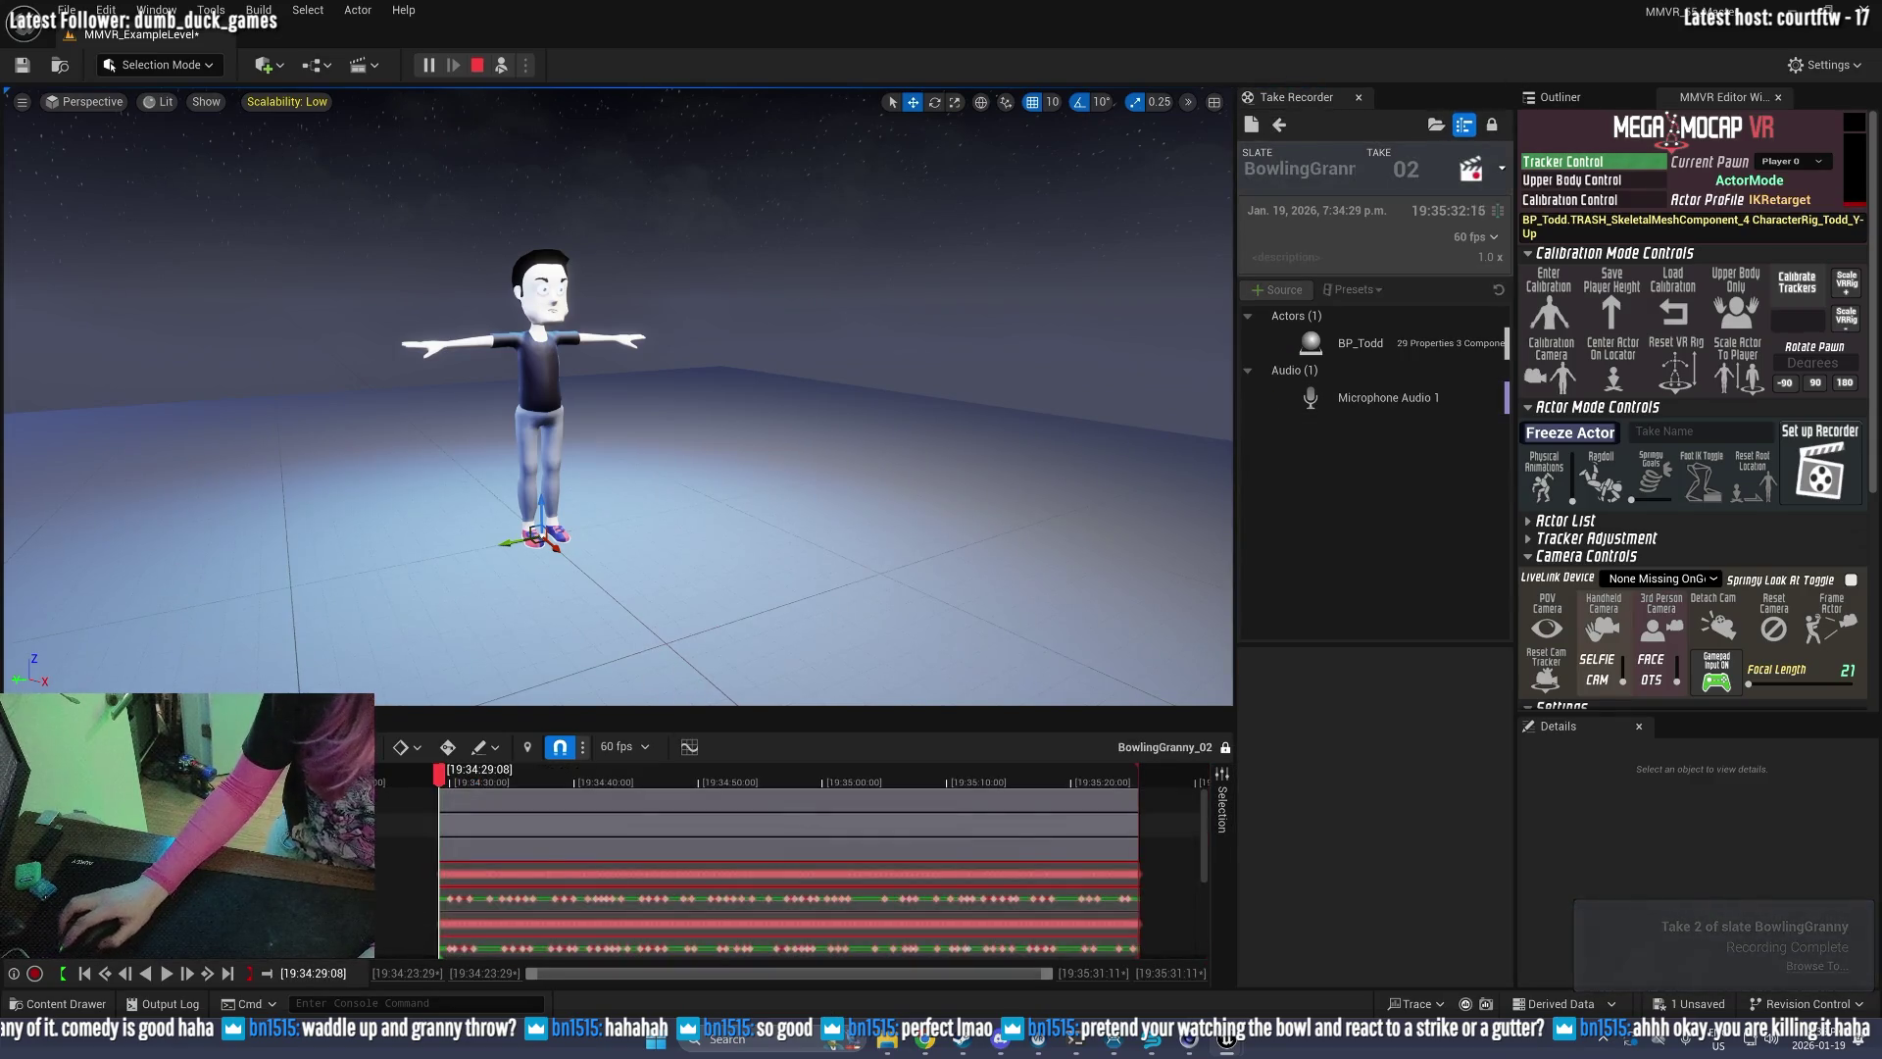
click(167, 977)
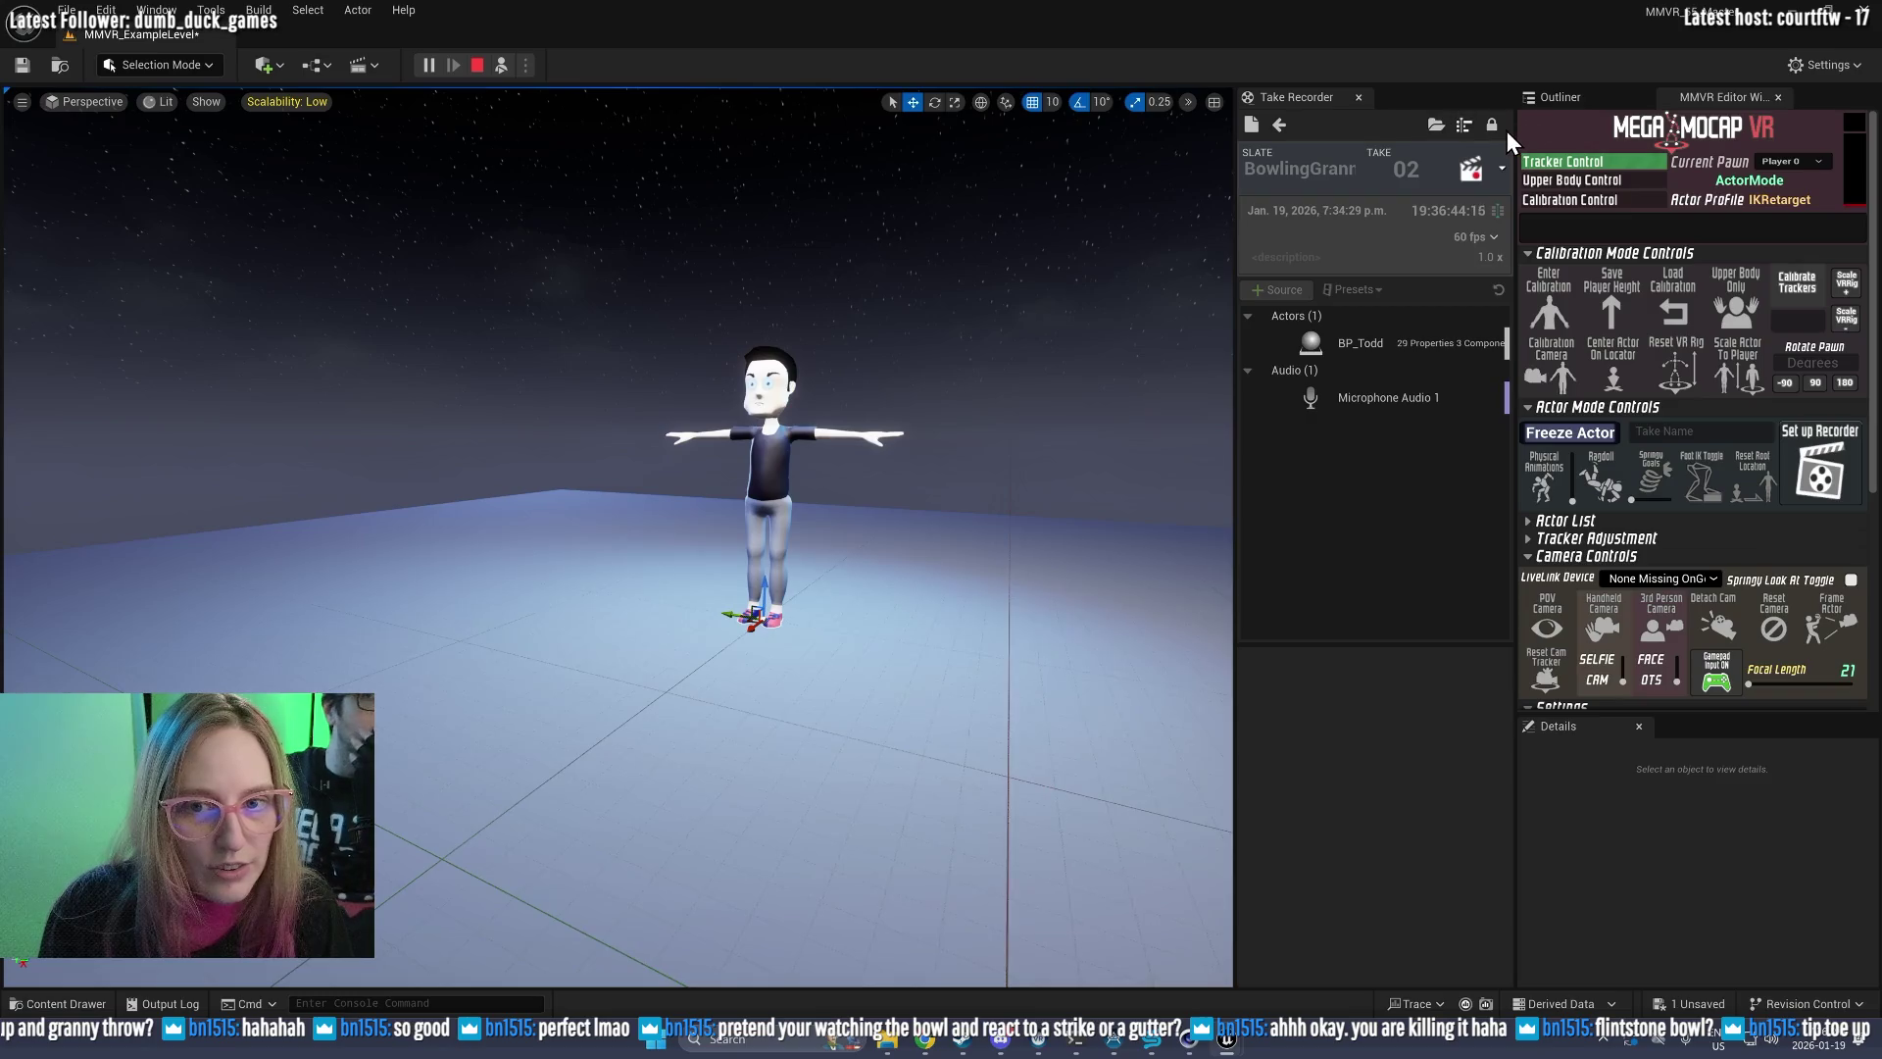
click(478, 65)
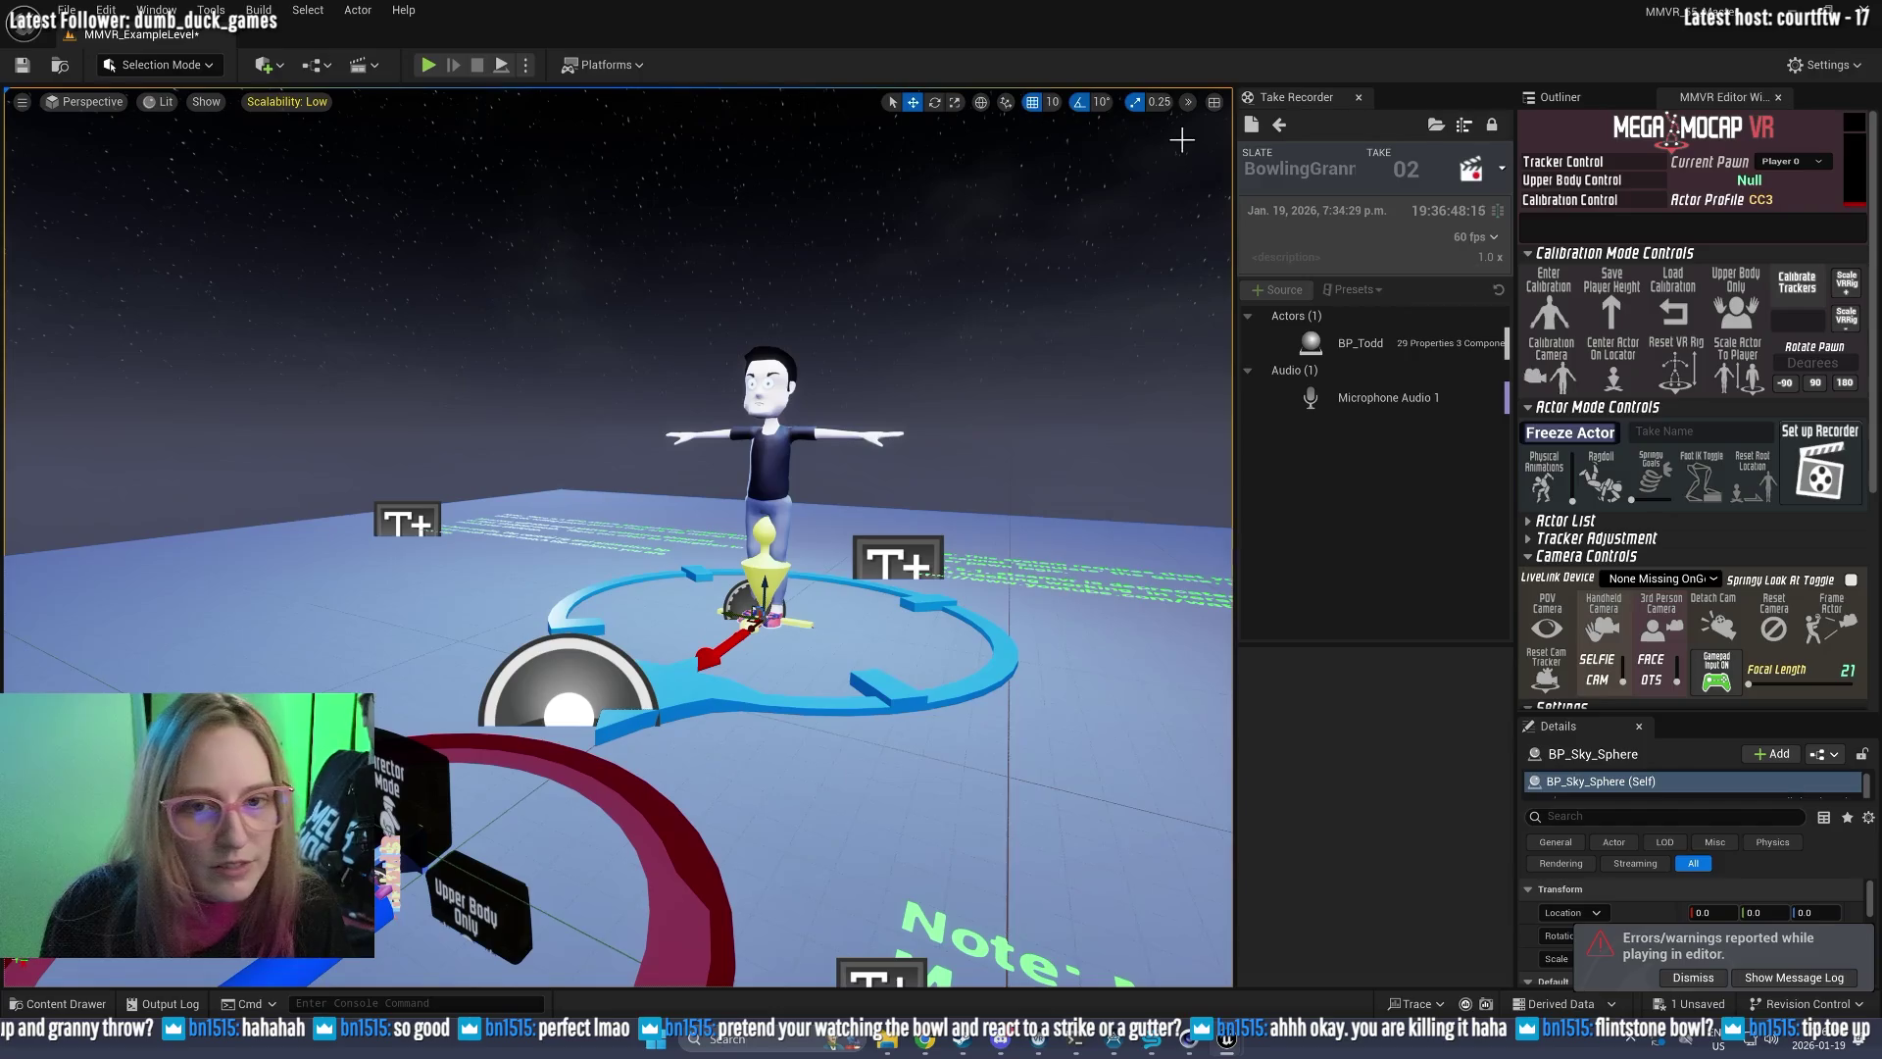
click(1278, 125)
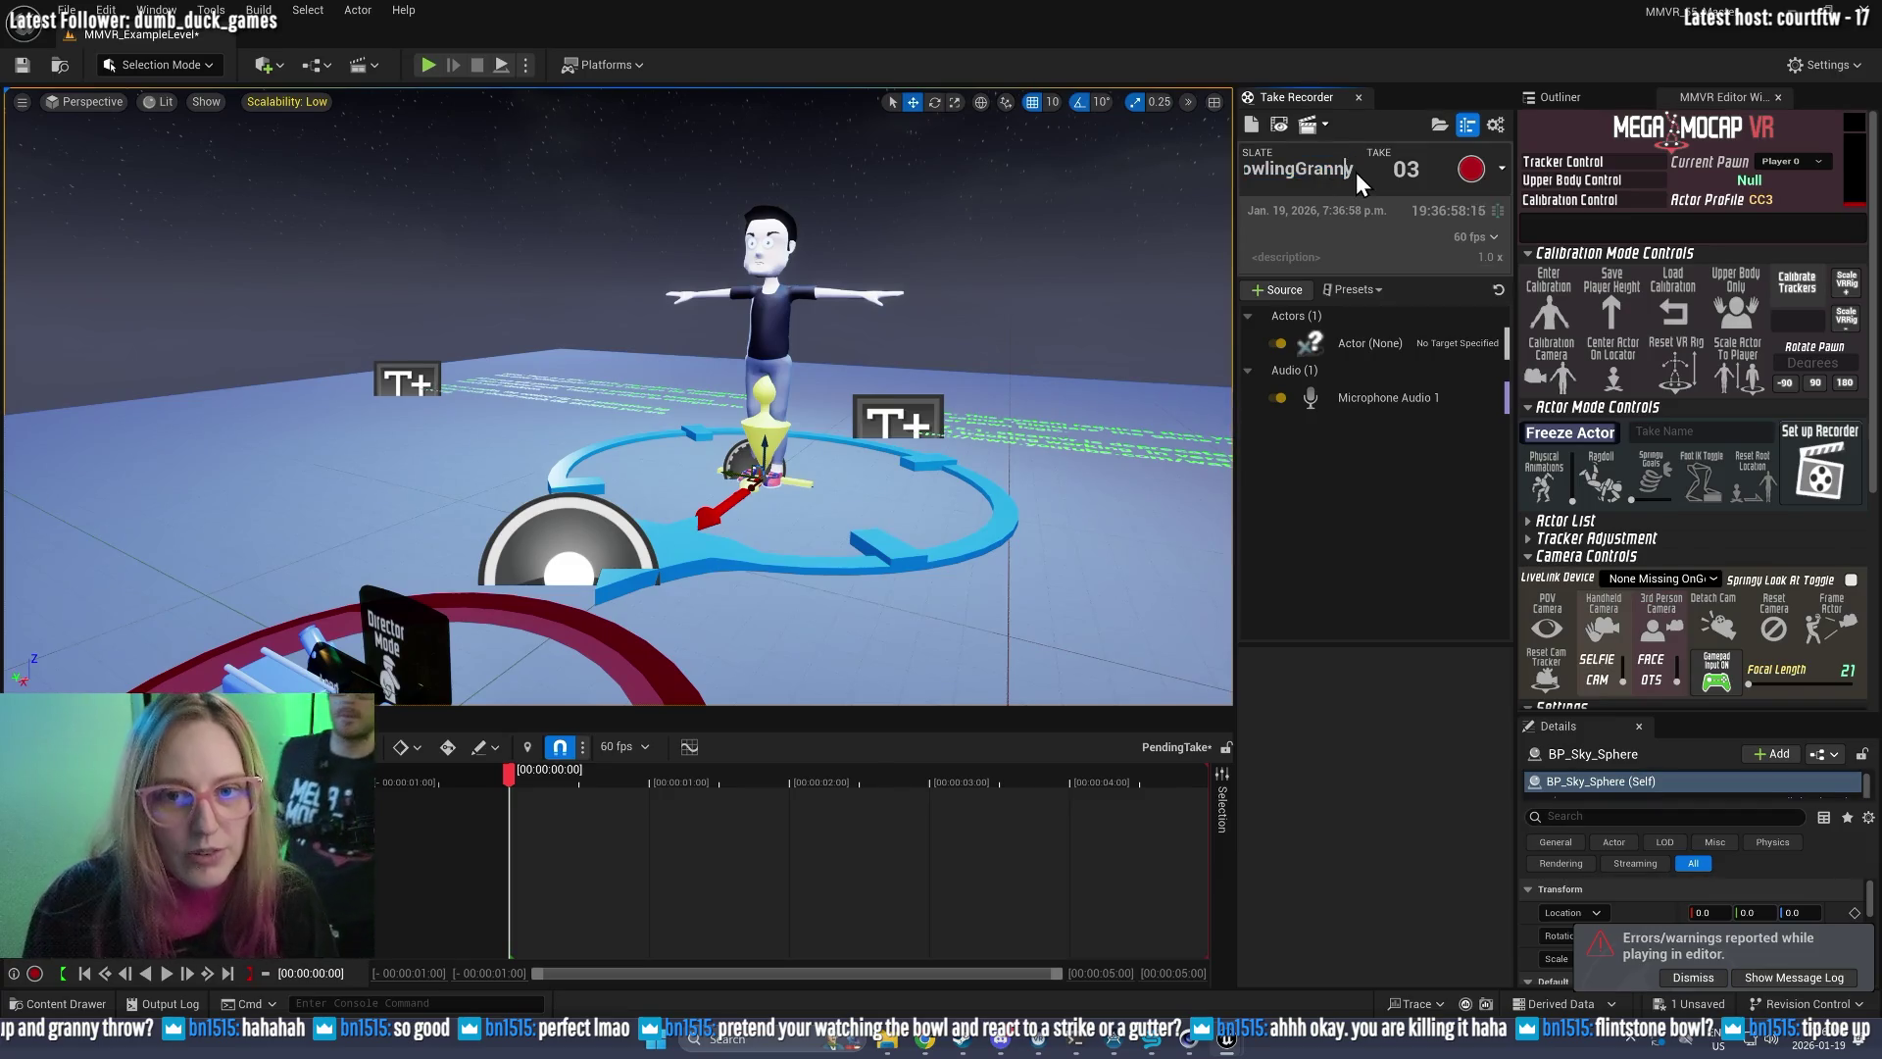
Step: Rename the slate from Granny to TwinkleToes, then start a play session with the saved calibration
drag(1356, 168, 1281, 168)
text(gTwinkleToes)
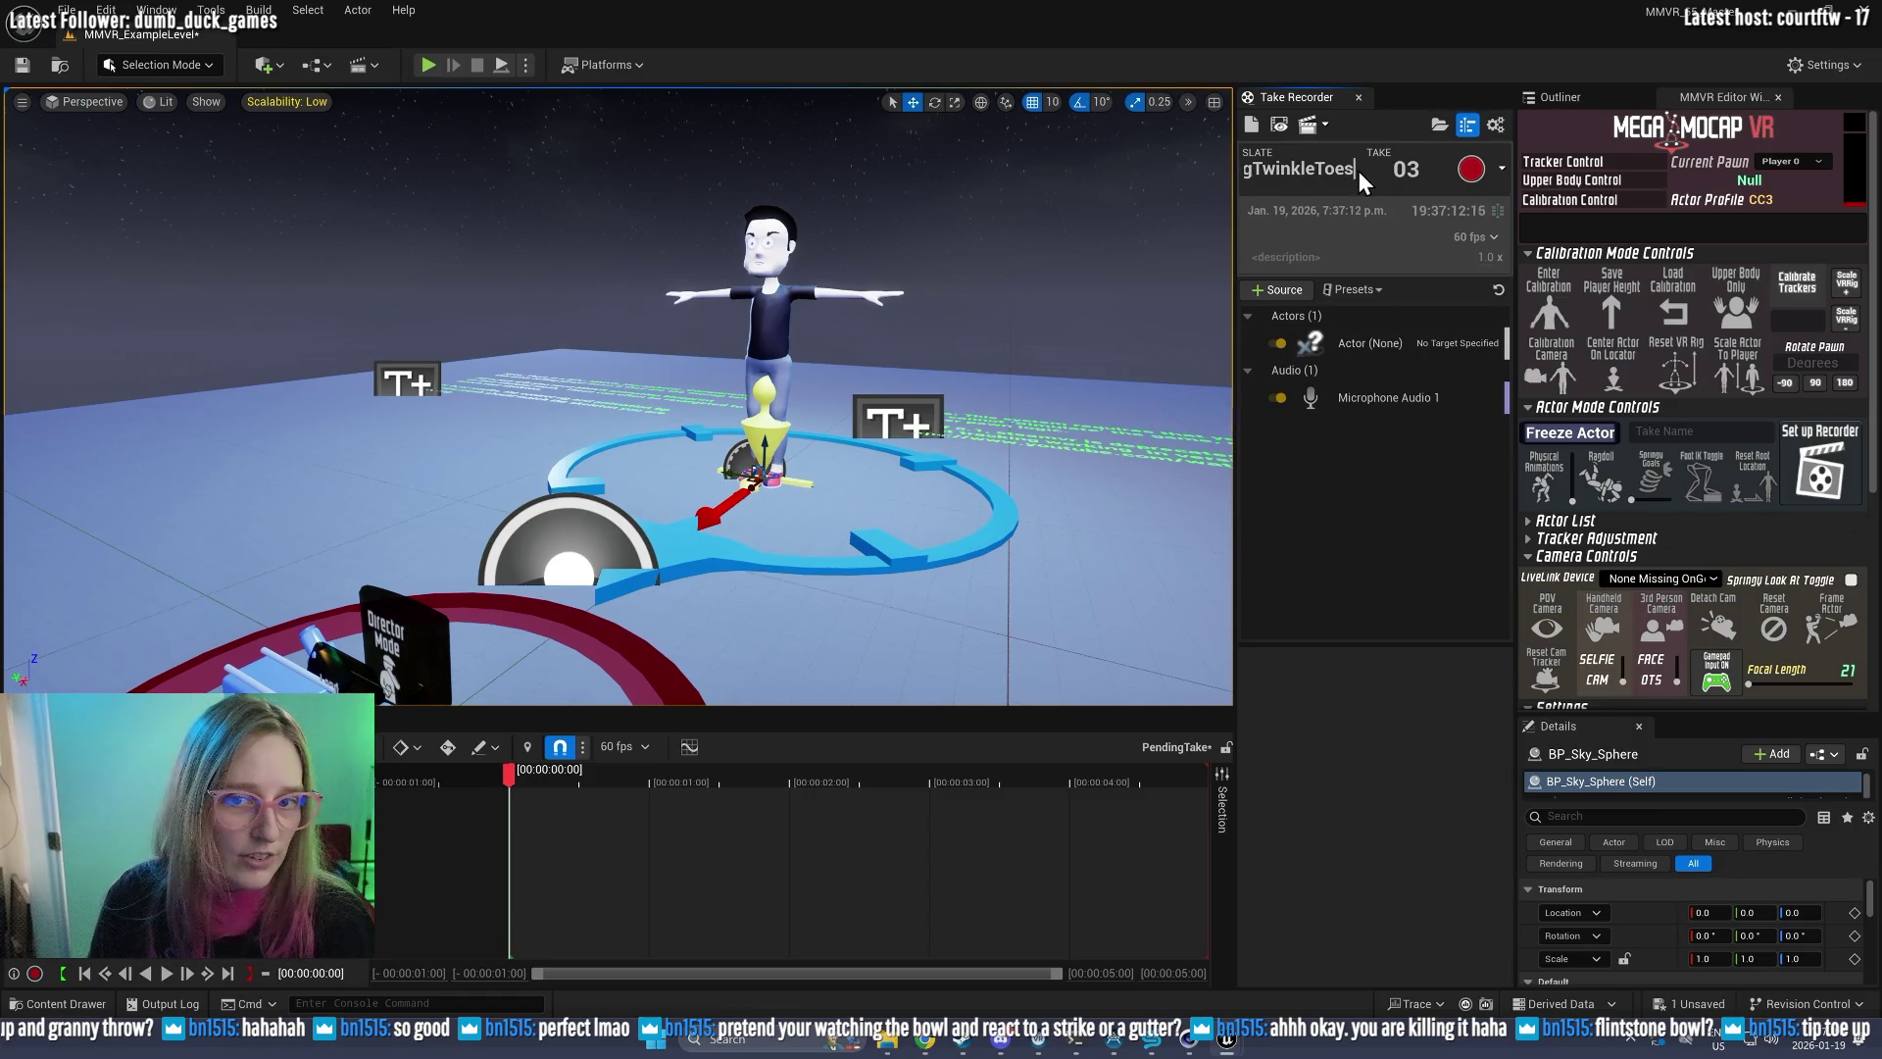
key(Return)
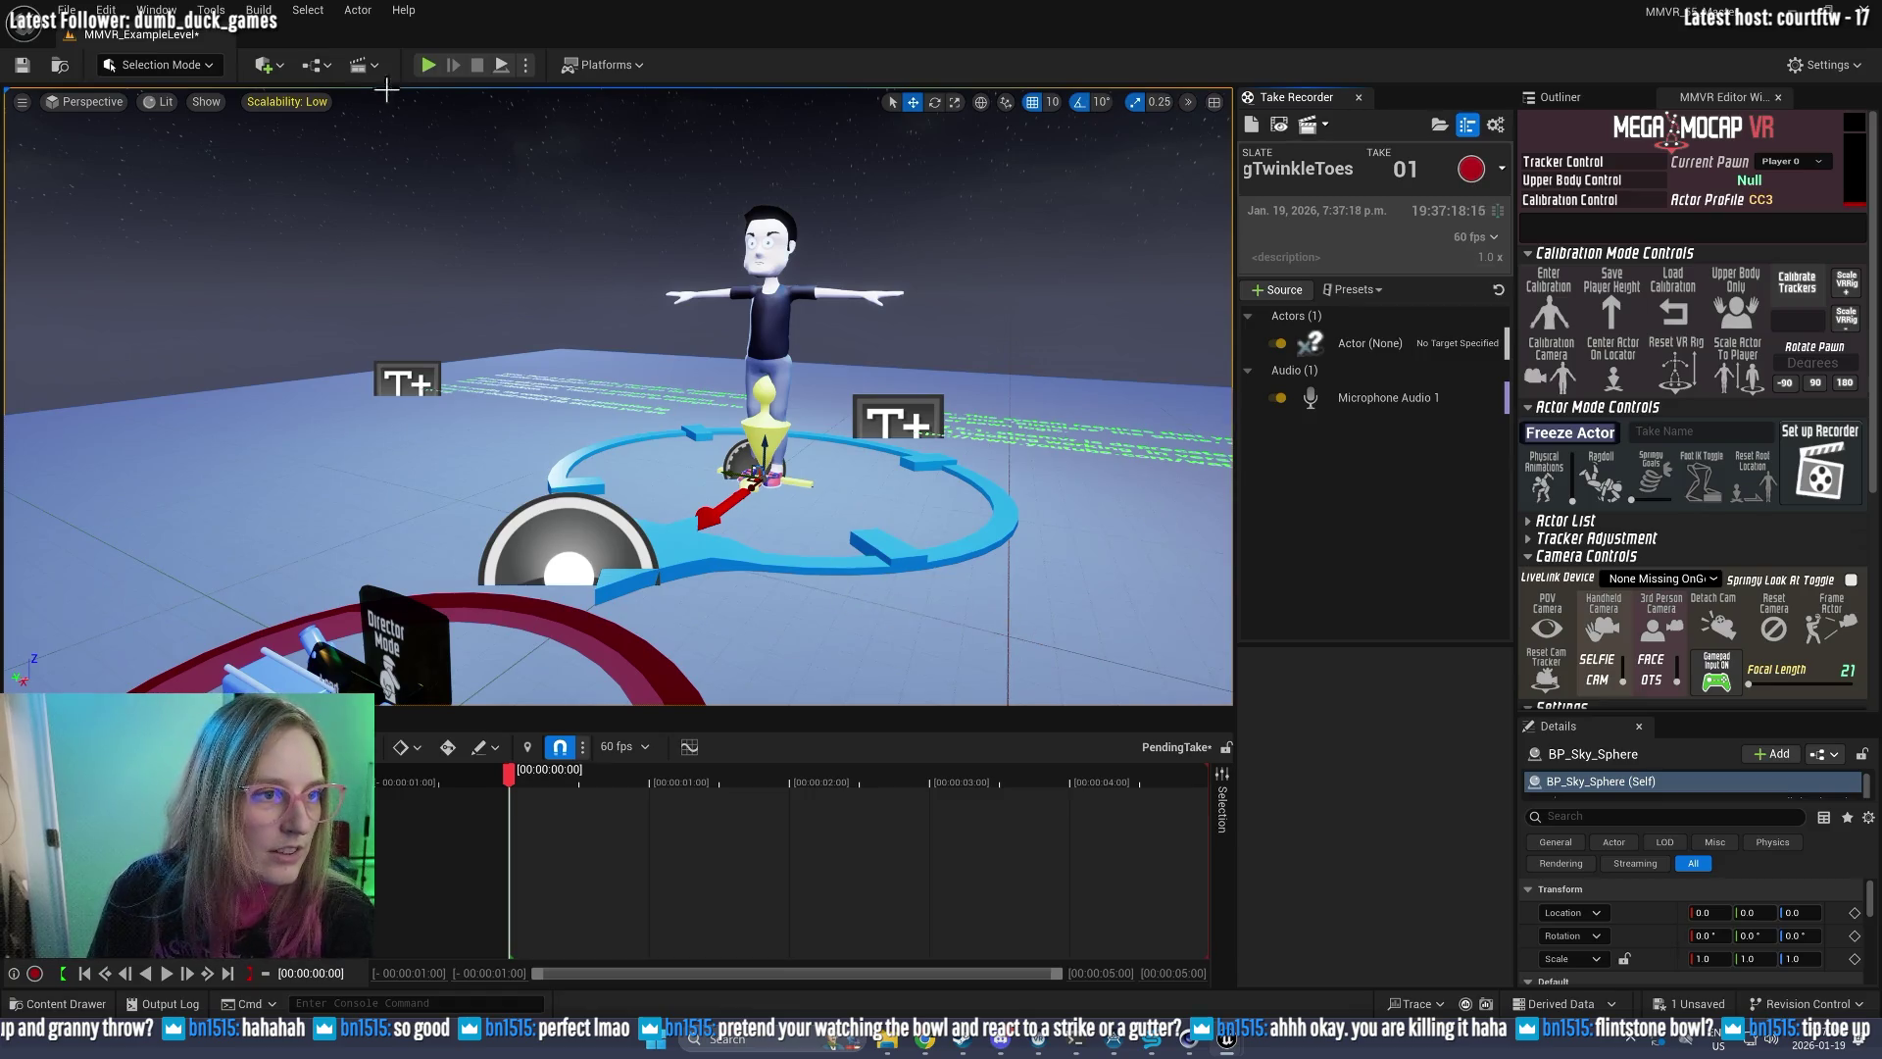
click(428, 67)
click(1660, 288)
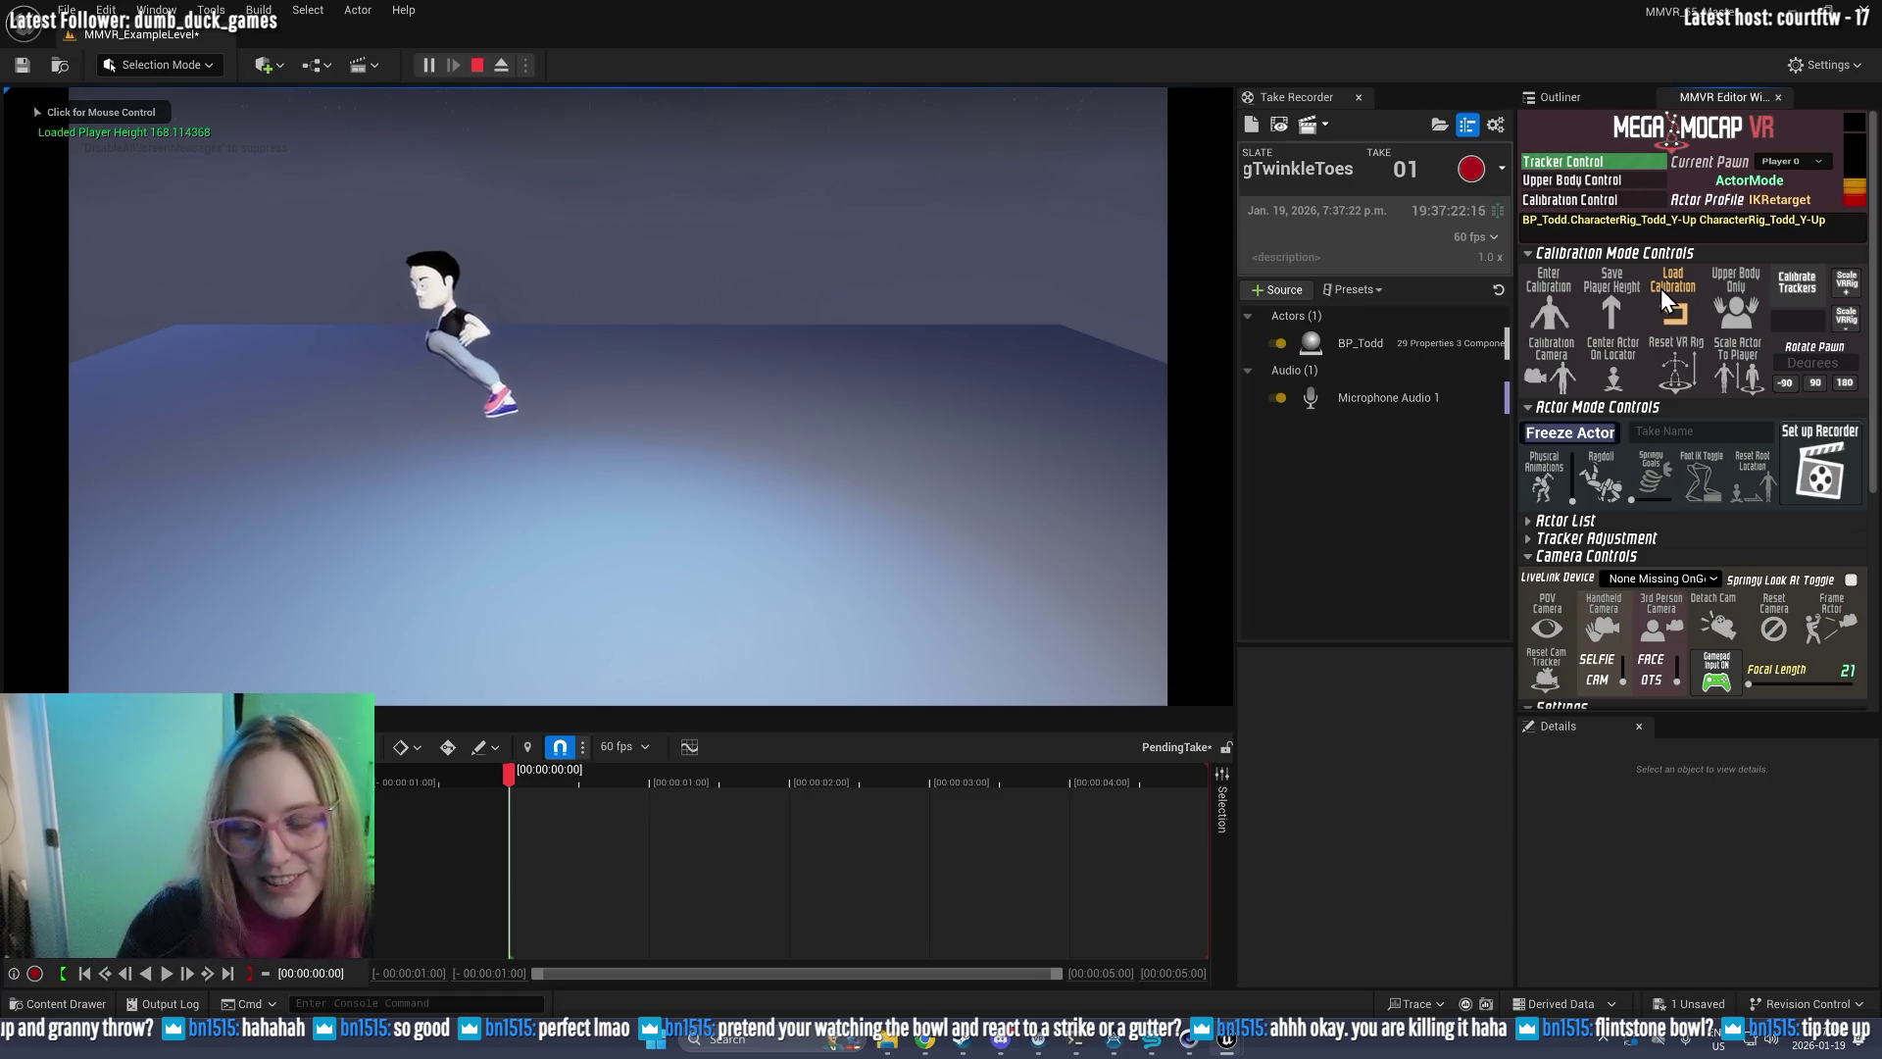
Step: Give the game view mouse control and start recording BowlingTwinkleToes take 01
click(332, 336)
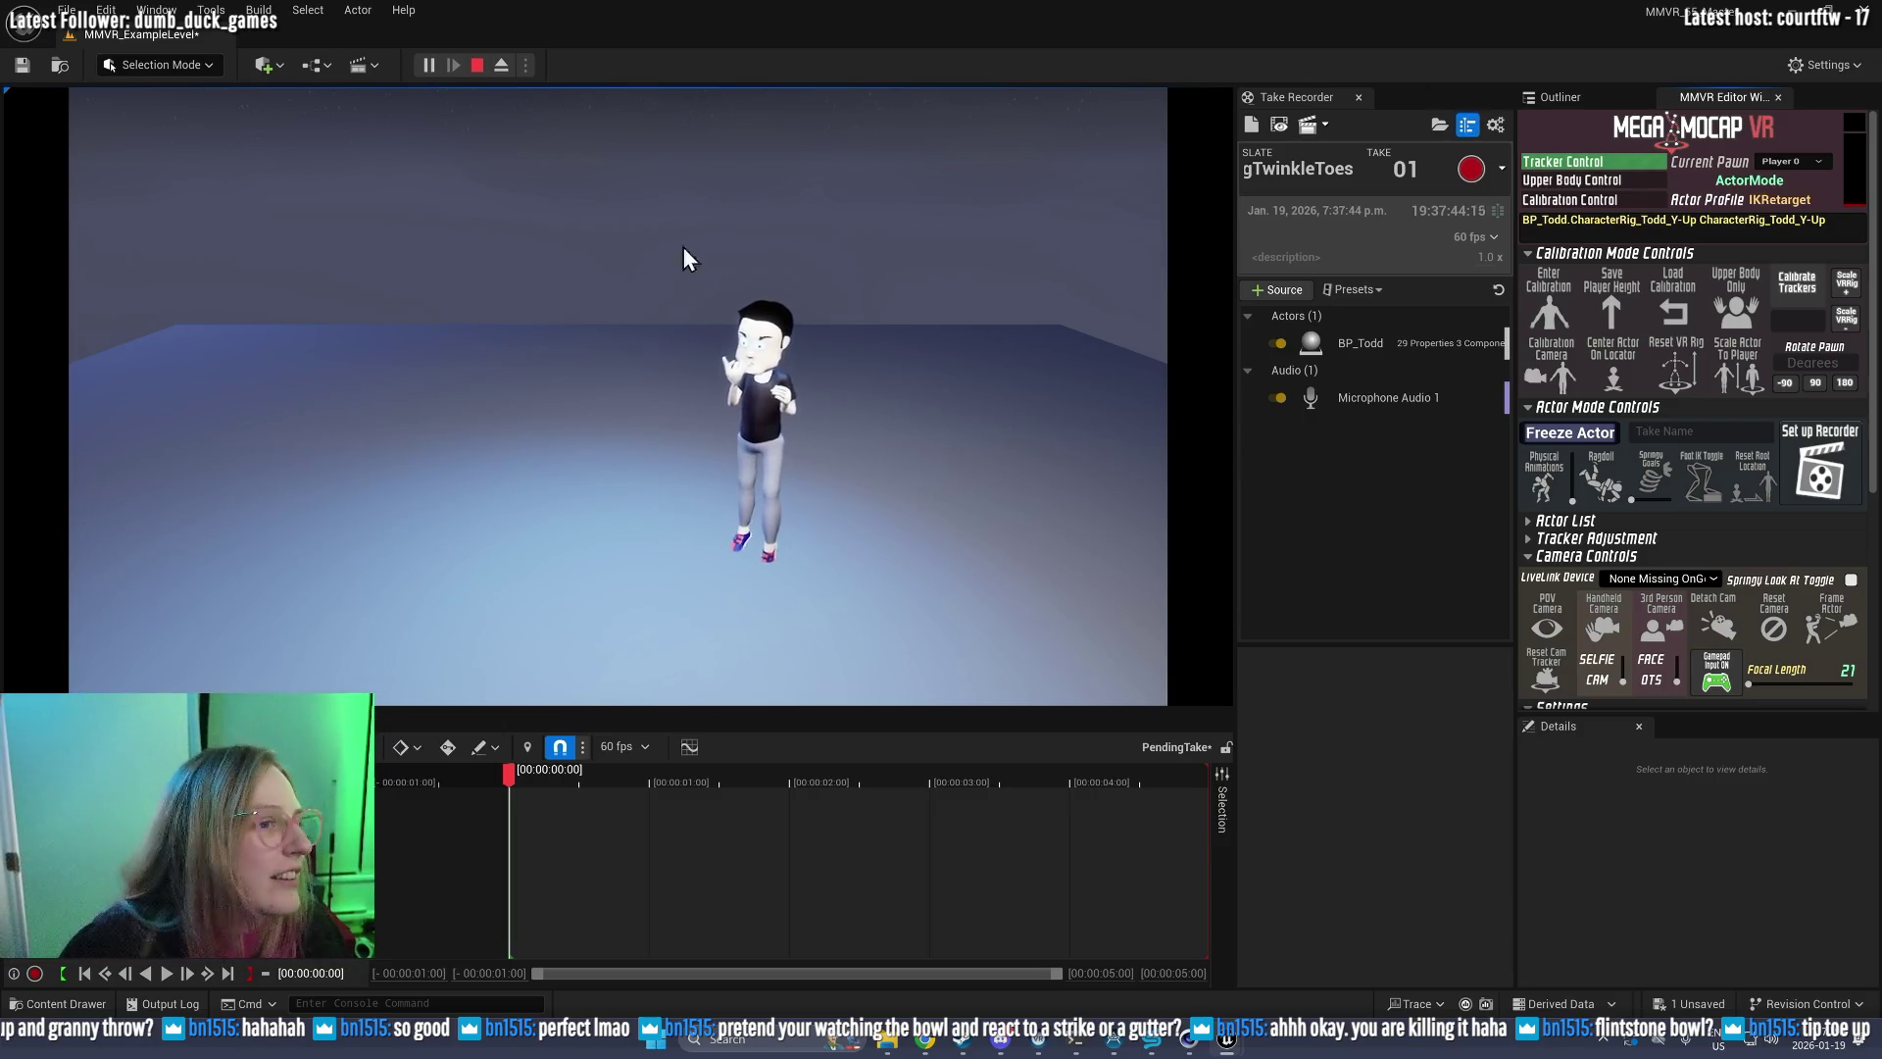
click(1467, 168)
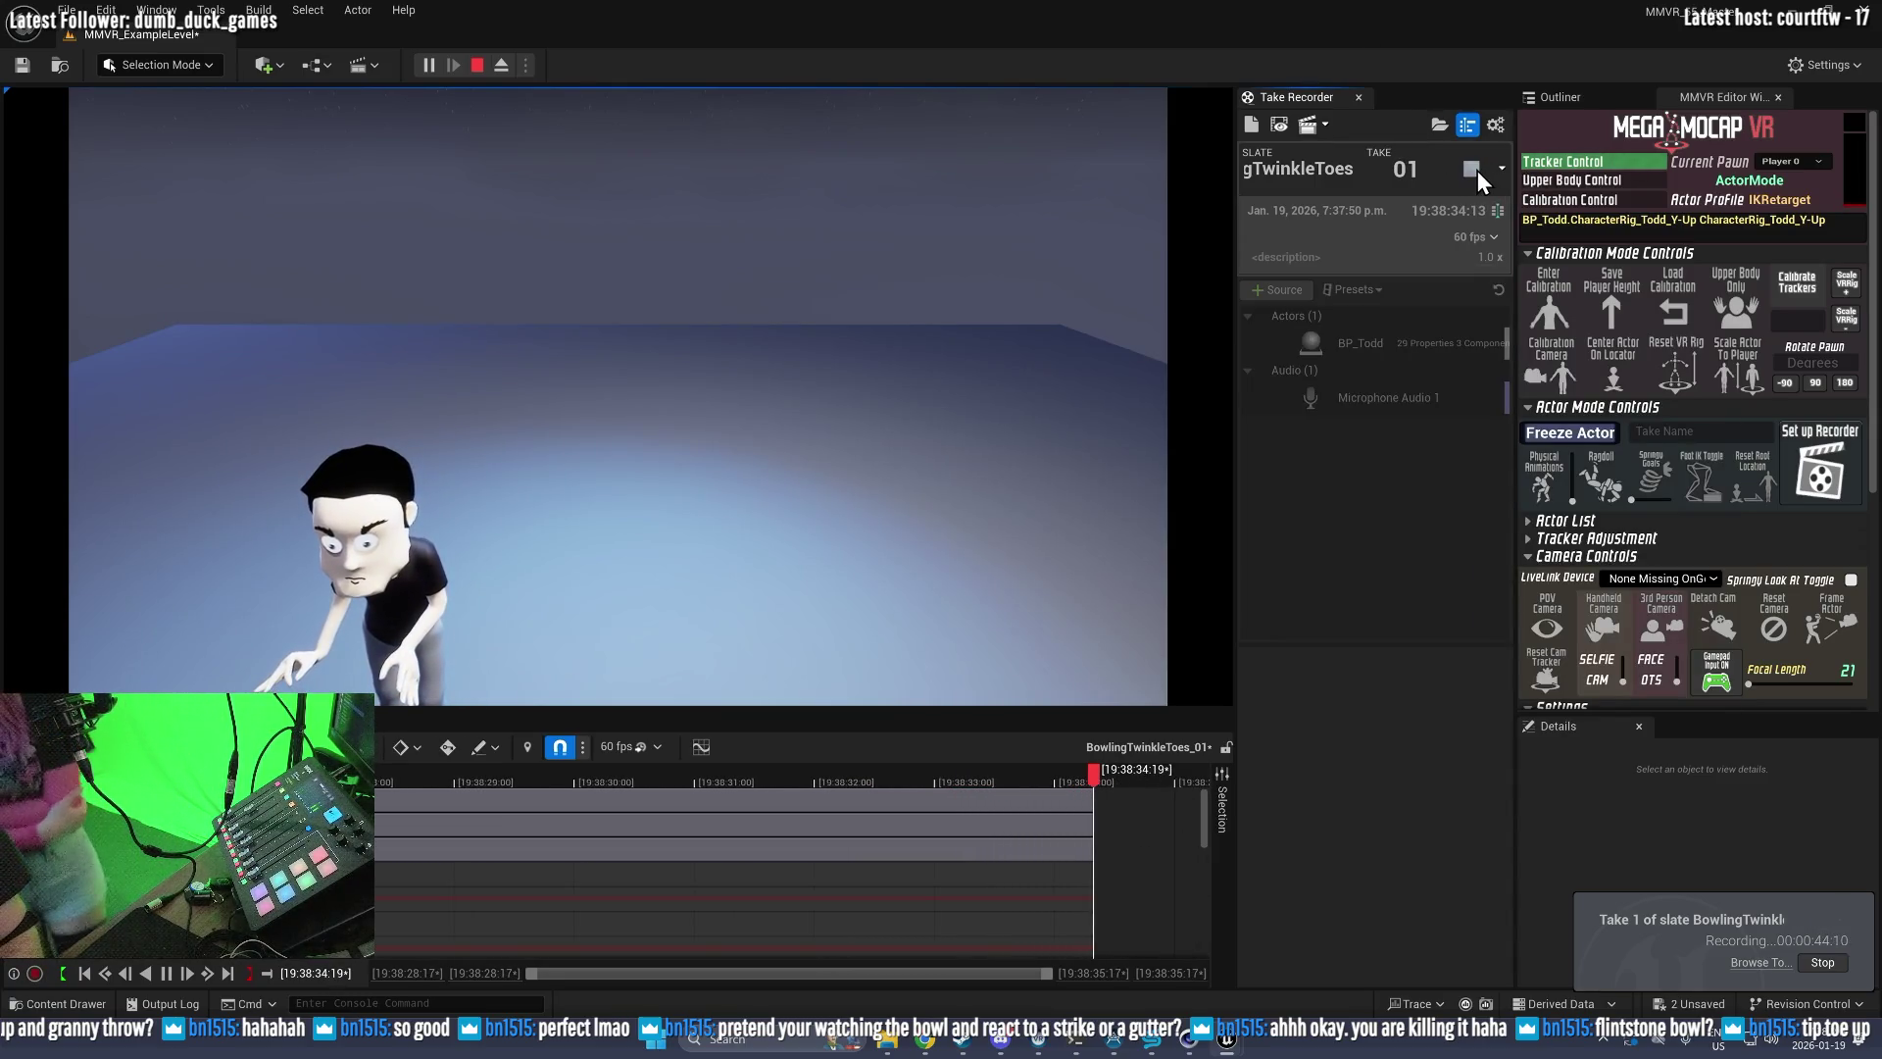
Step: Stop recording BowlingTwinkleToes take 01 after about 44 seconds of motion
click(1476, 169)
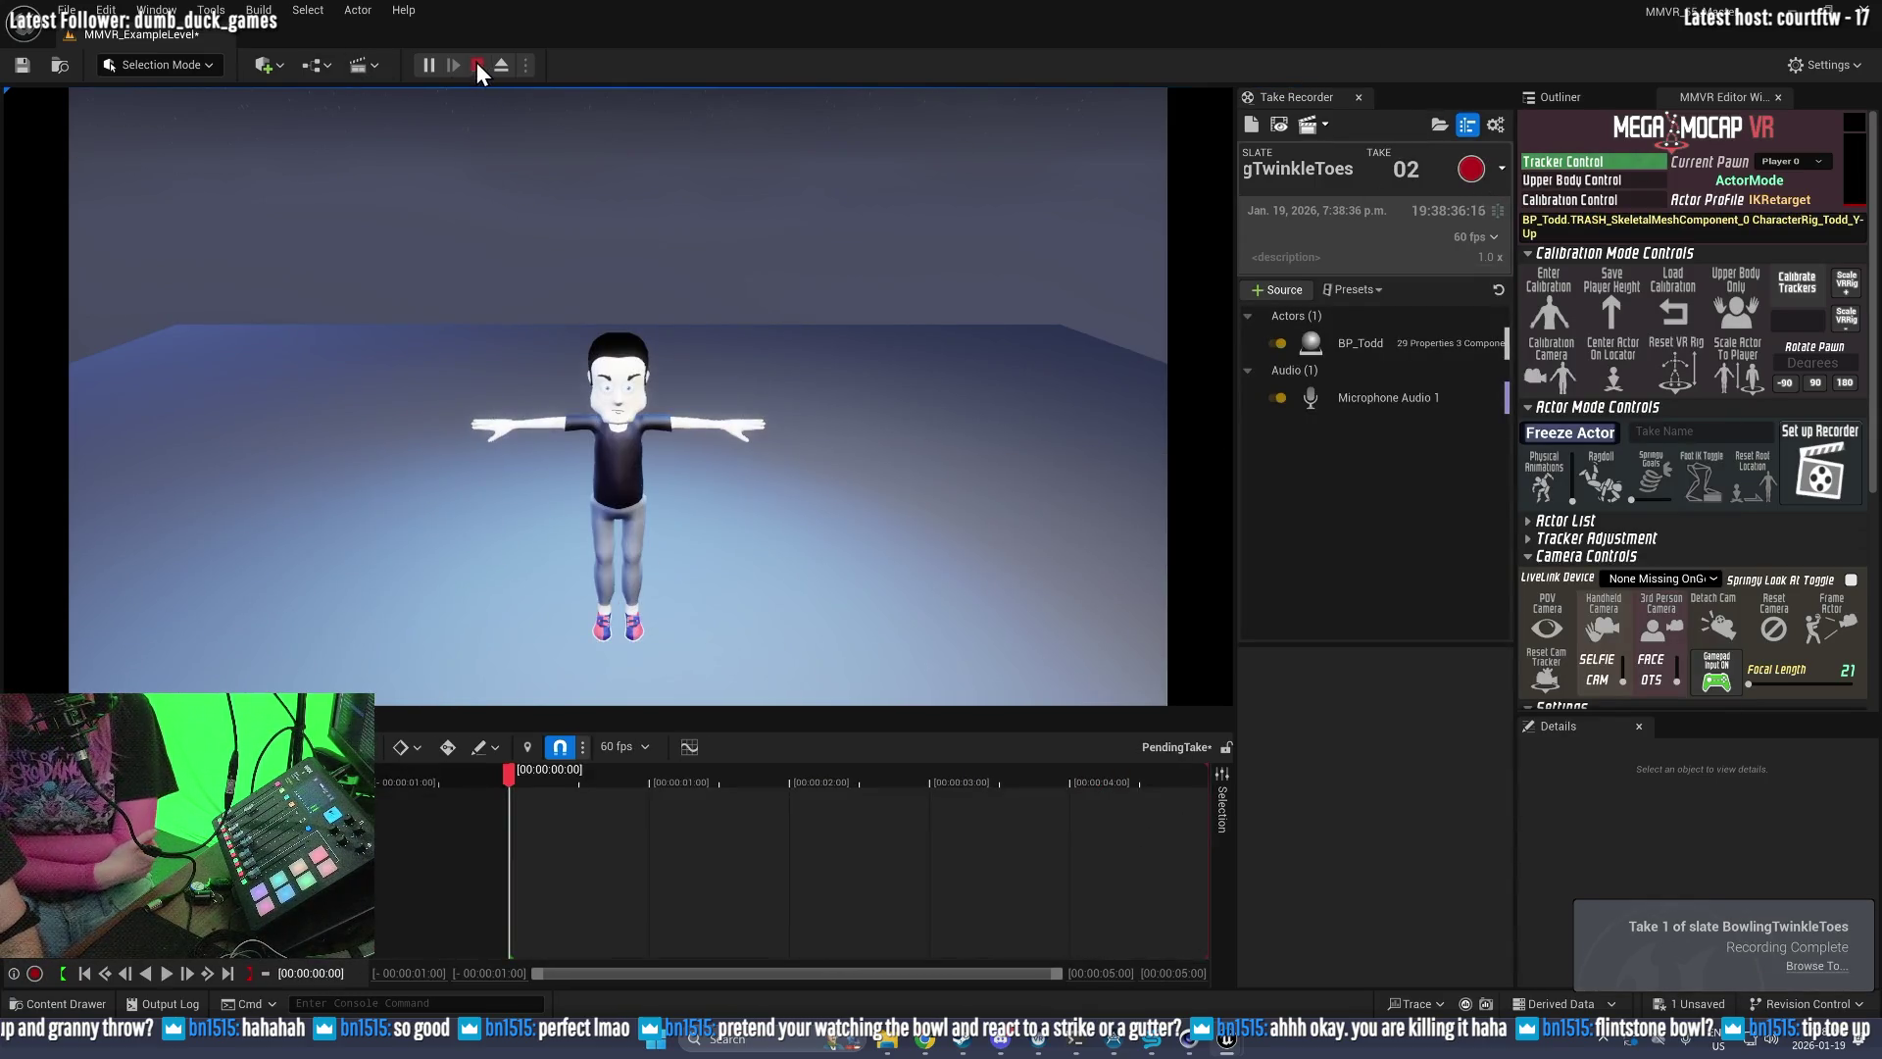
Step: End the play session, open BowlingTwinkleToes_01 in Sequencer, scrub ahead and play it
click(477, 65)
click(1279, 125)
drag(457, 779, 531, 779)
key(space)
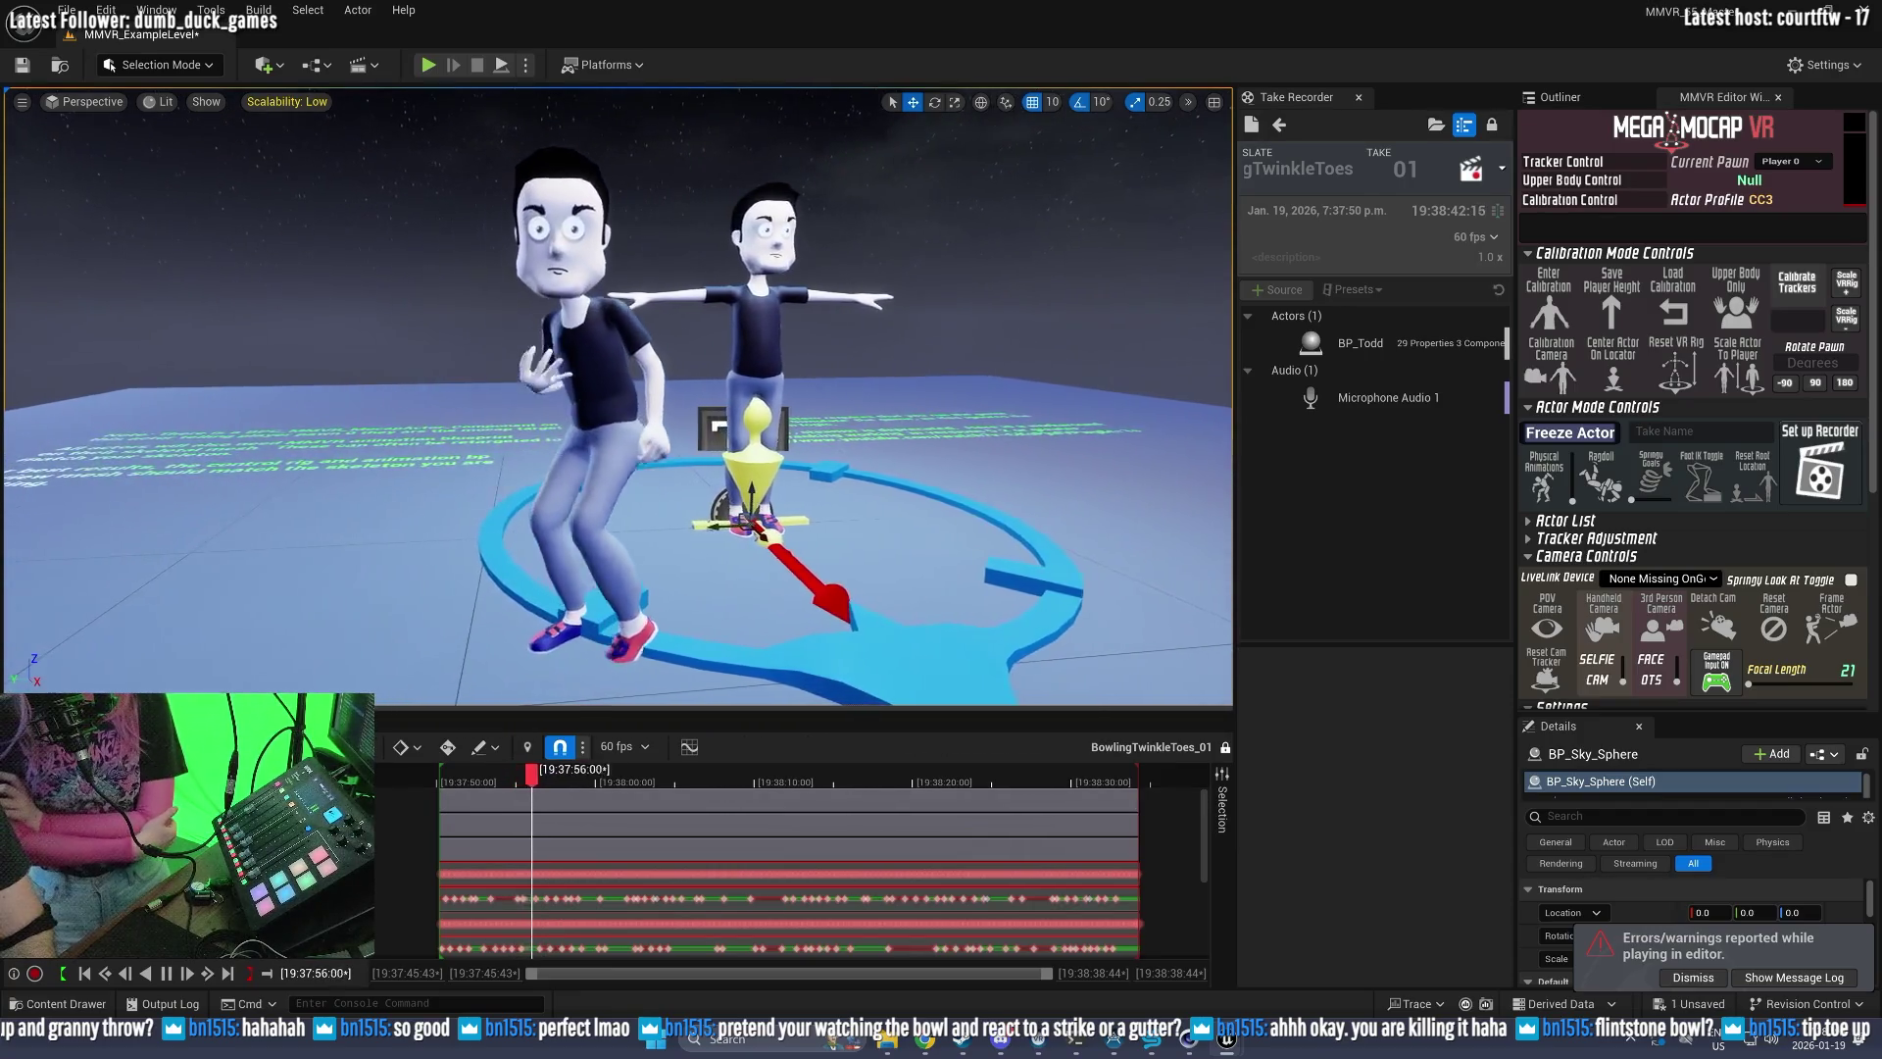
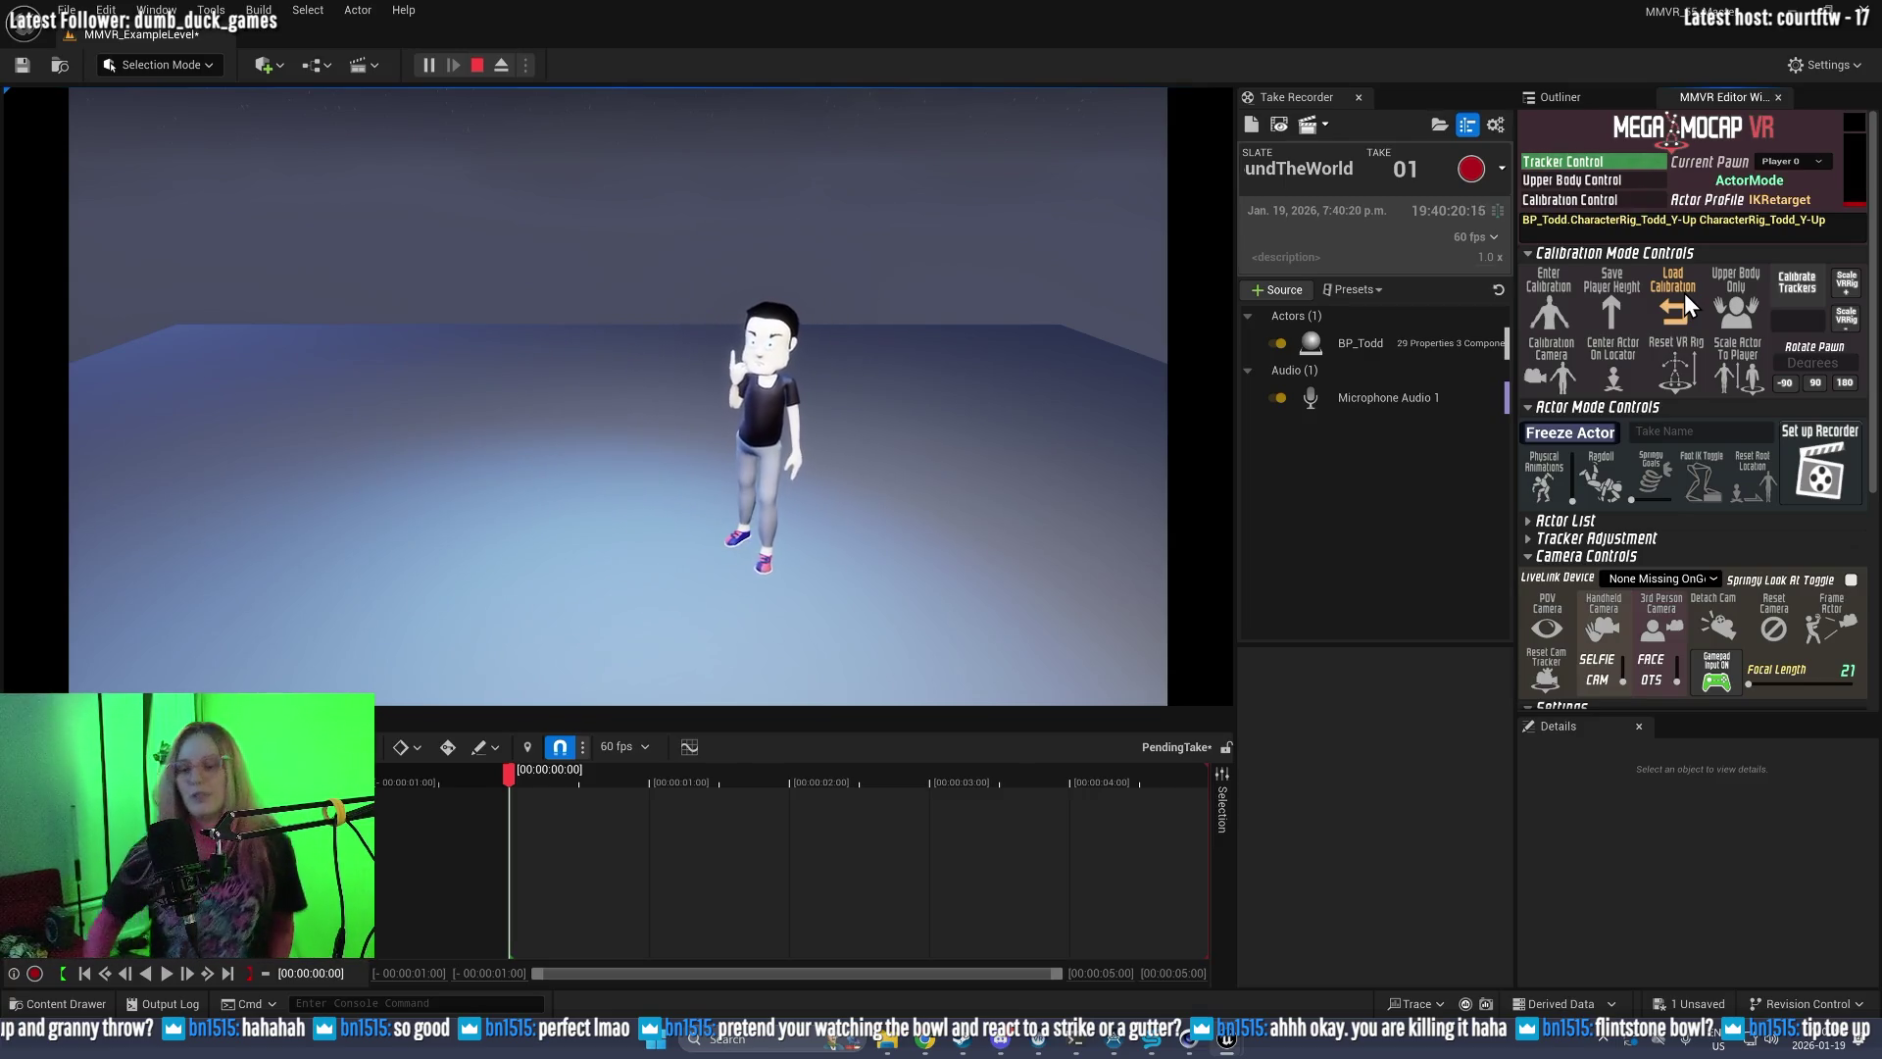
Step: Record take 01 of the BowlingAroundTheWorld slate in Take Recorder
click(1461, 167)
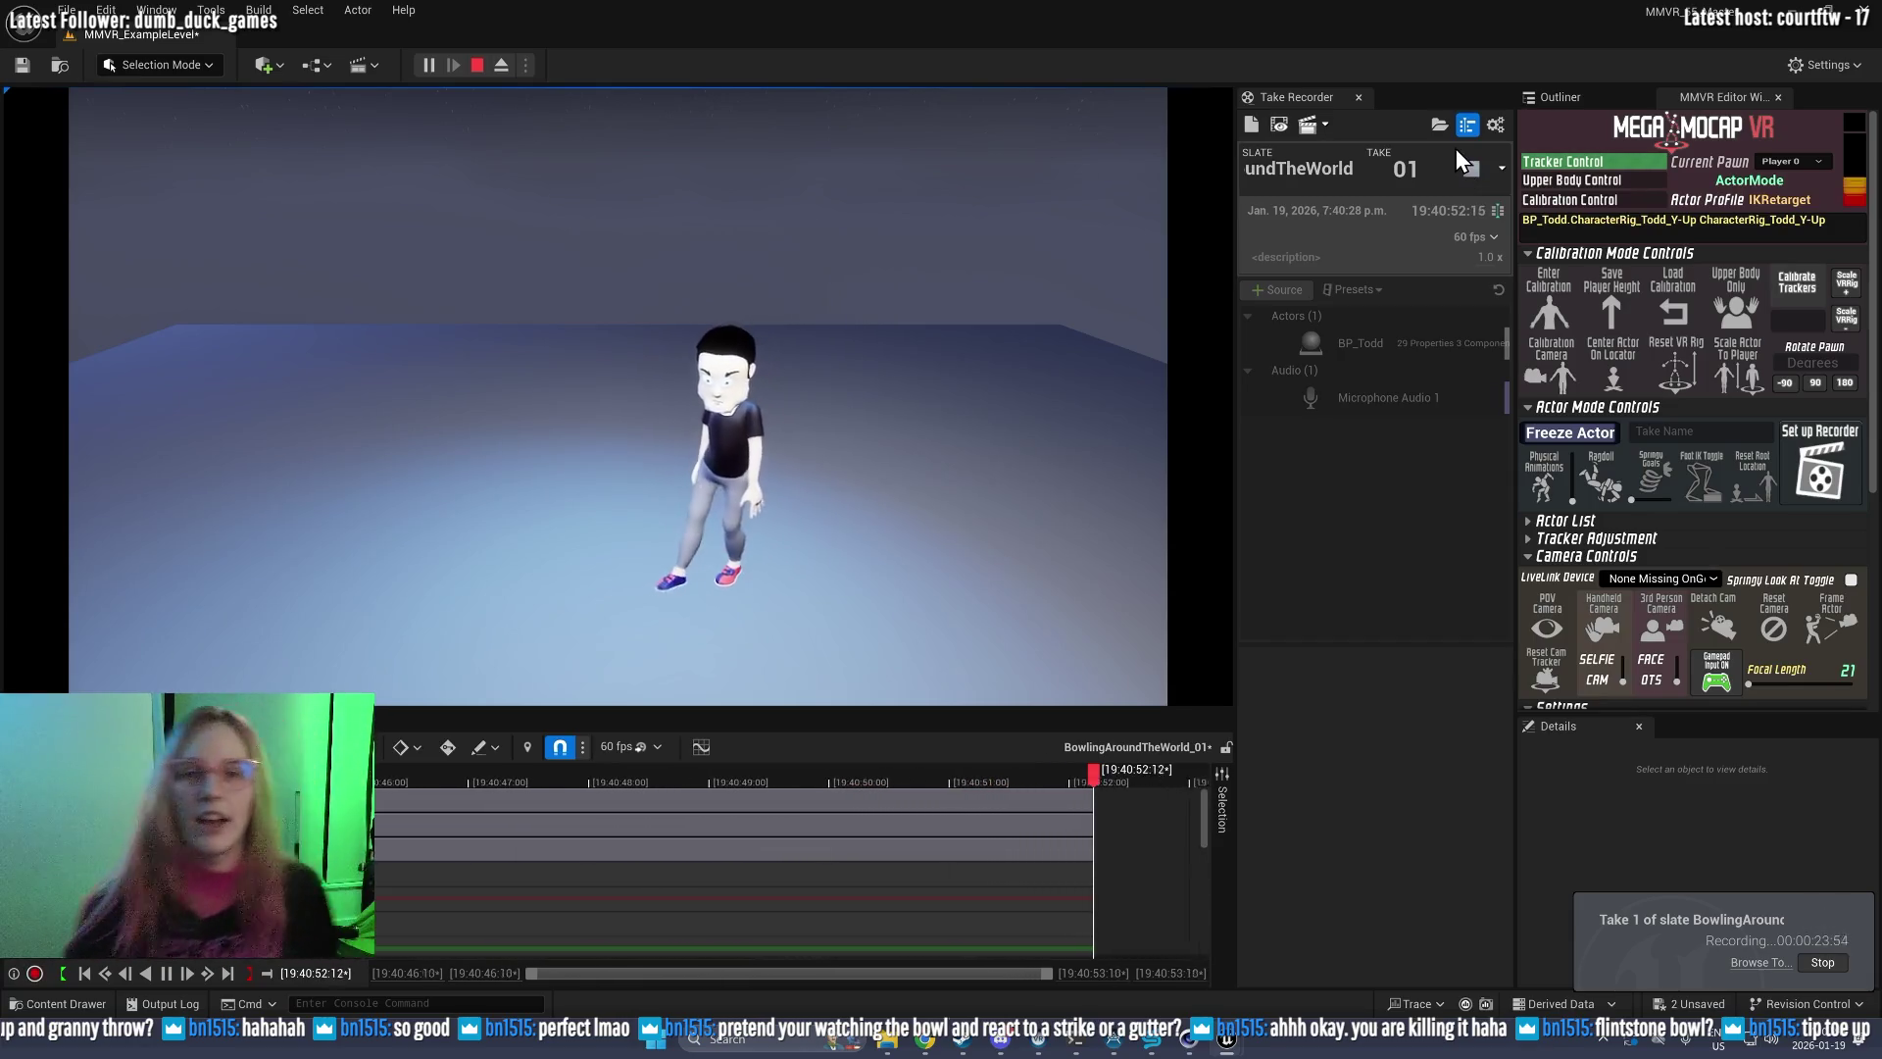
click(1467, 167)
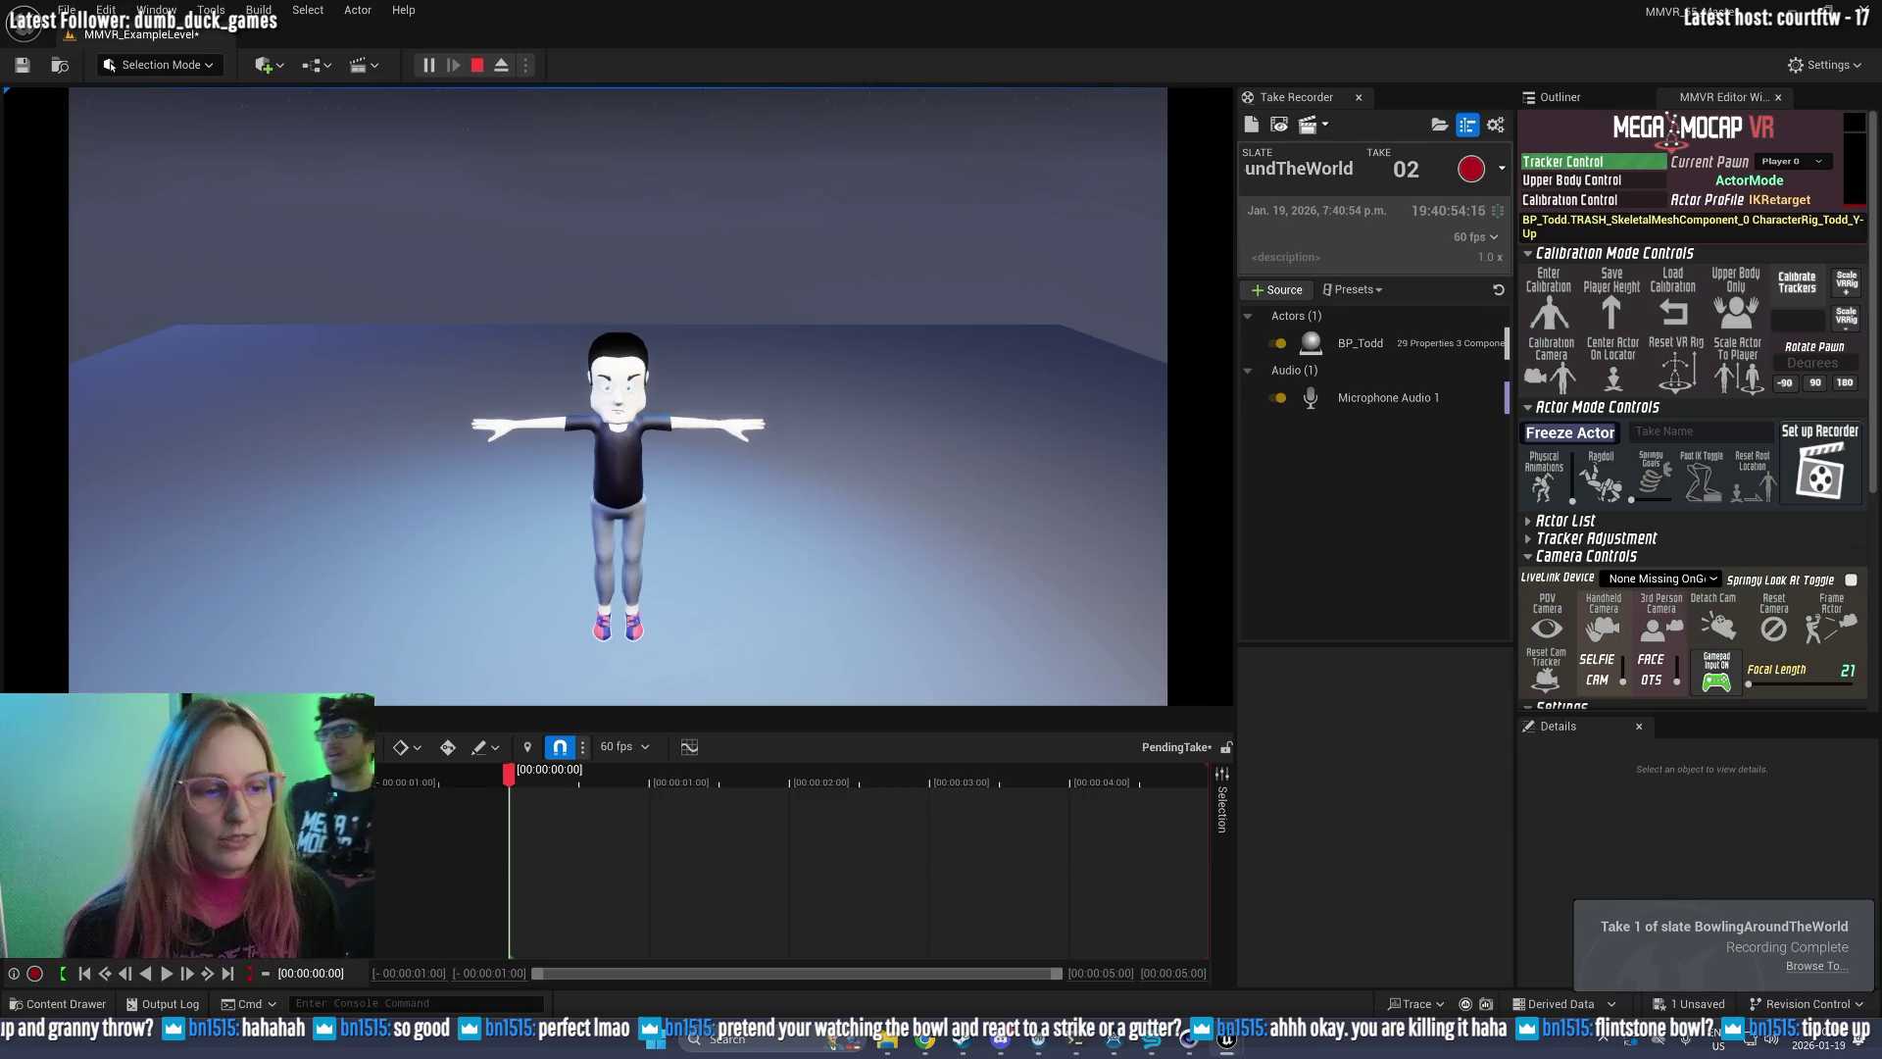
Step: Play back take BowlingAroundTheWorld_01 in Sequencer, then return to controlling the game character with F8
click(1280, 131)
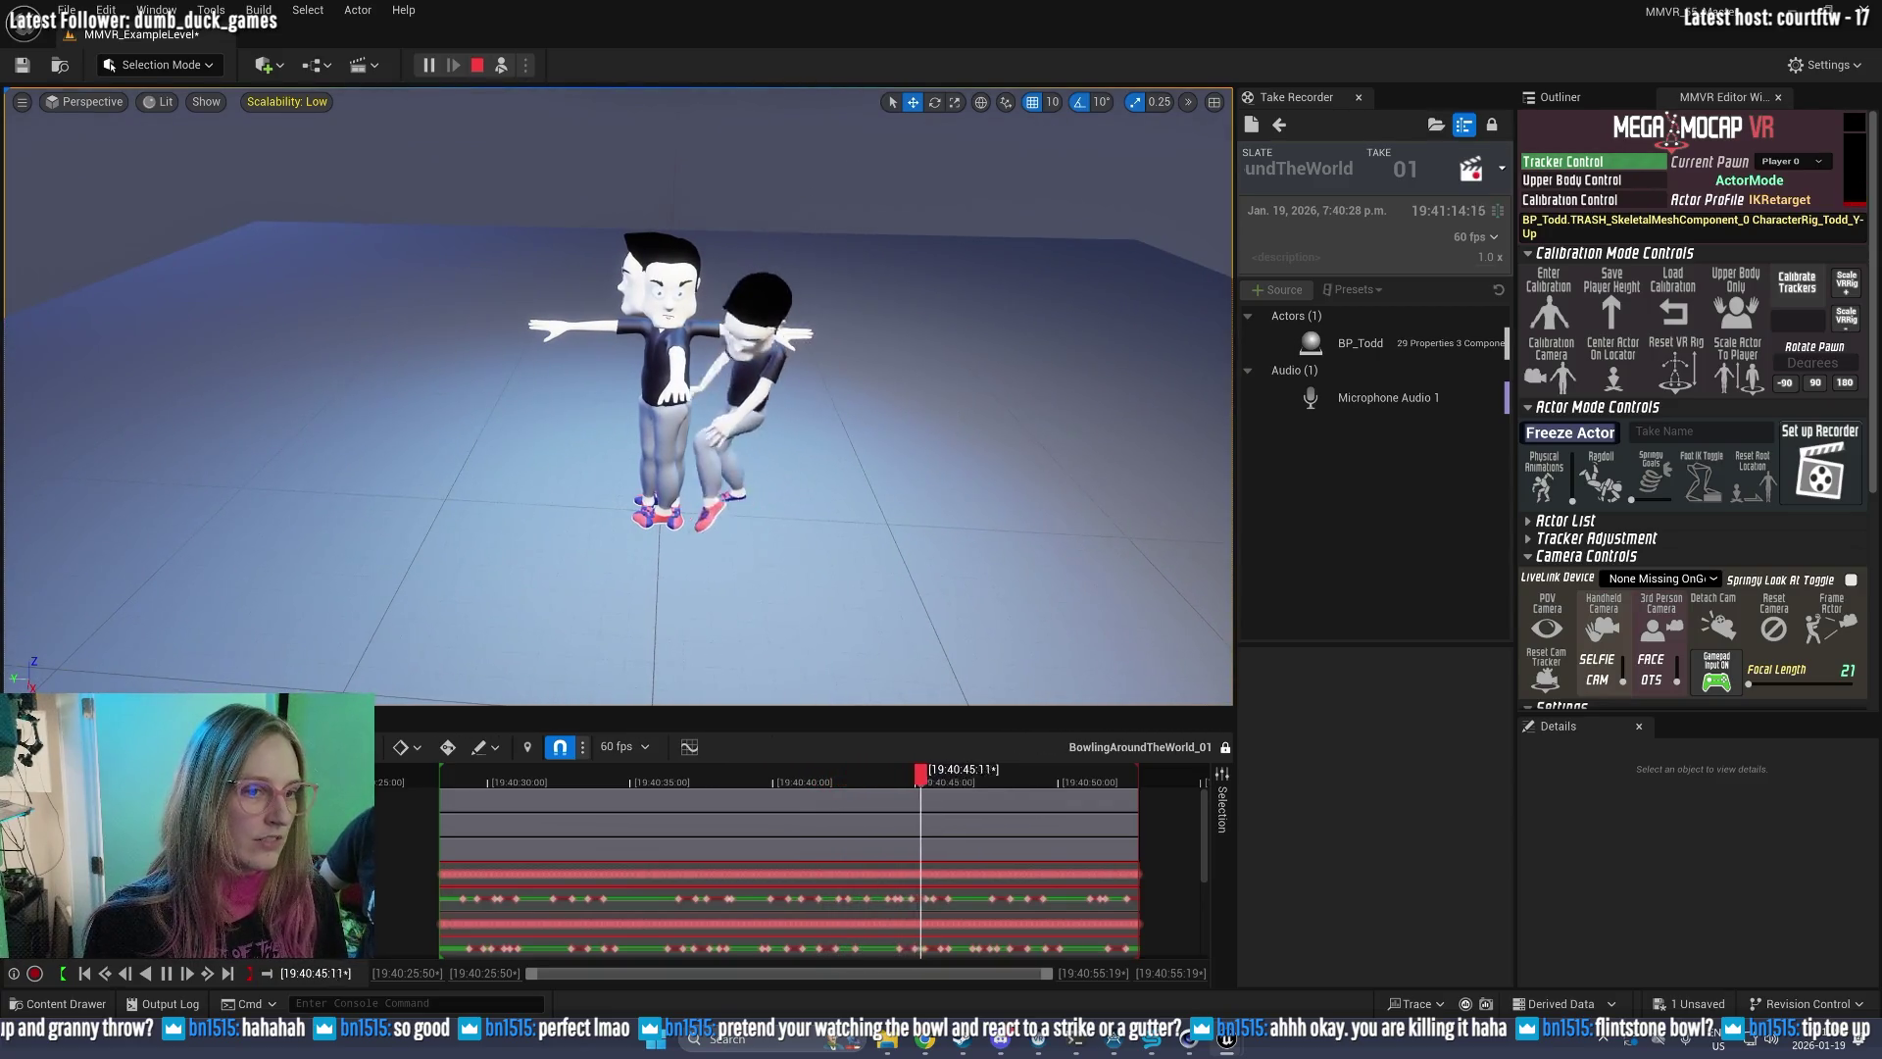
right_click(941, 433)
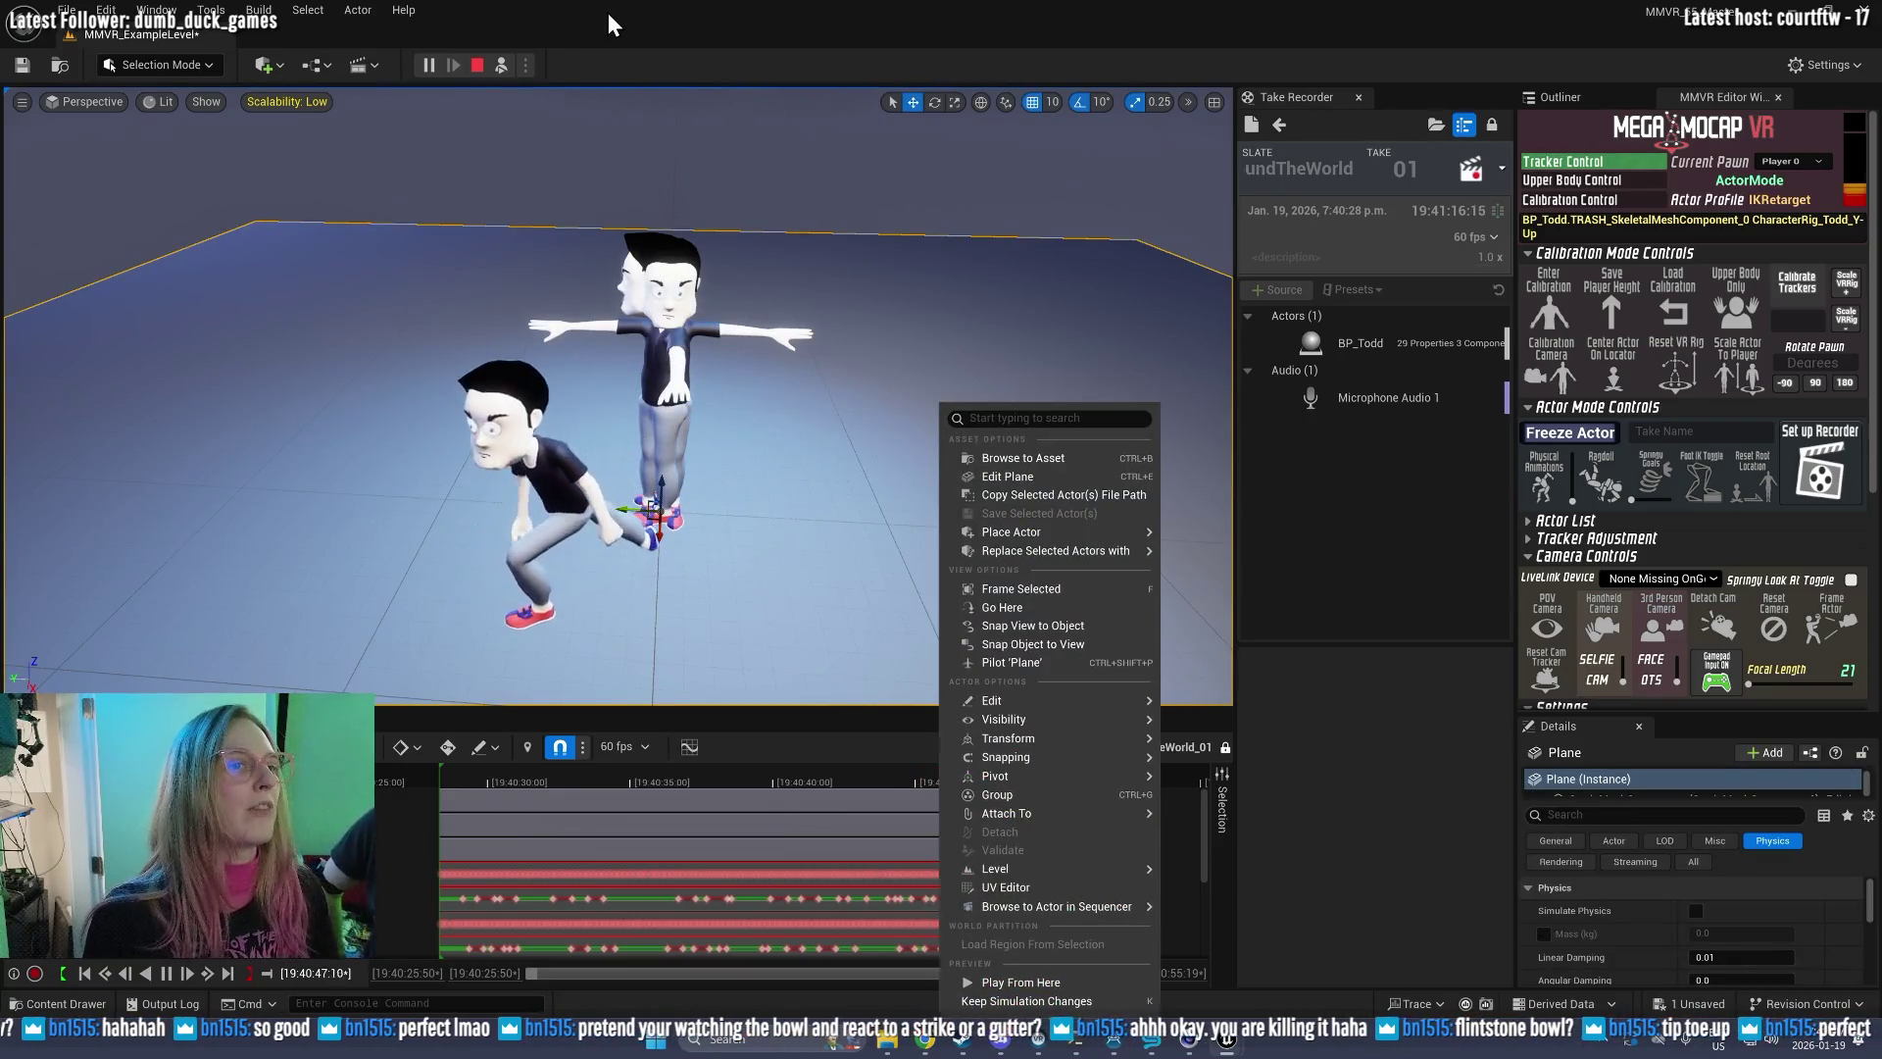
click(608, 14)
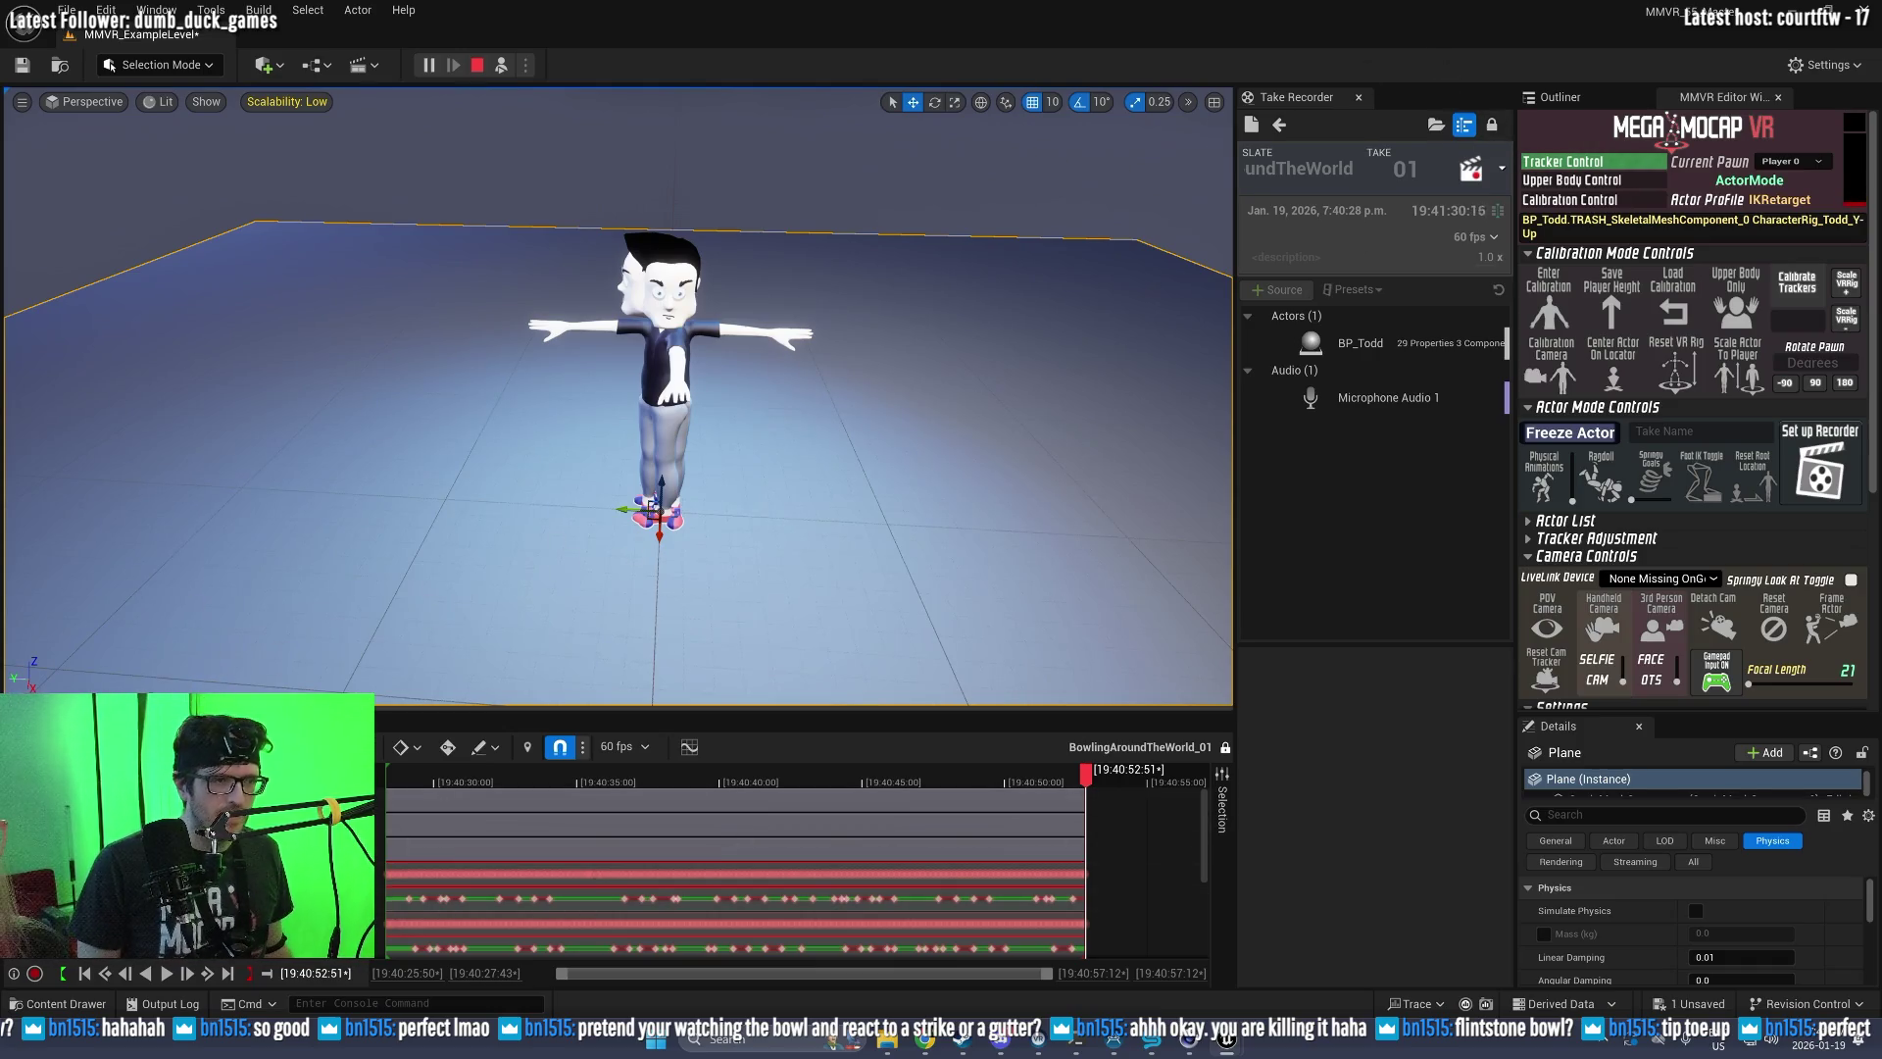
key(F8)
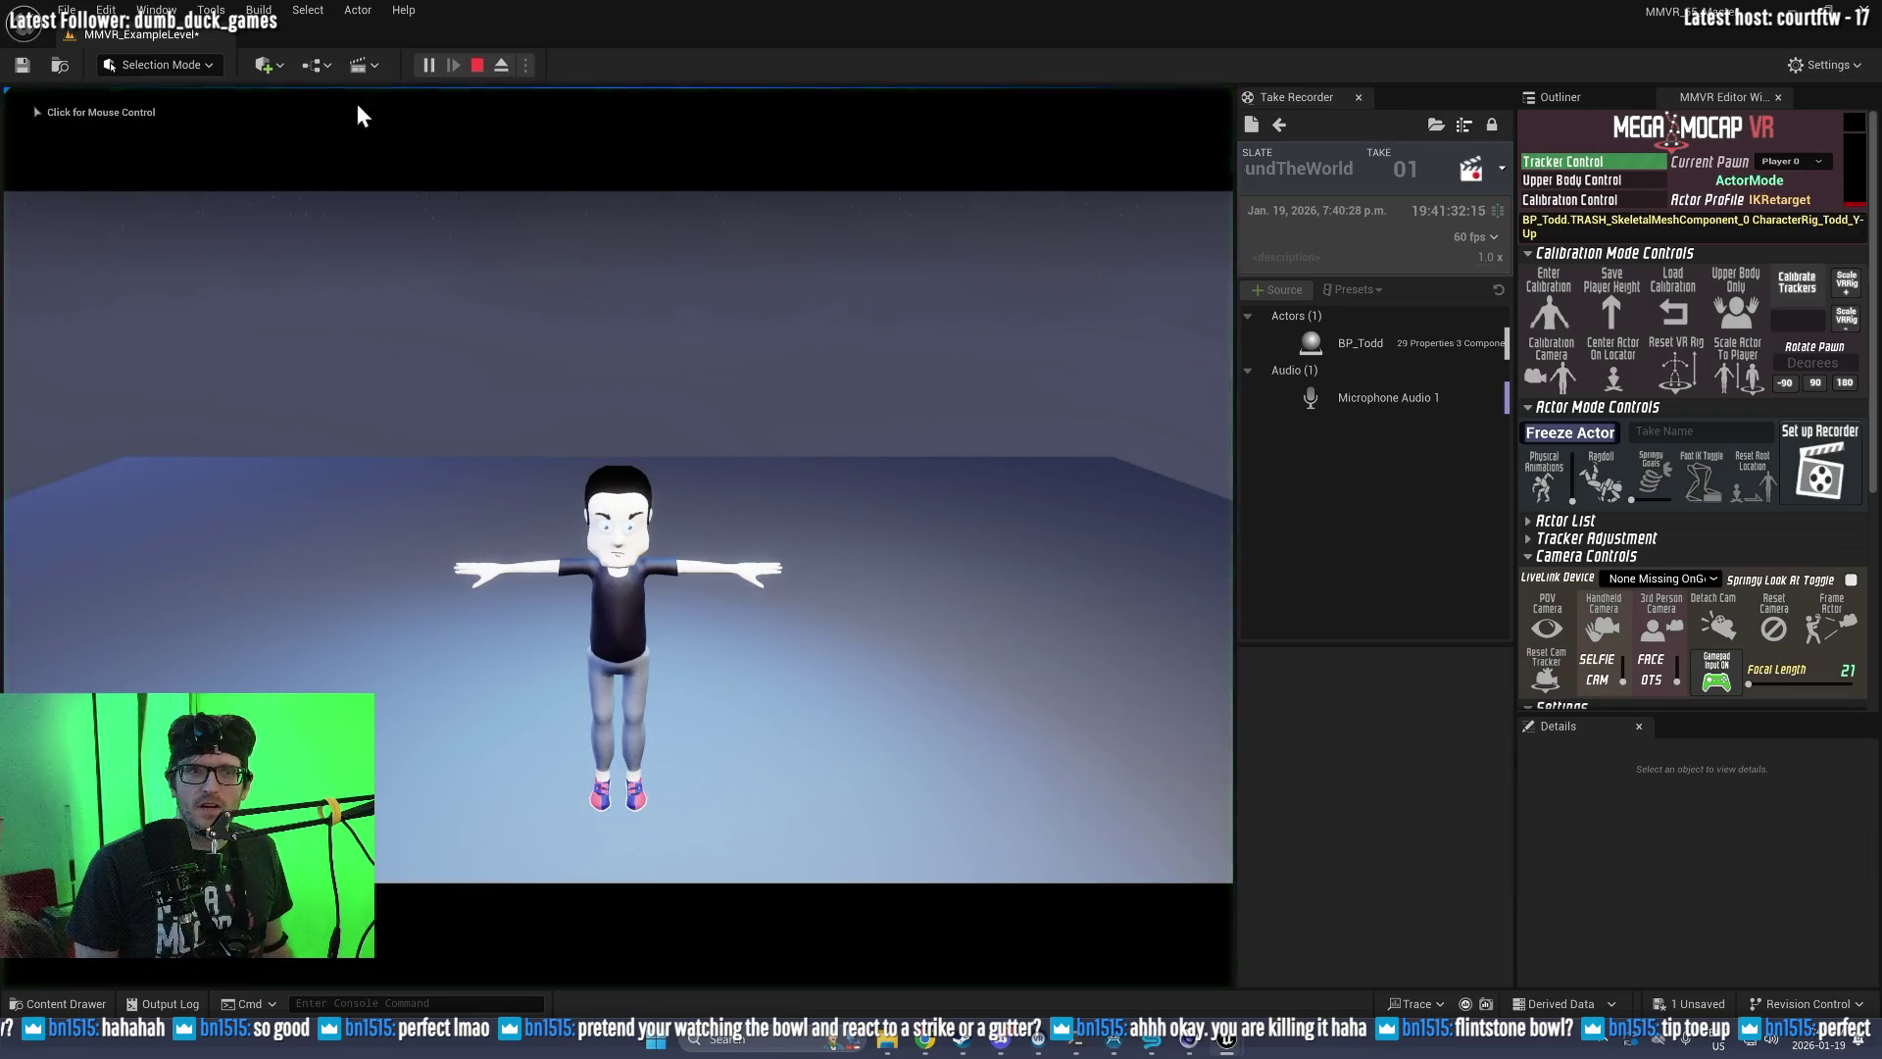
Step: Load the saved player calibration and set up a new pending take 02 in Take Recorder
key(F8)
click(1676, 292)
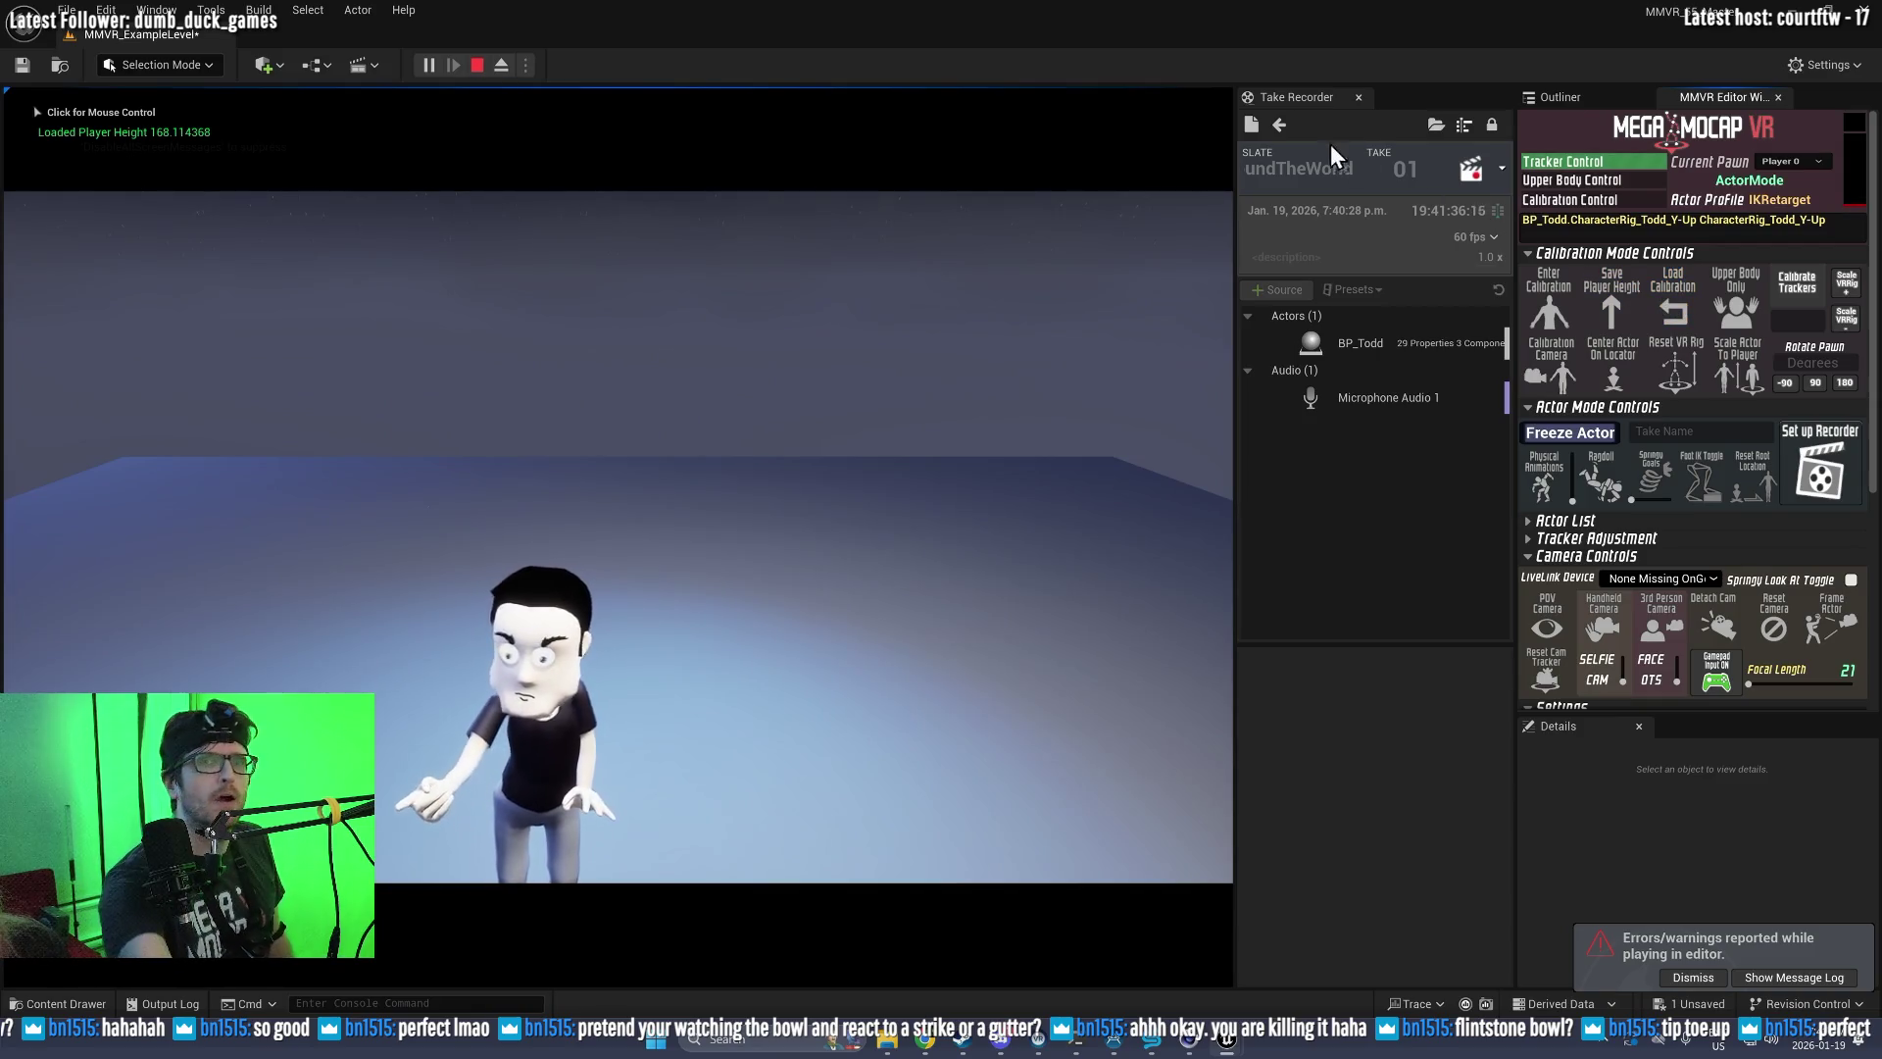
click(1279, 124)
text(BowlingSho)
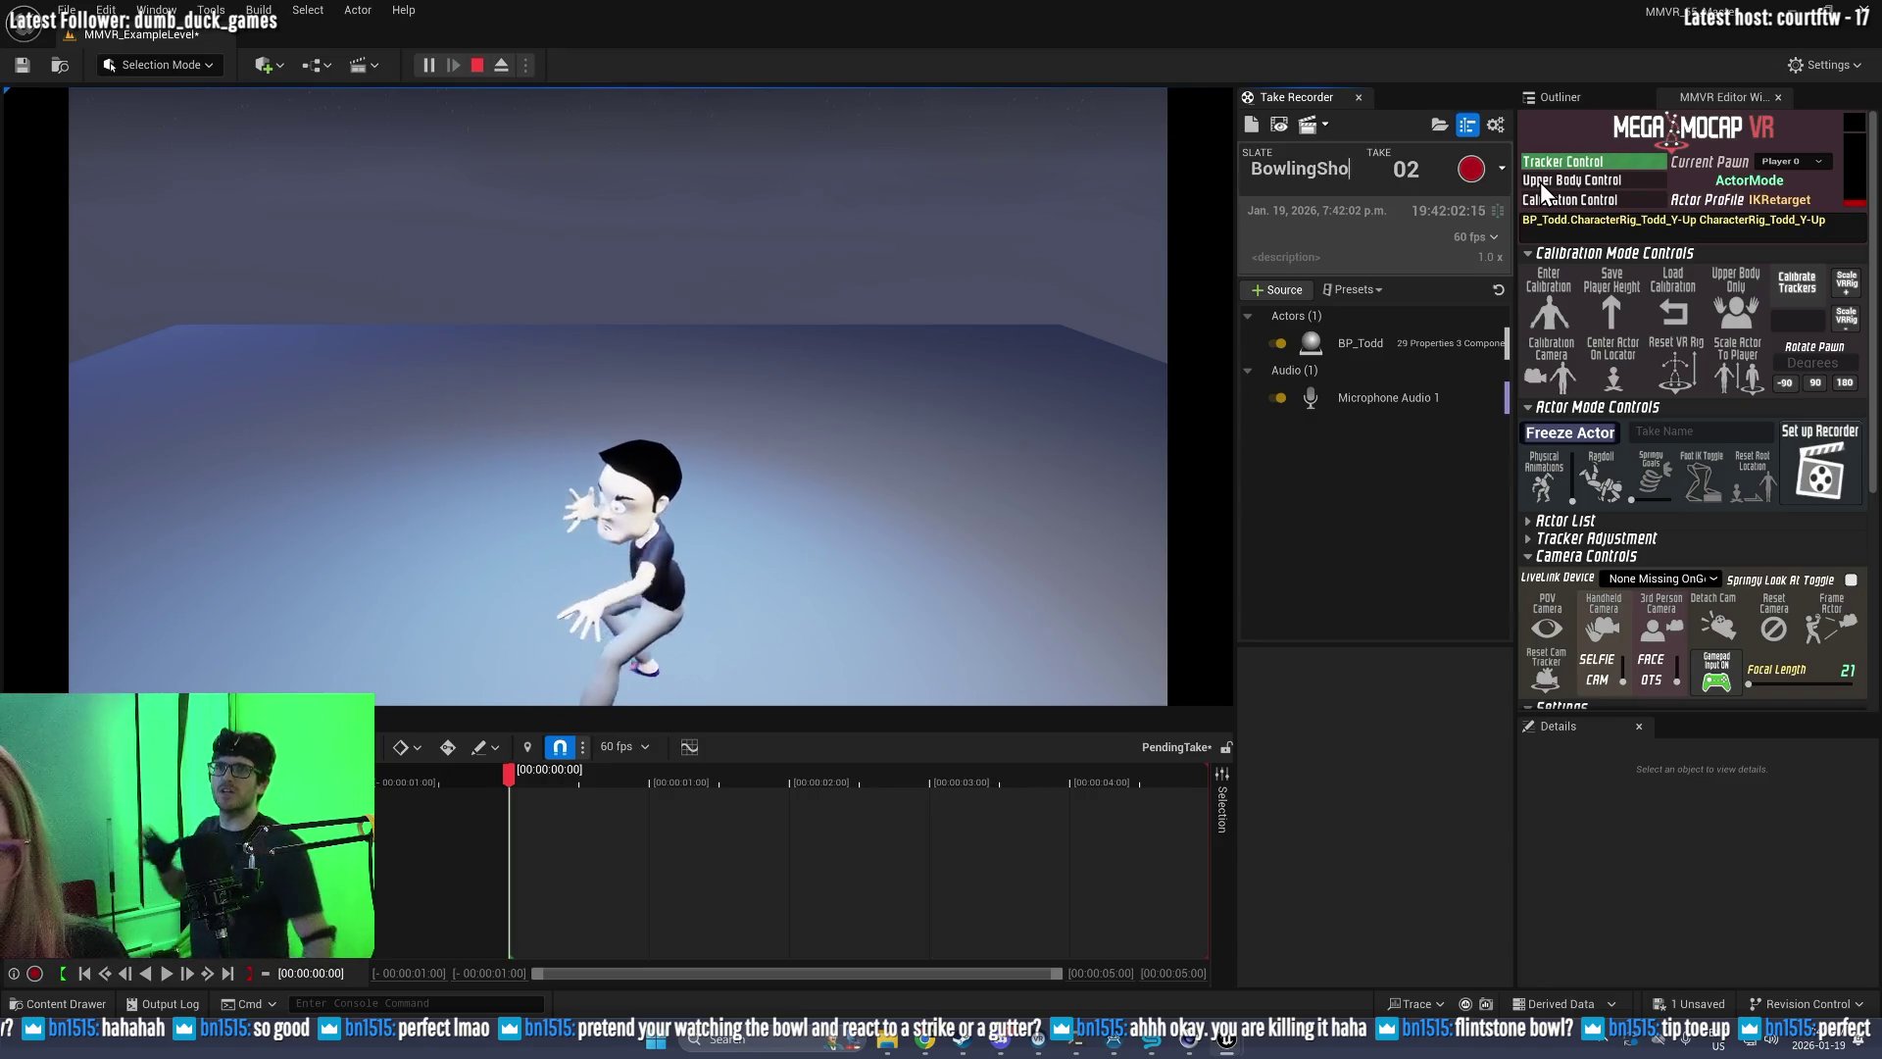
Step: Finish renaming the slate to BowlingShotput and record its take 01
text(tput)
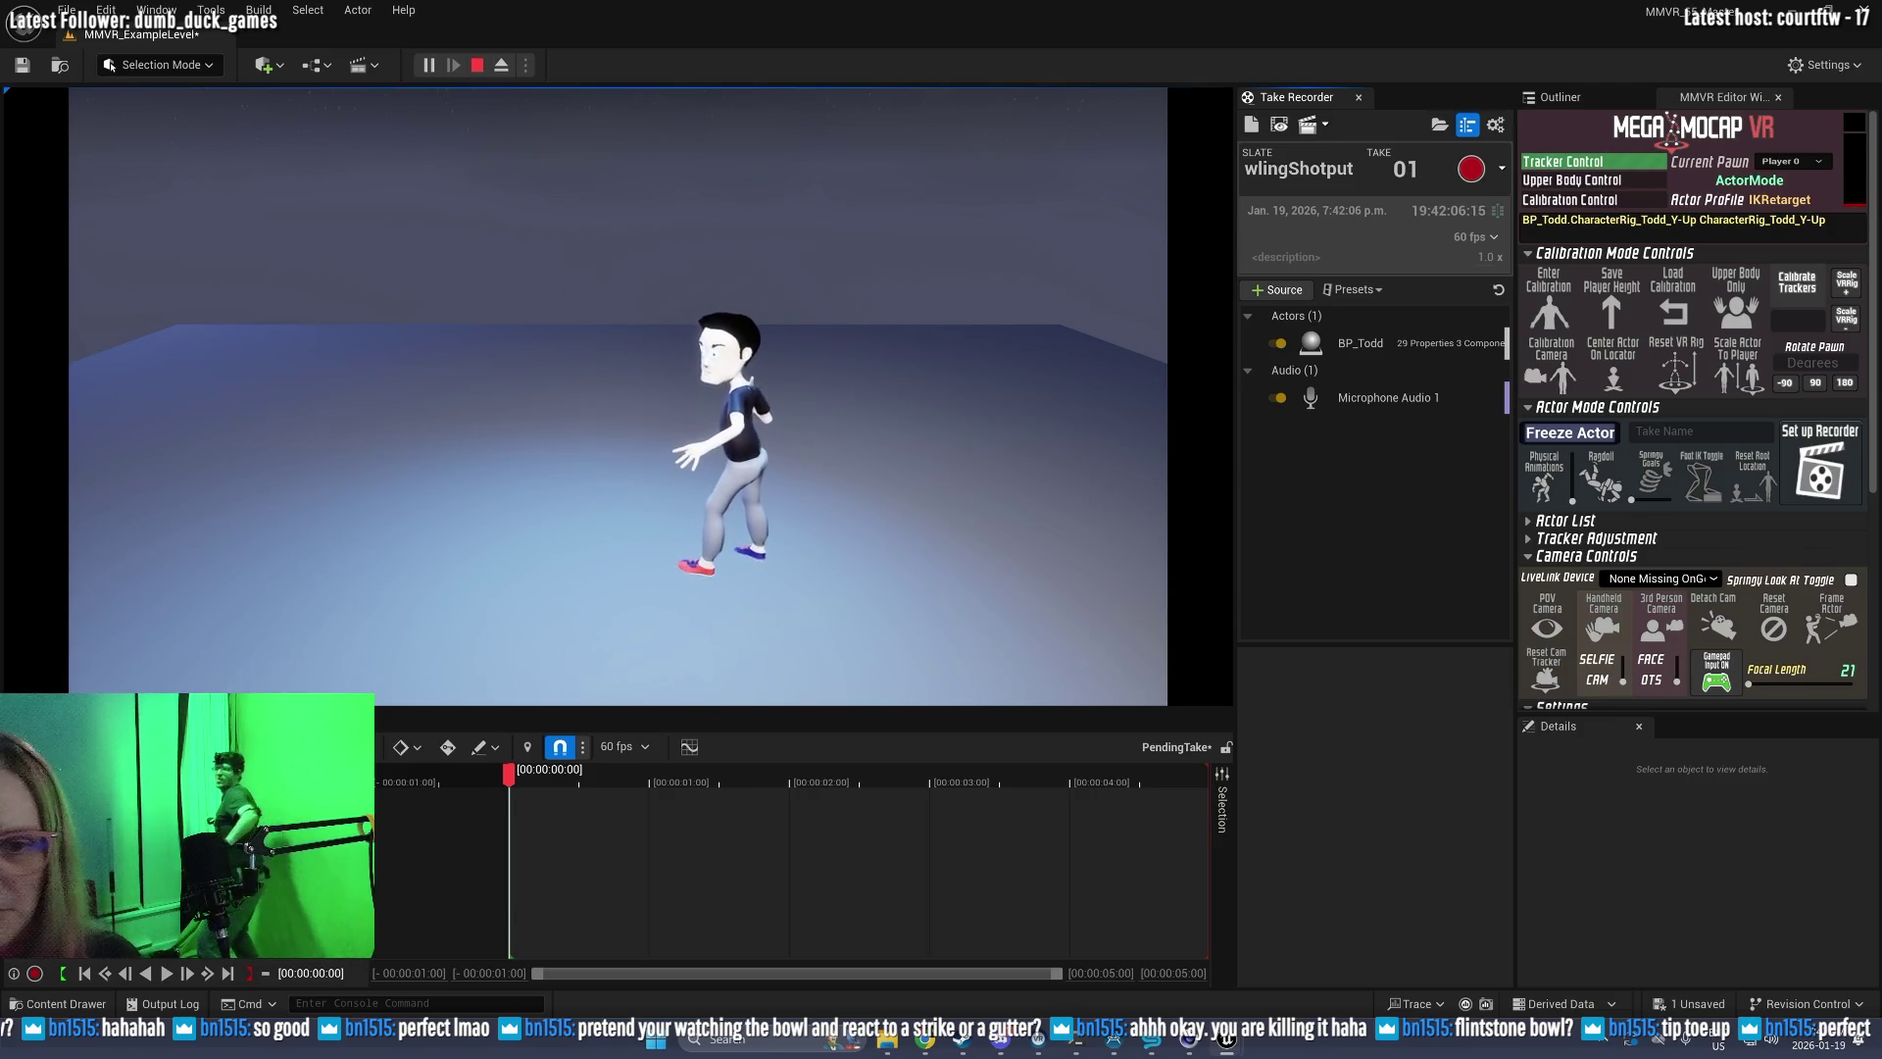
click(1474, 169)
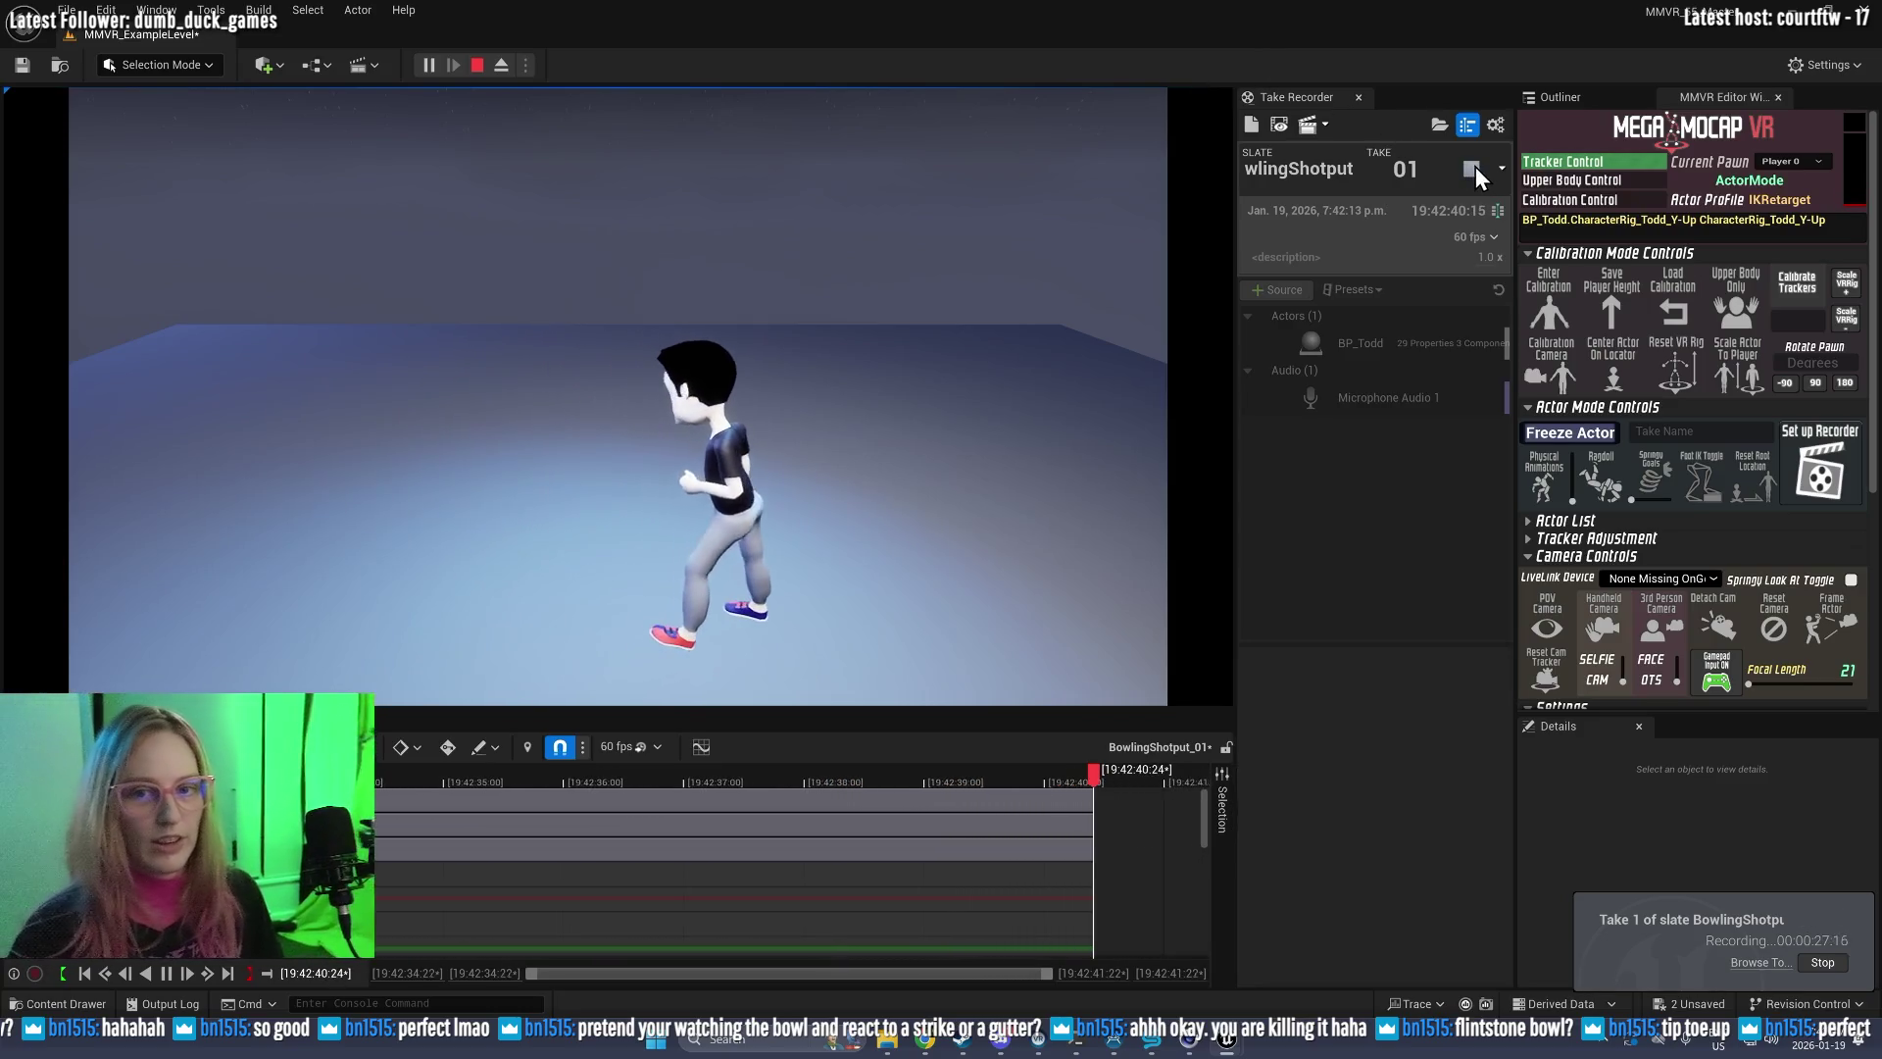
click(1475, 167)
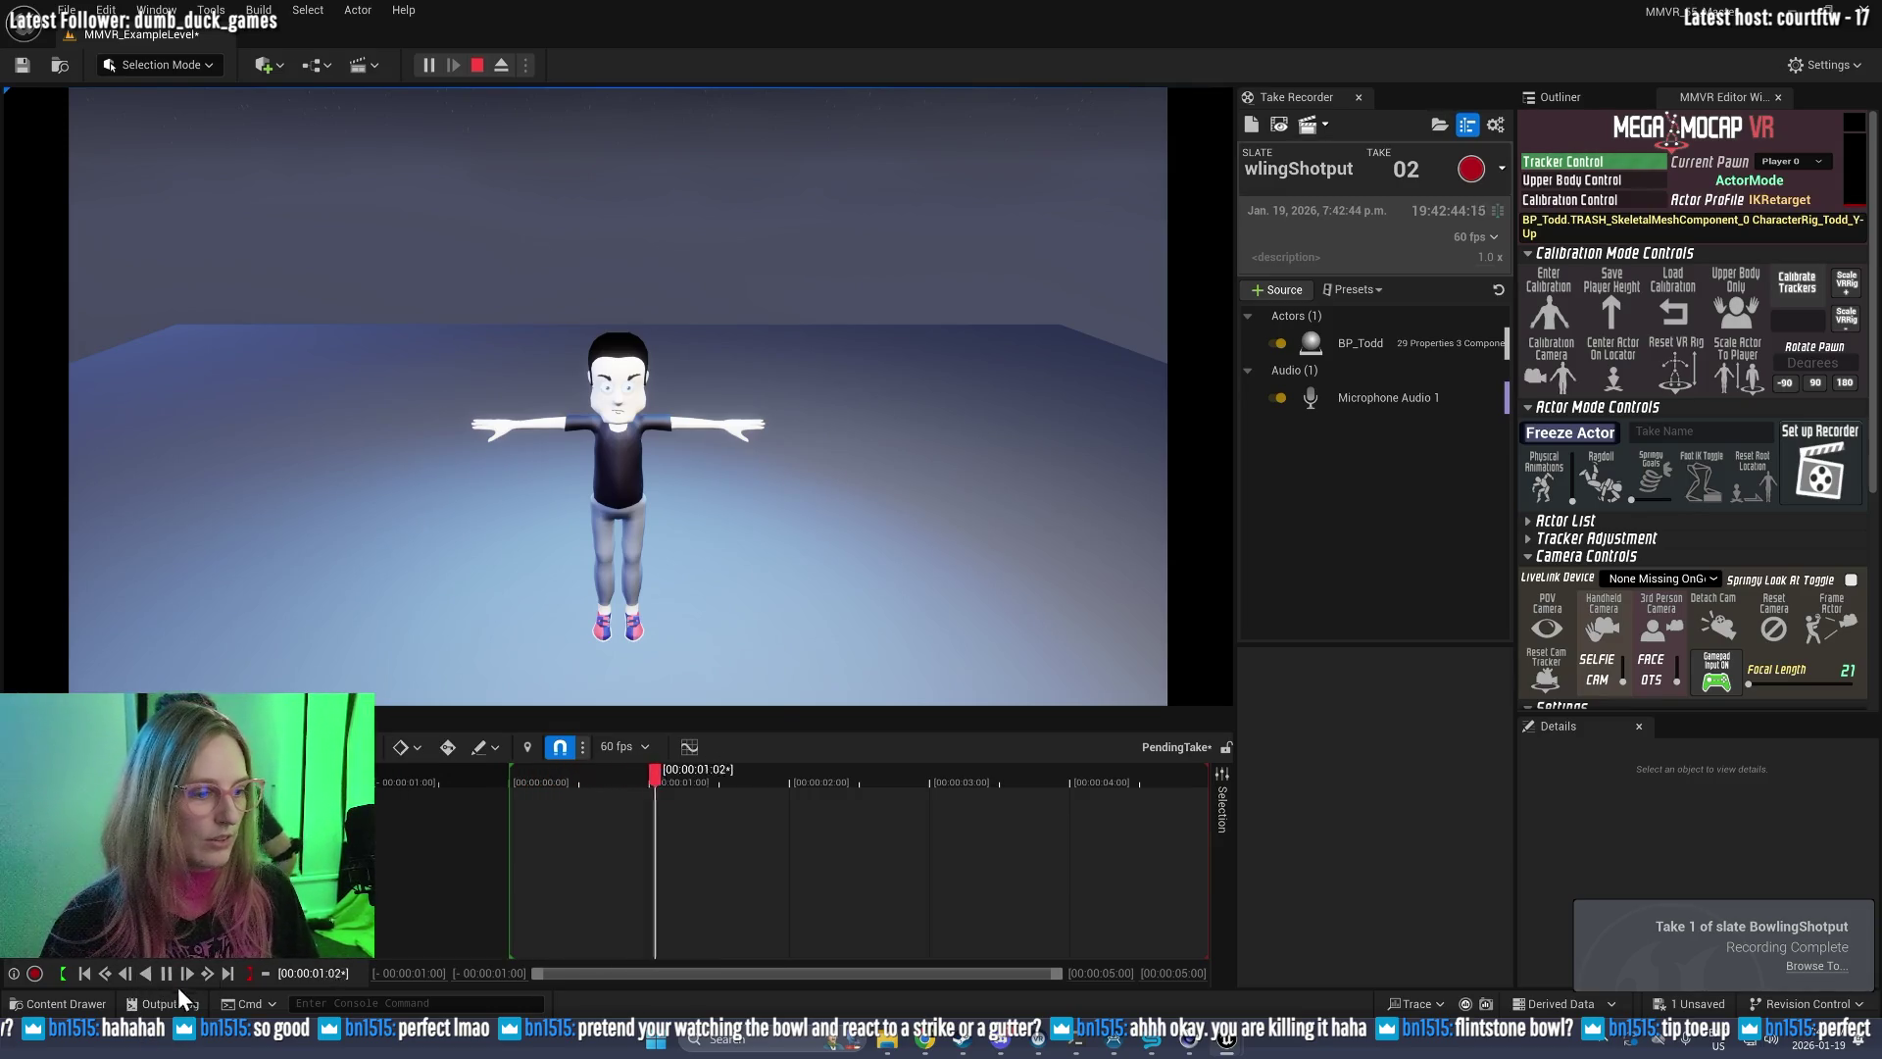
Step: Review take BowlingShotput_01 in Sequencer, switch to the free editor camera, then re-possess the character
click(1285, 129)
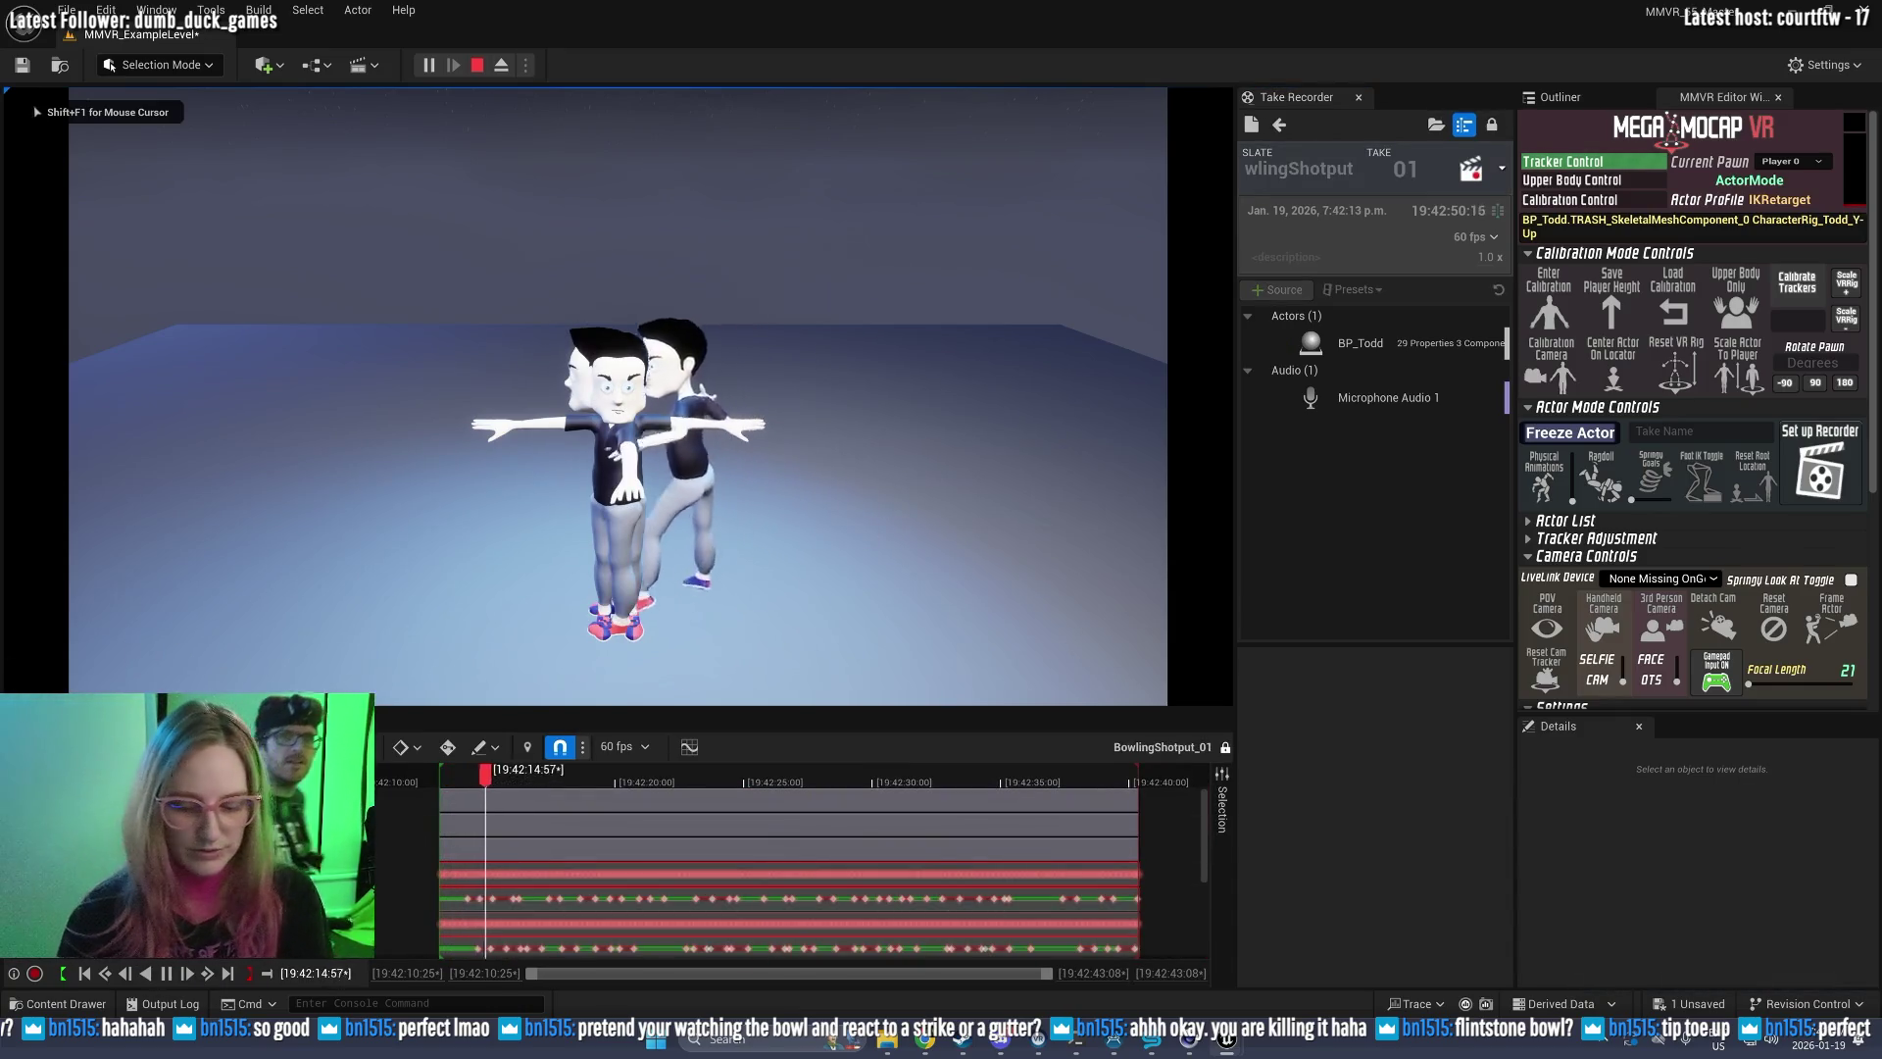
key(F8)
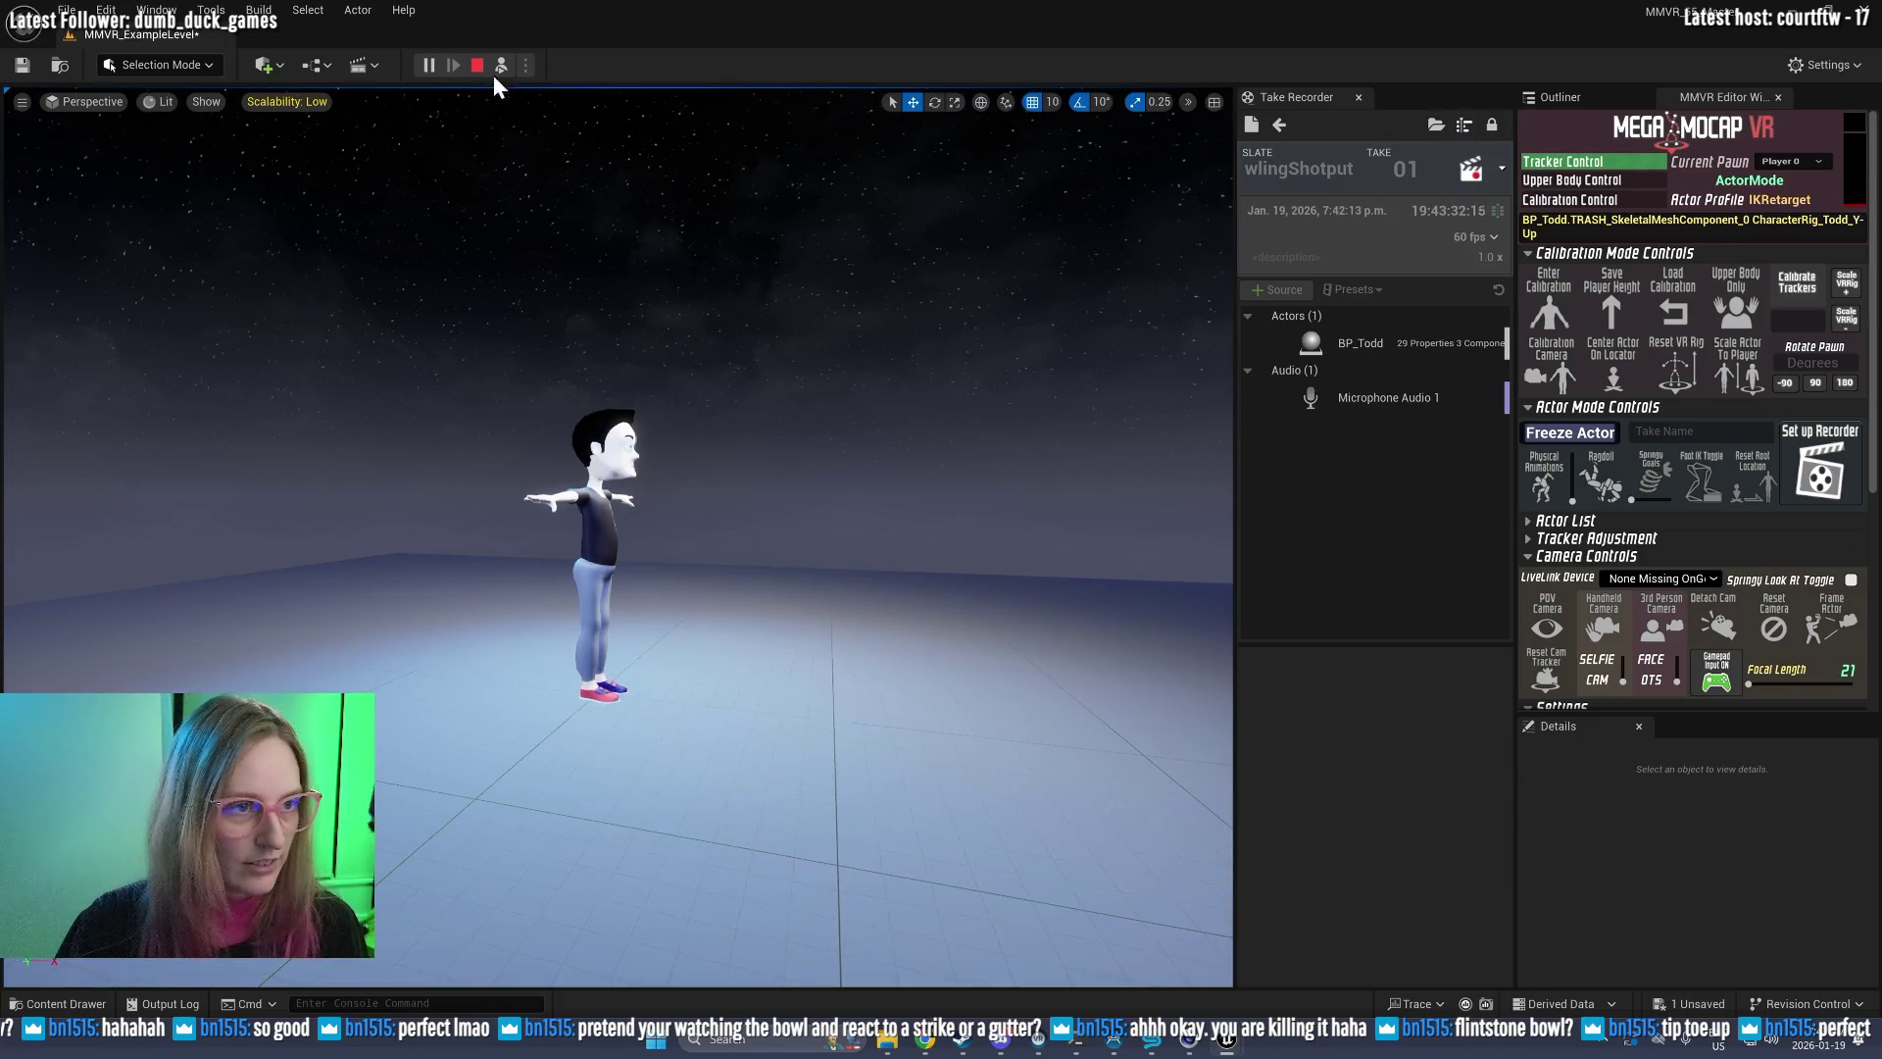
click(499, 65)
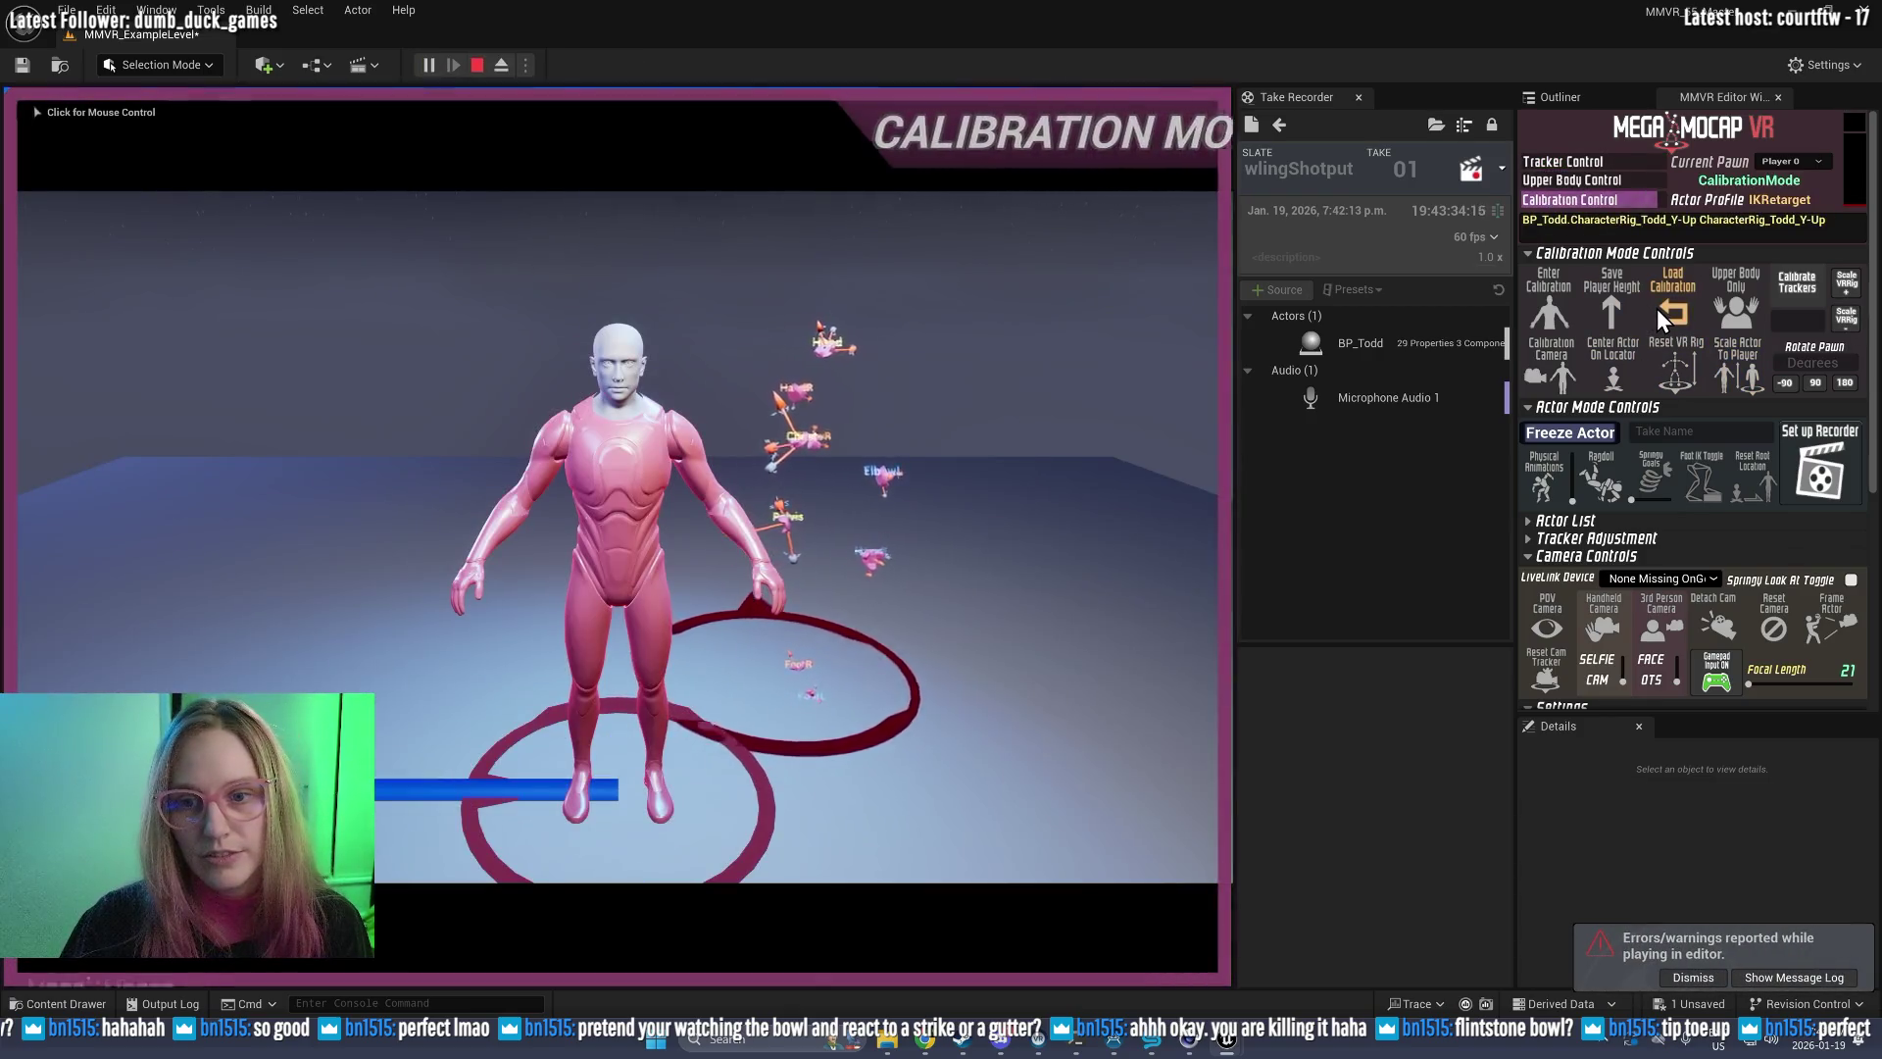
Step: Reload the player calibration and record take 02 of BowlingShotput
click(1657, 309)
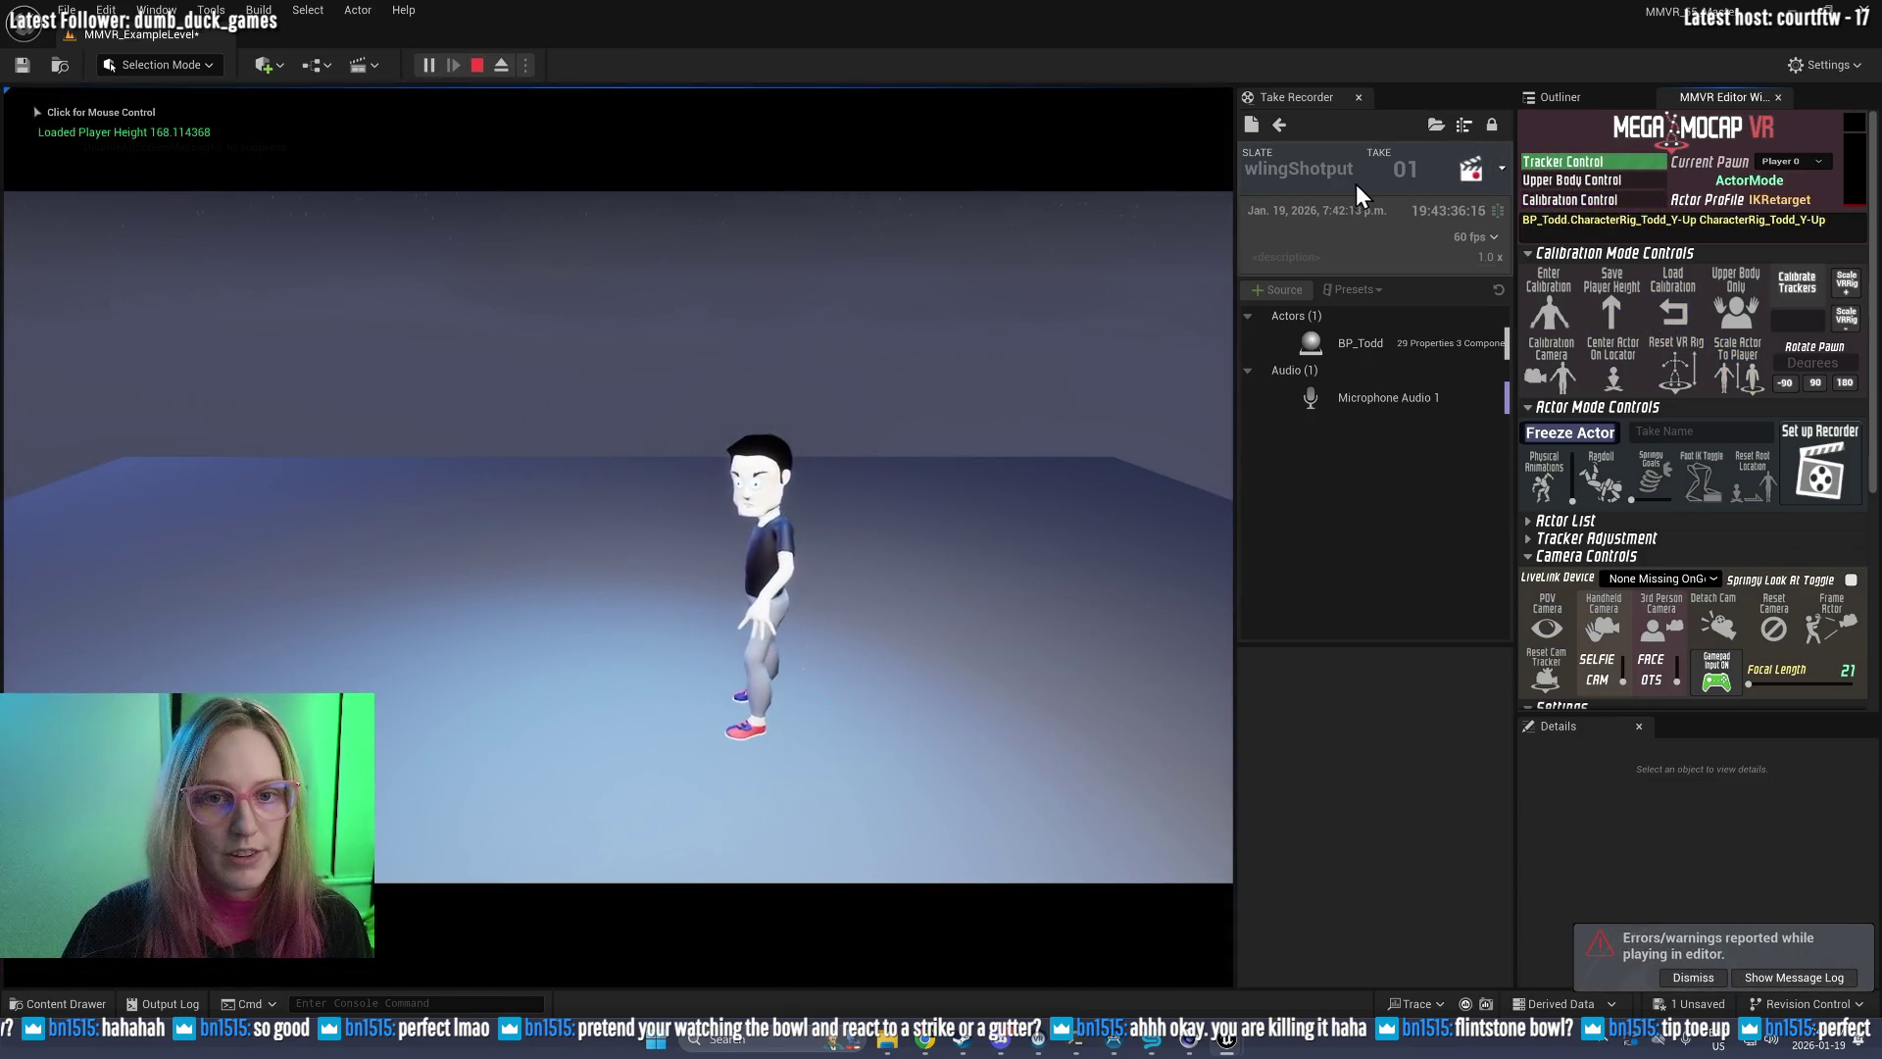
click(1278, 120)
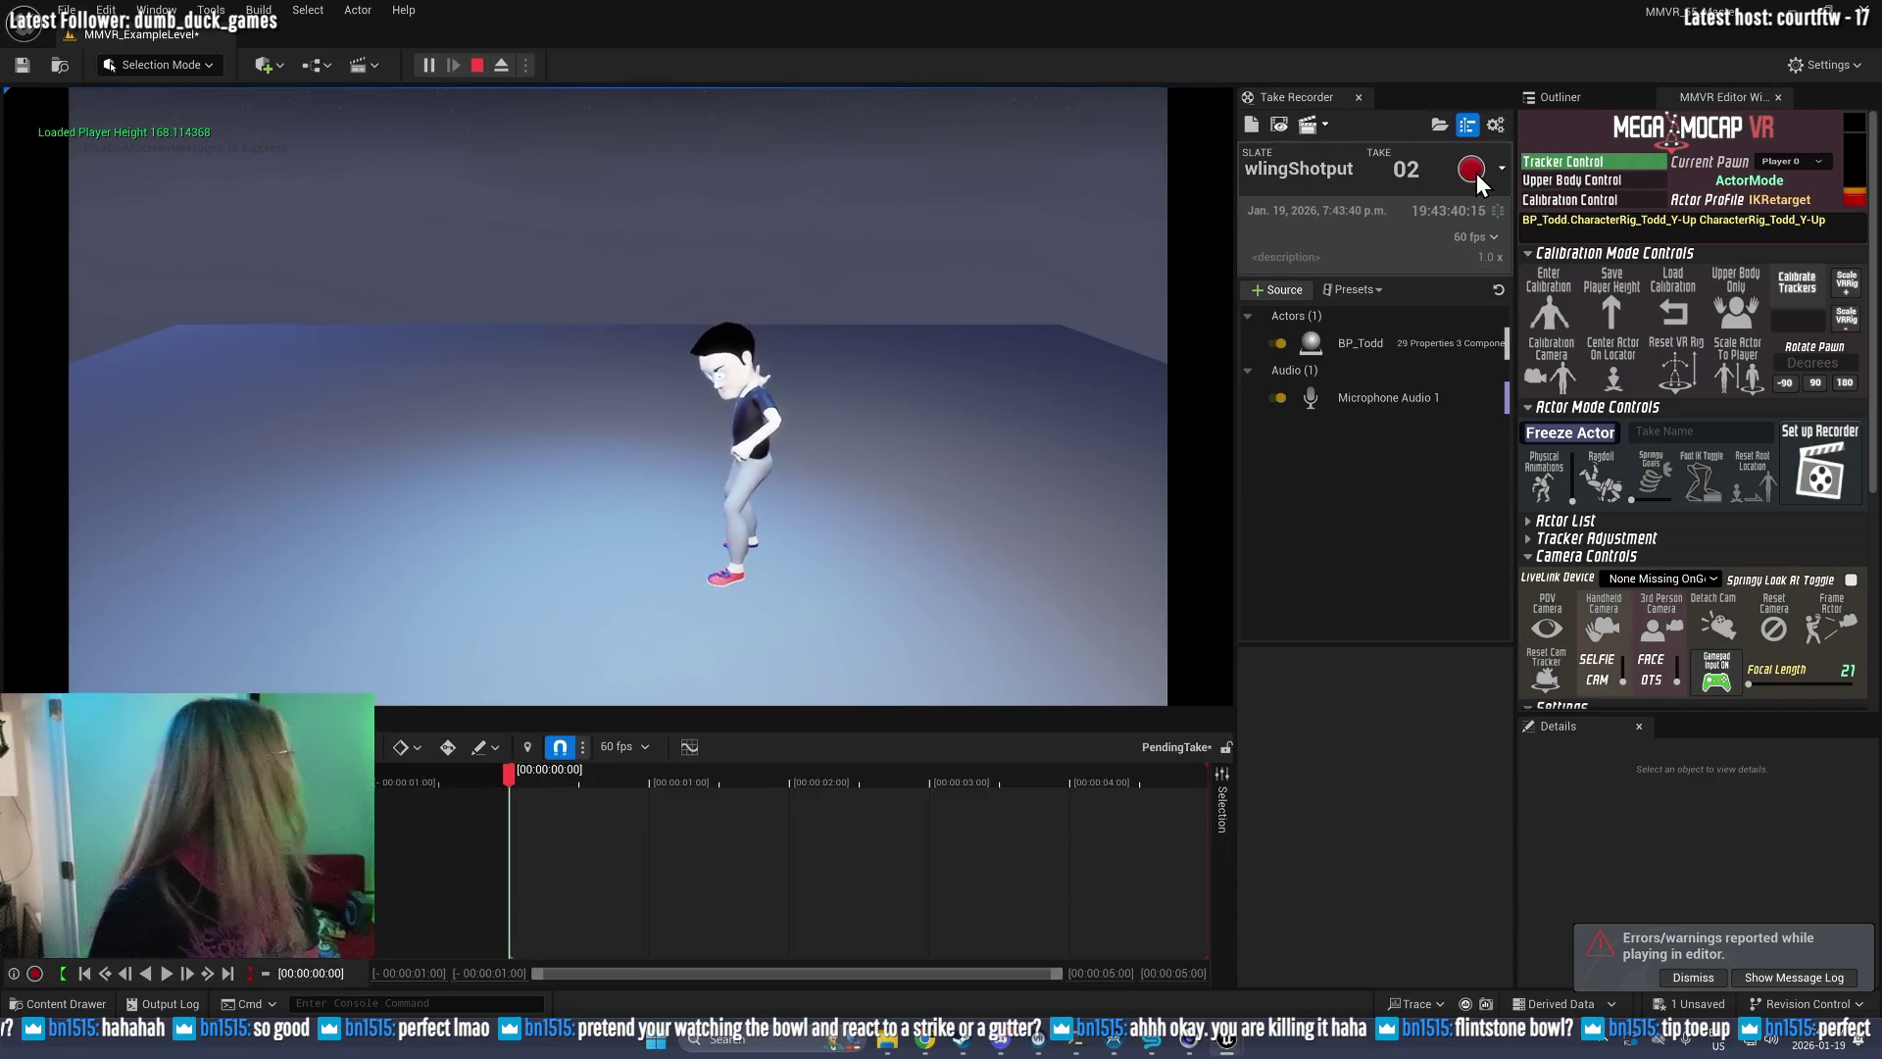
click(1476, 173)
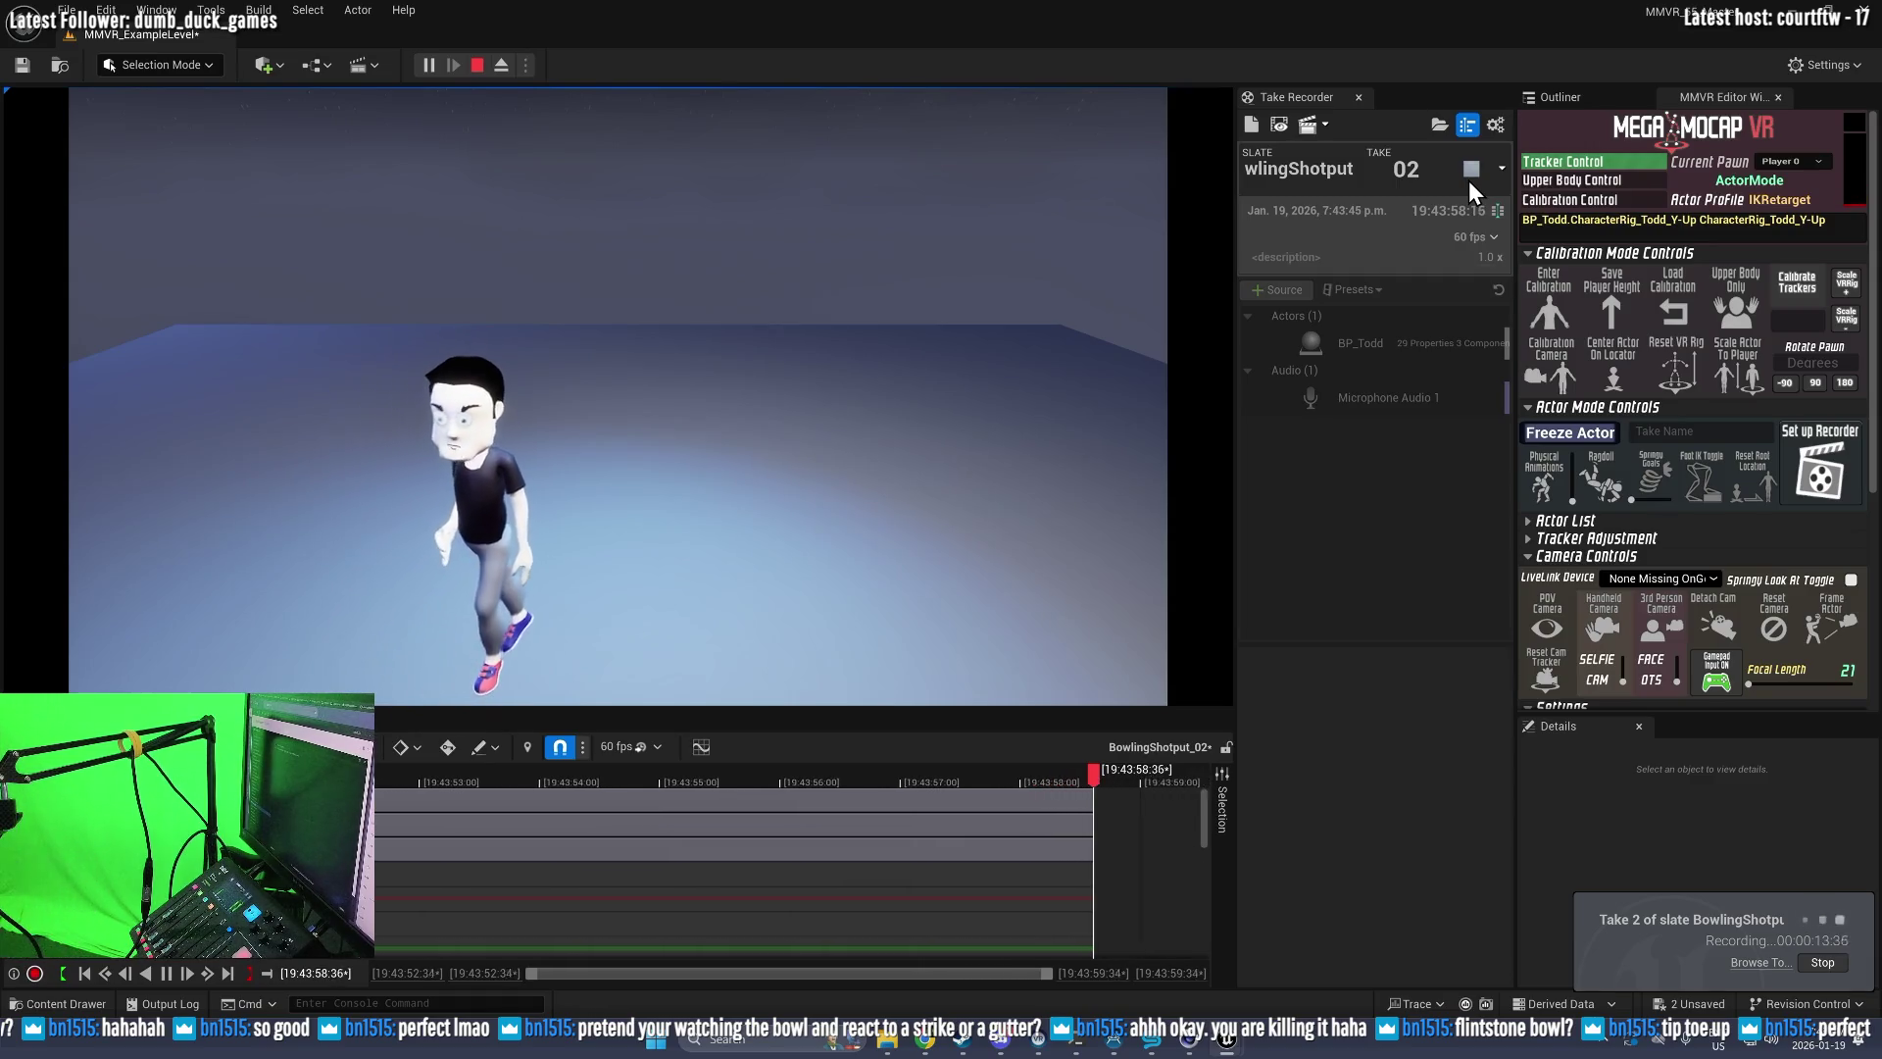
click(1474, 173)
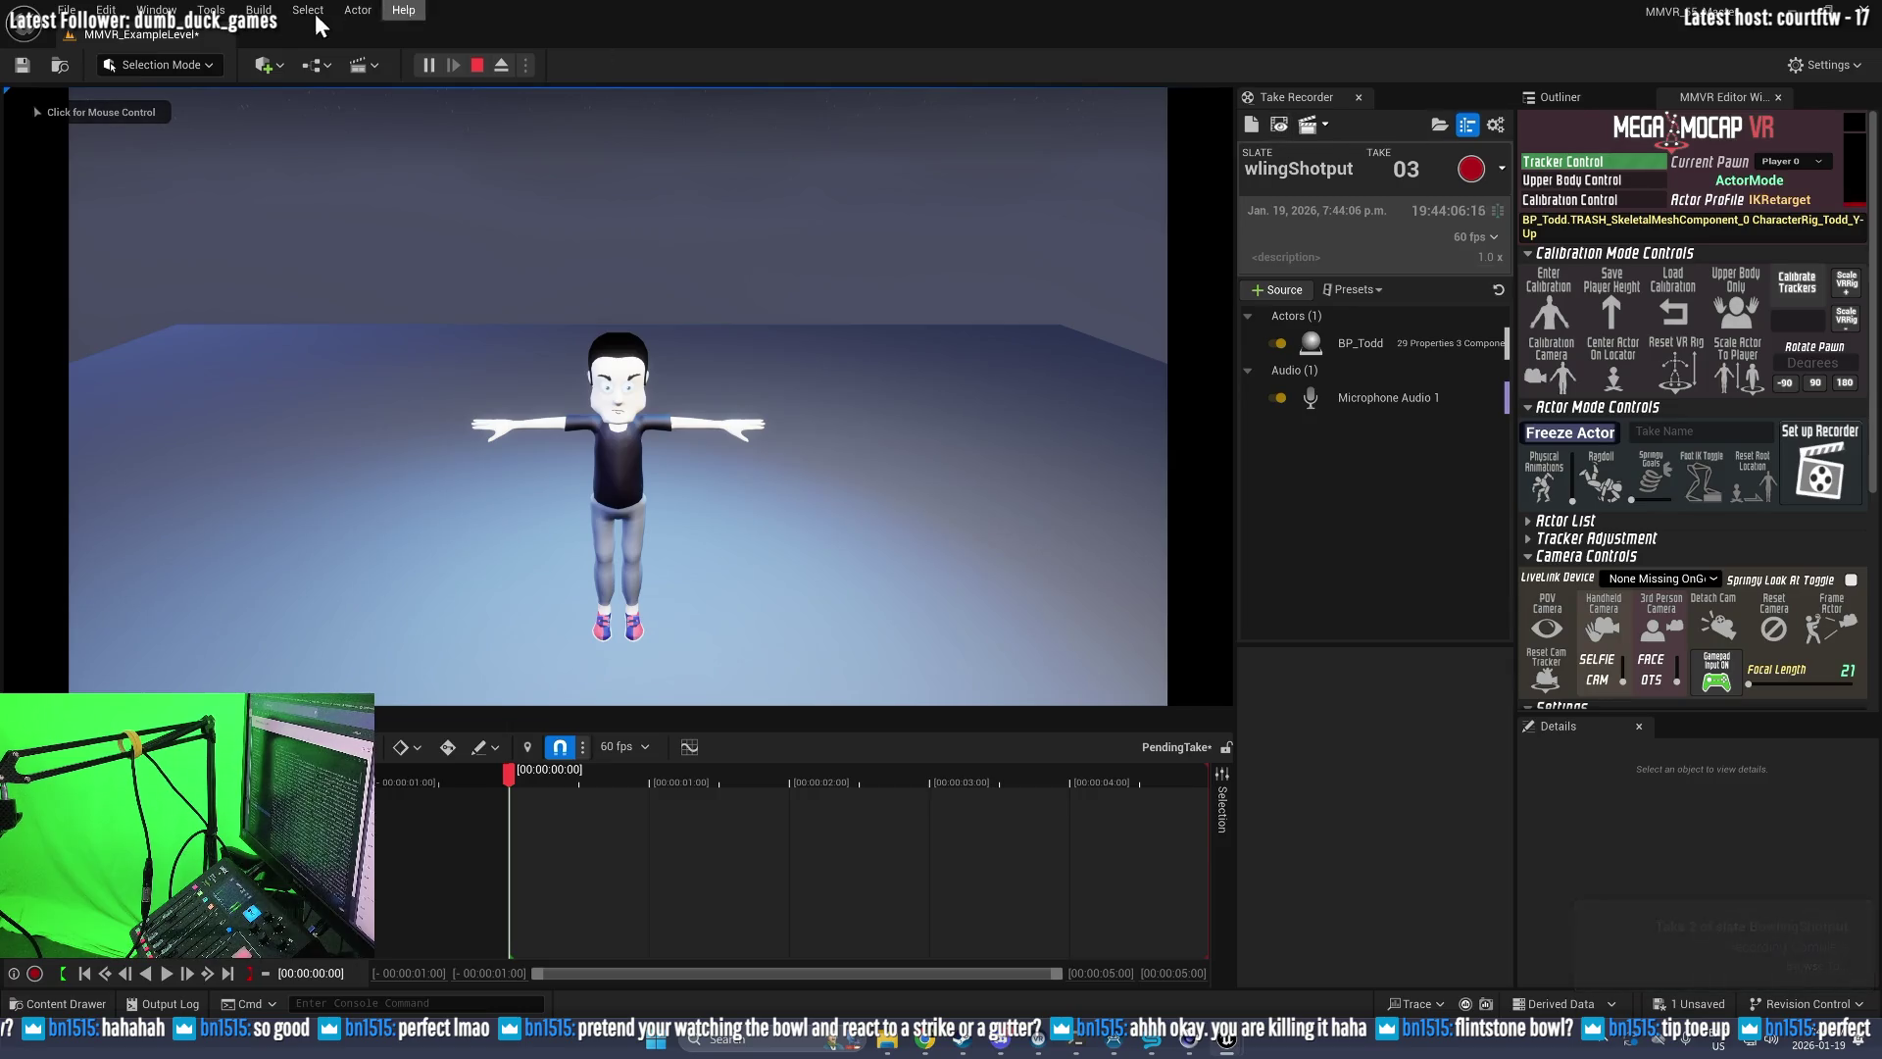
Step: Stop the play session, play back BowlingShotput_02 in Sequencer, and prepare pending take 03
click(474, 67)
click(1283, 124)
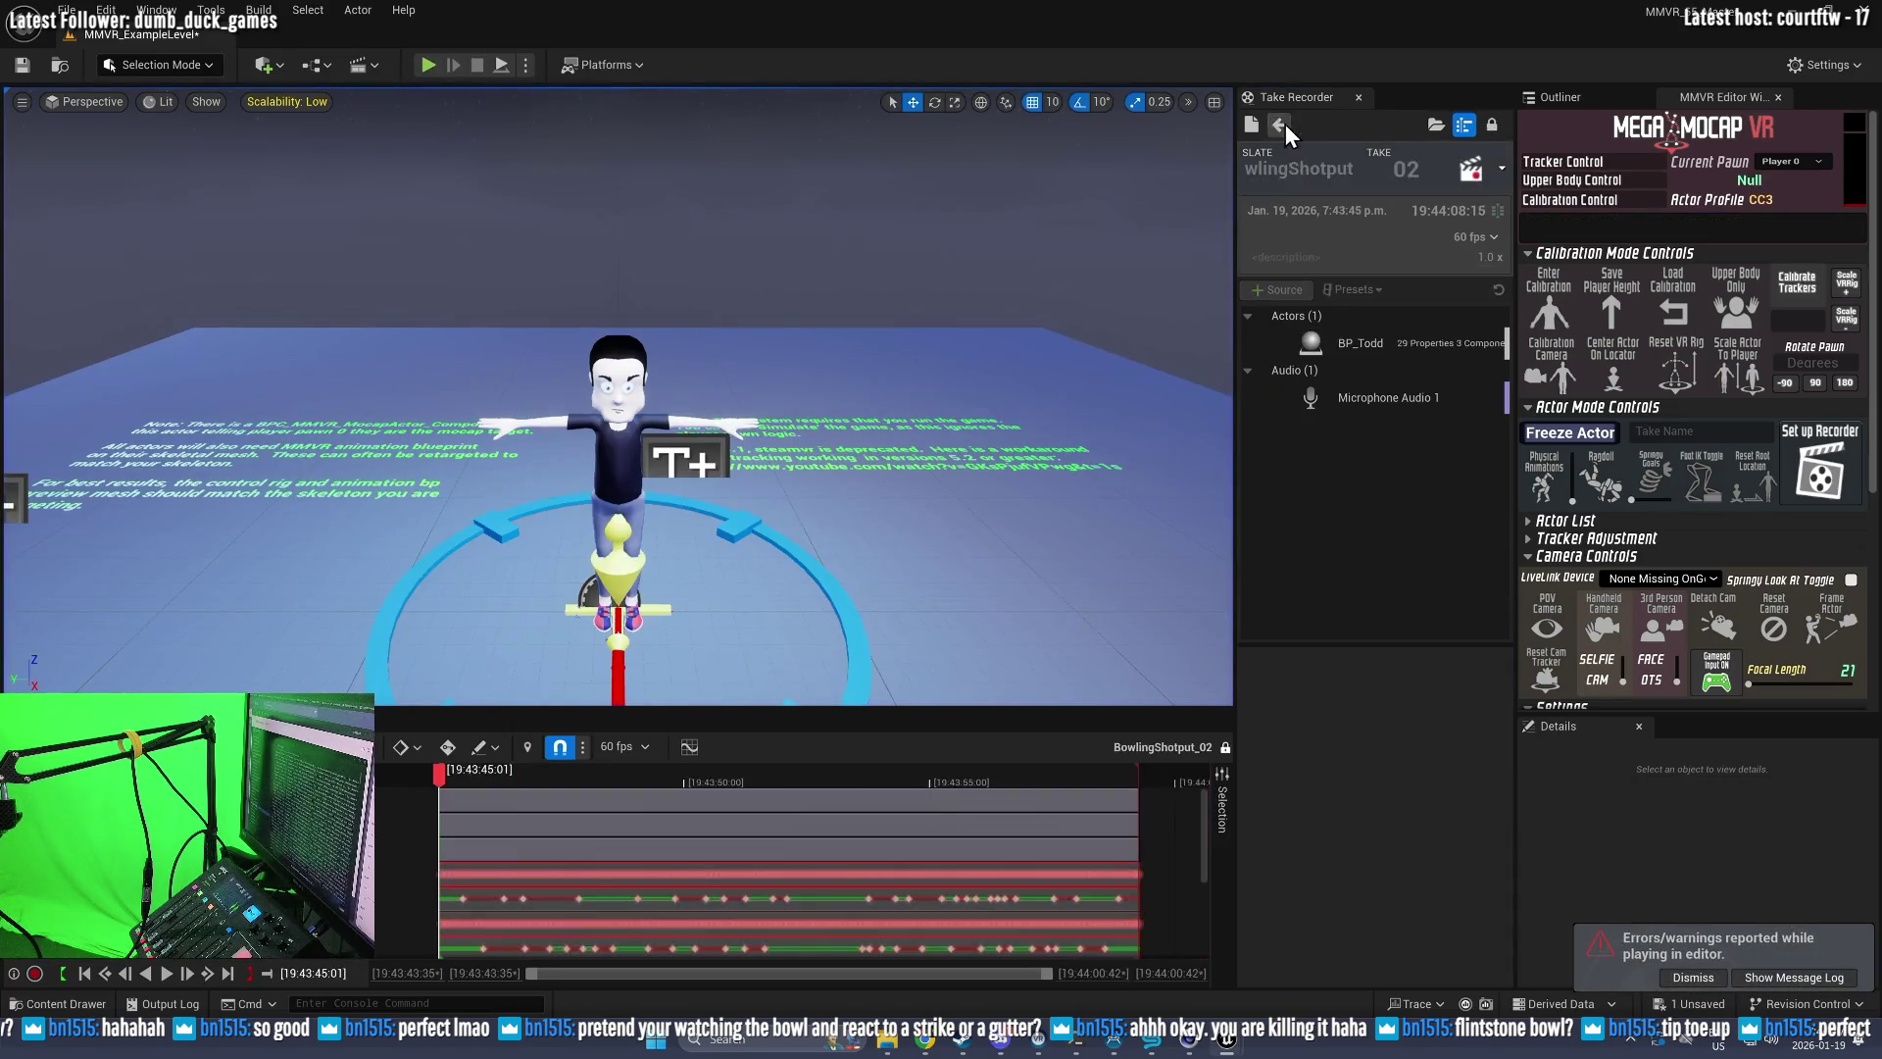
click(167, 973)
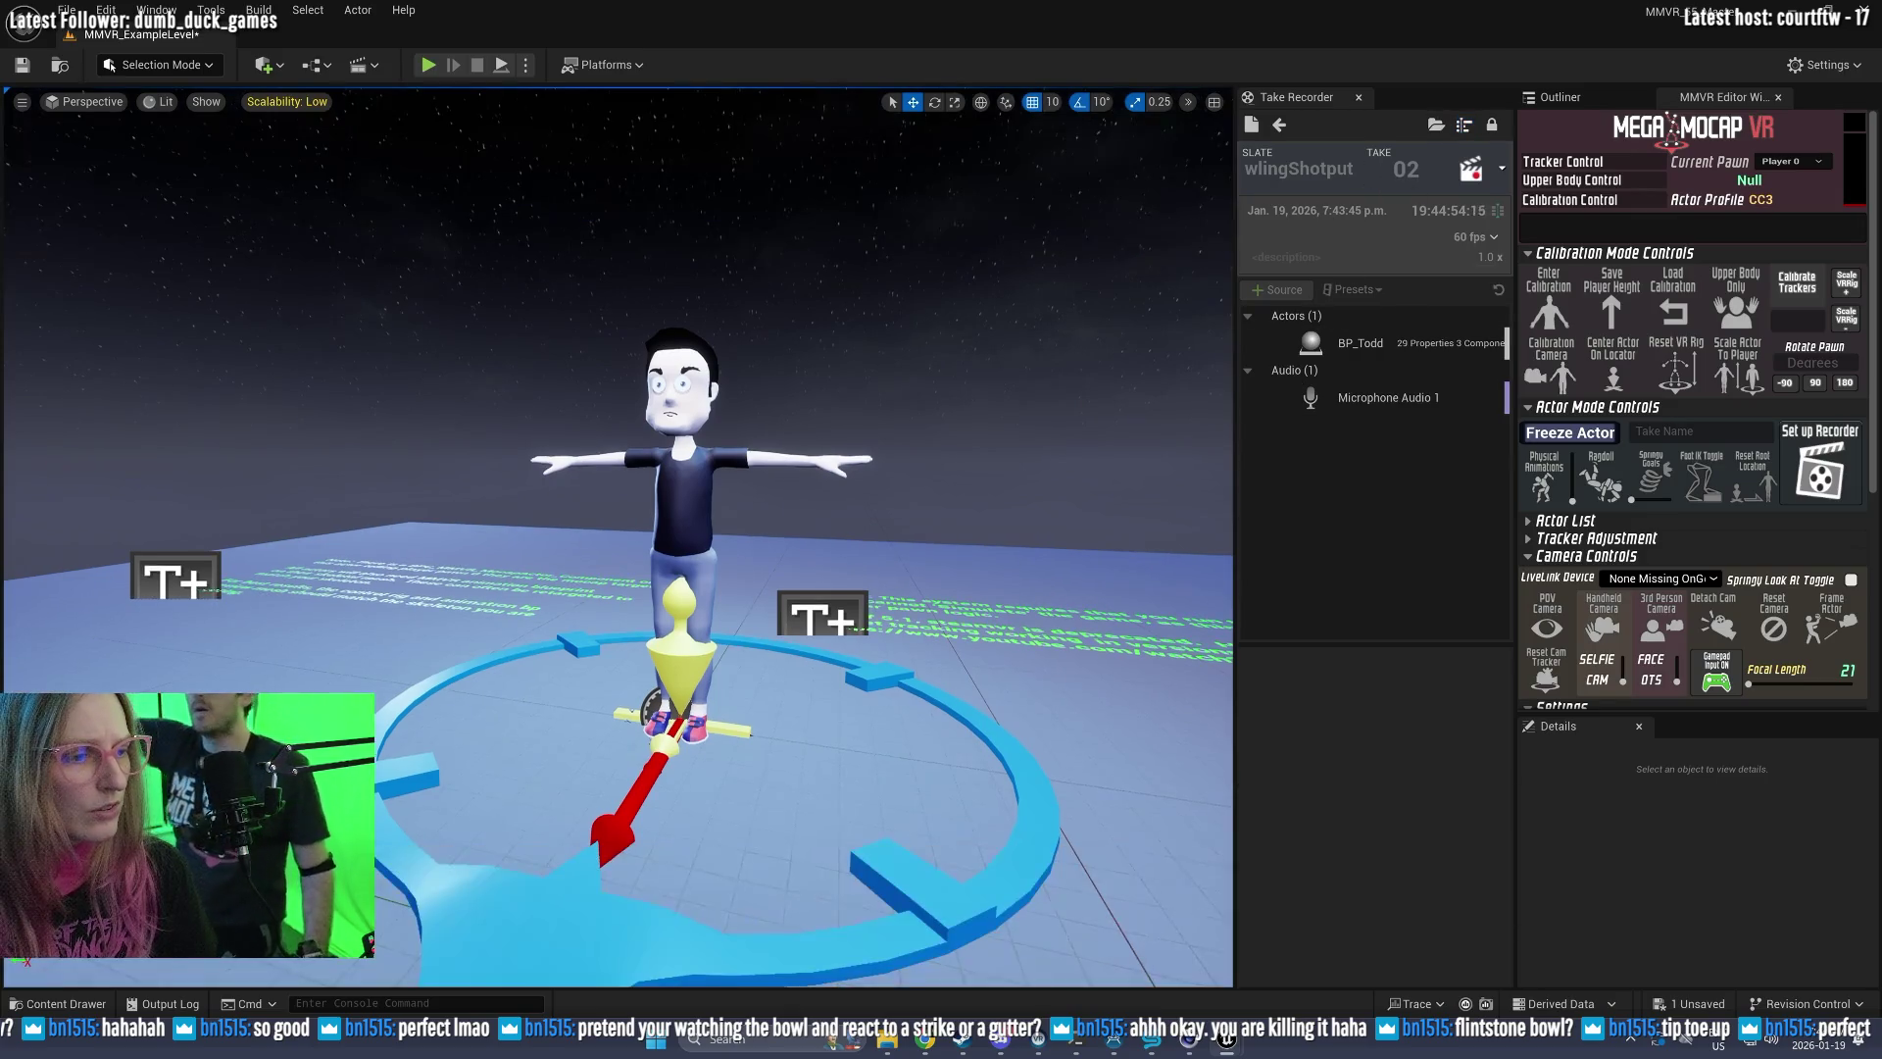
click(1283, 123)
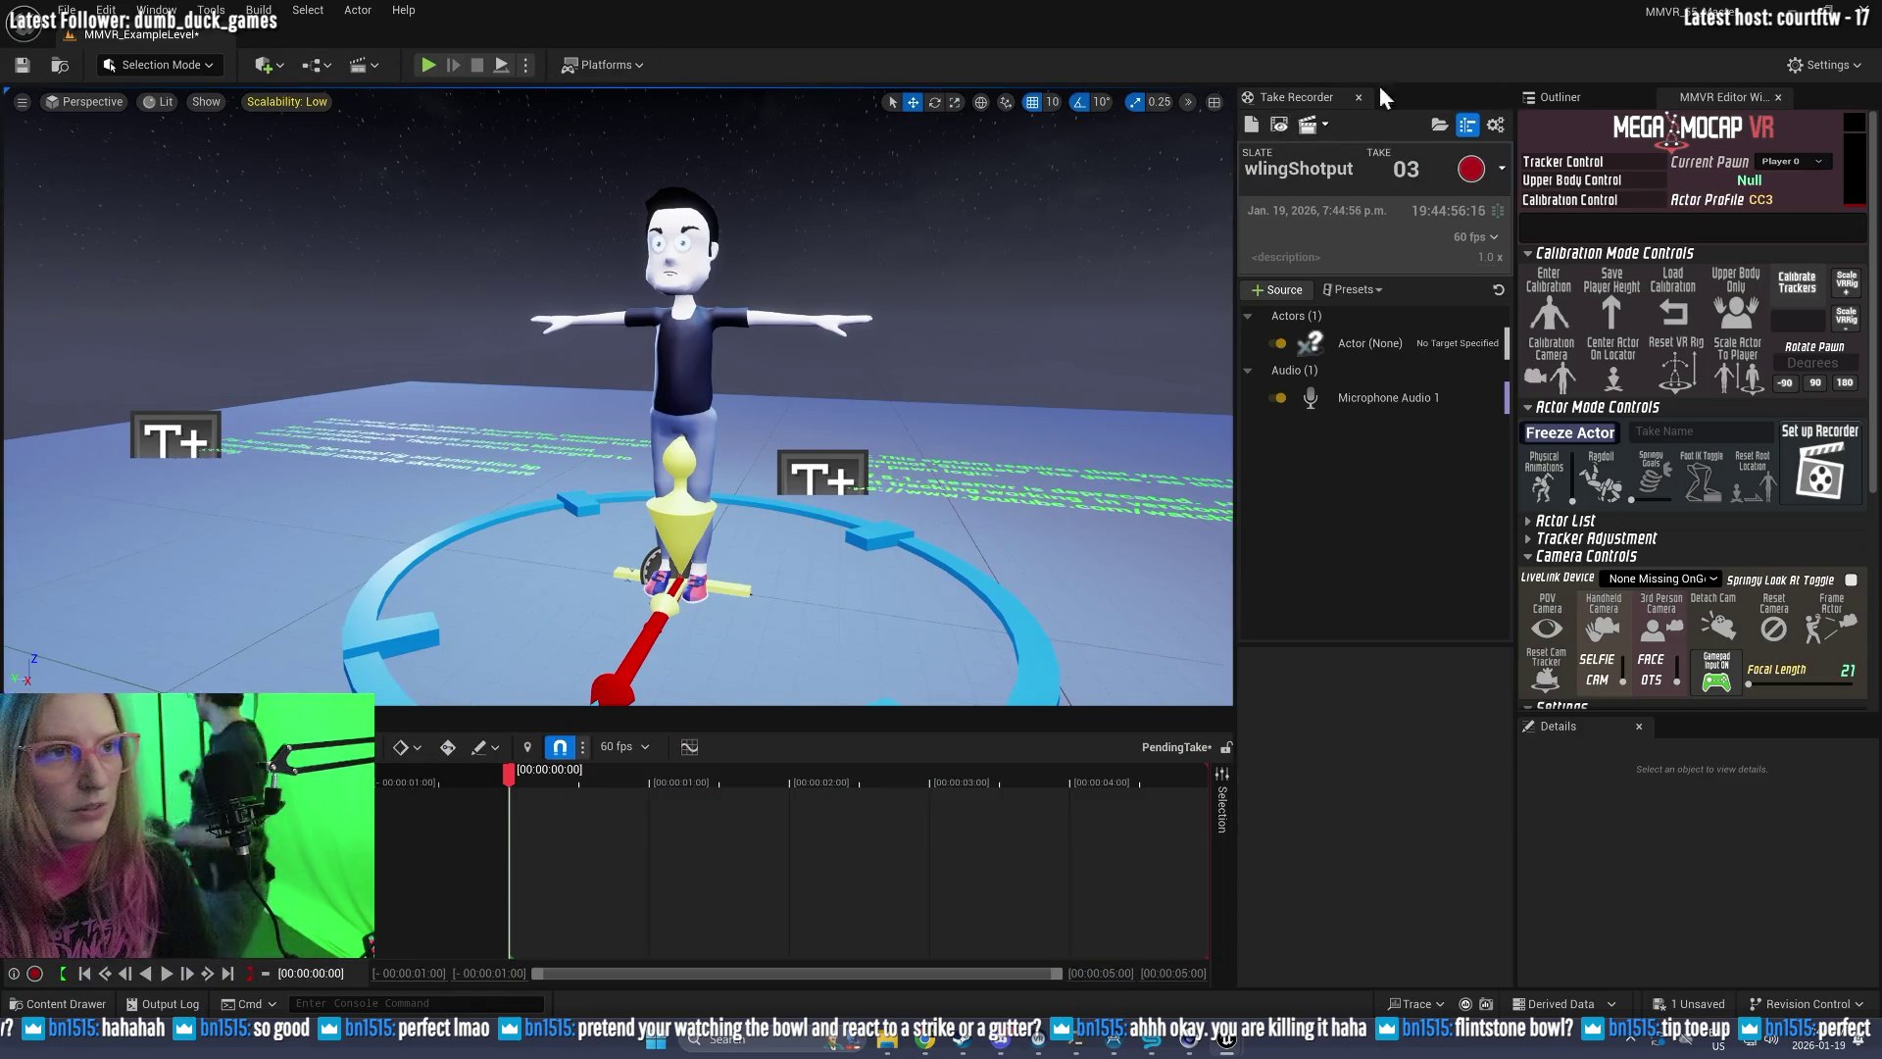
Step: Start Play-in-Editor and record an 8-second take 03 of BowlingShotput
click(422, 65)
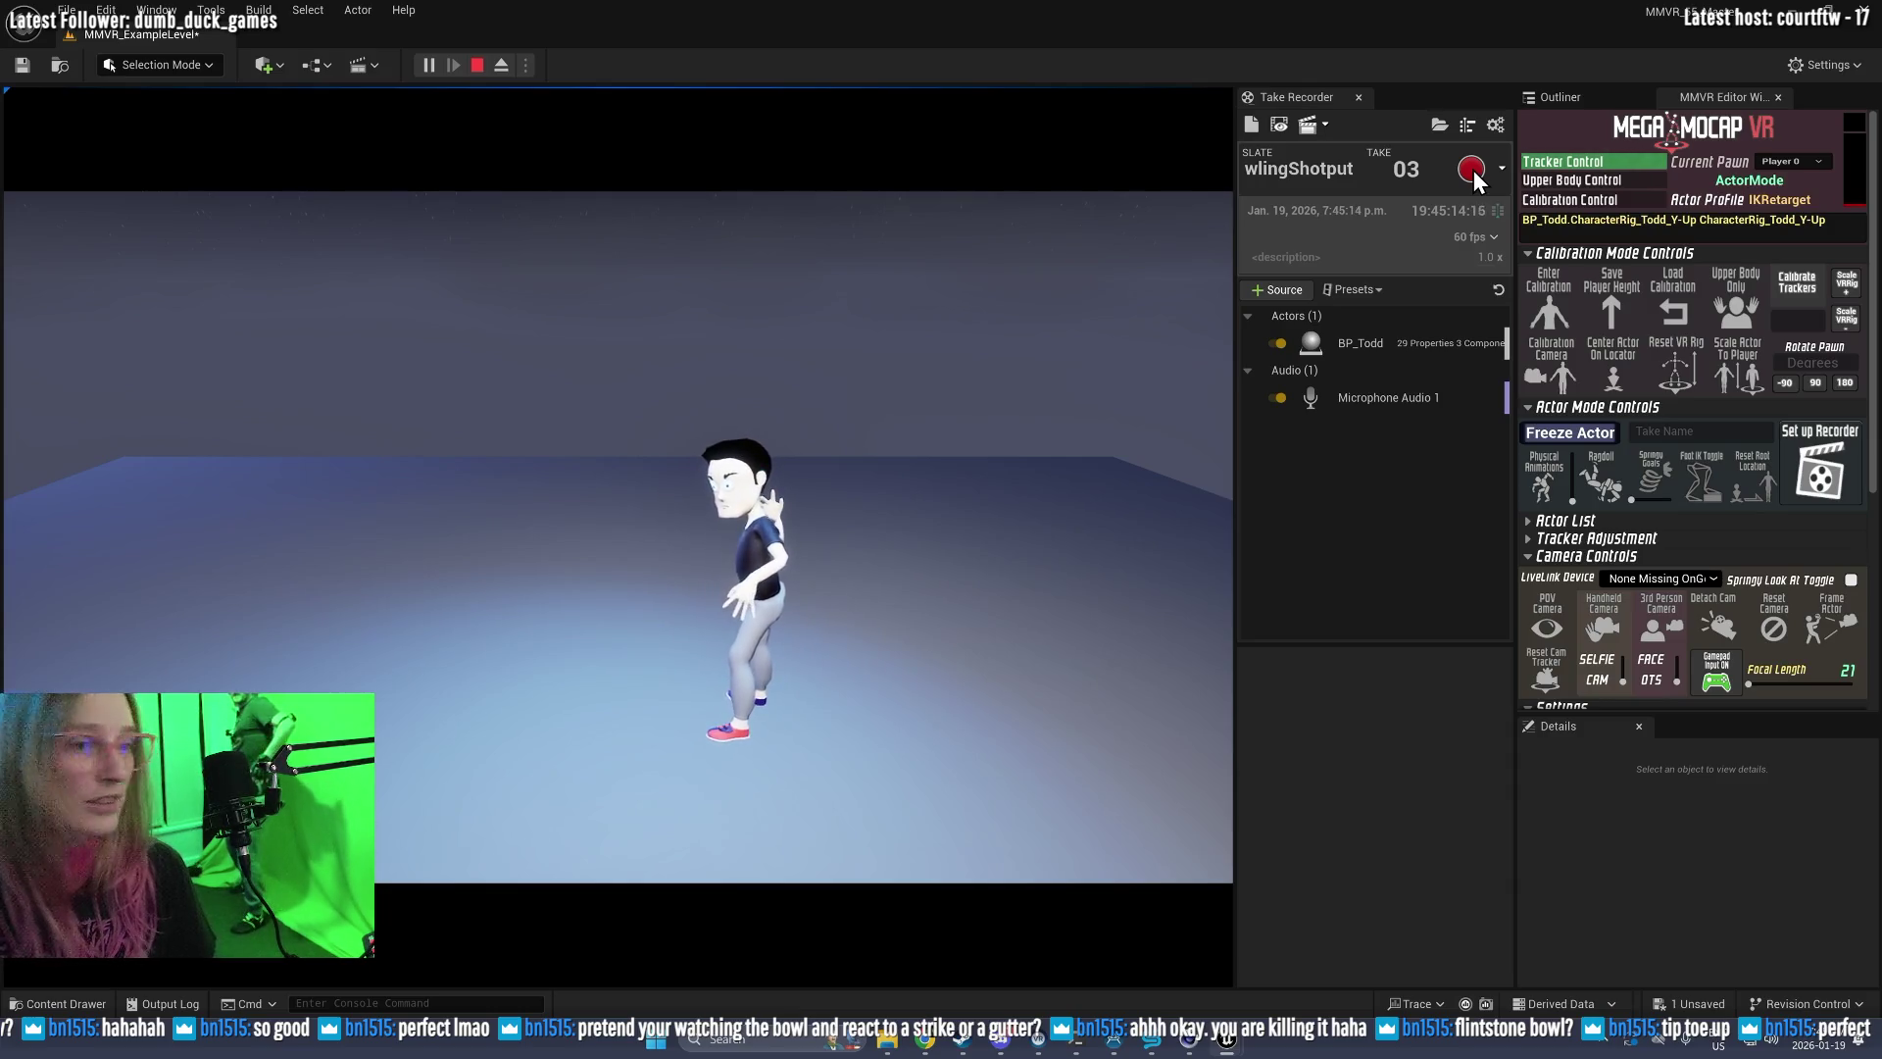
click(1473, 169)
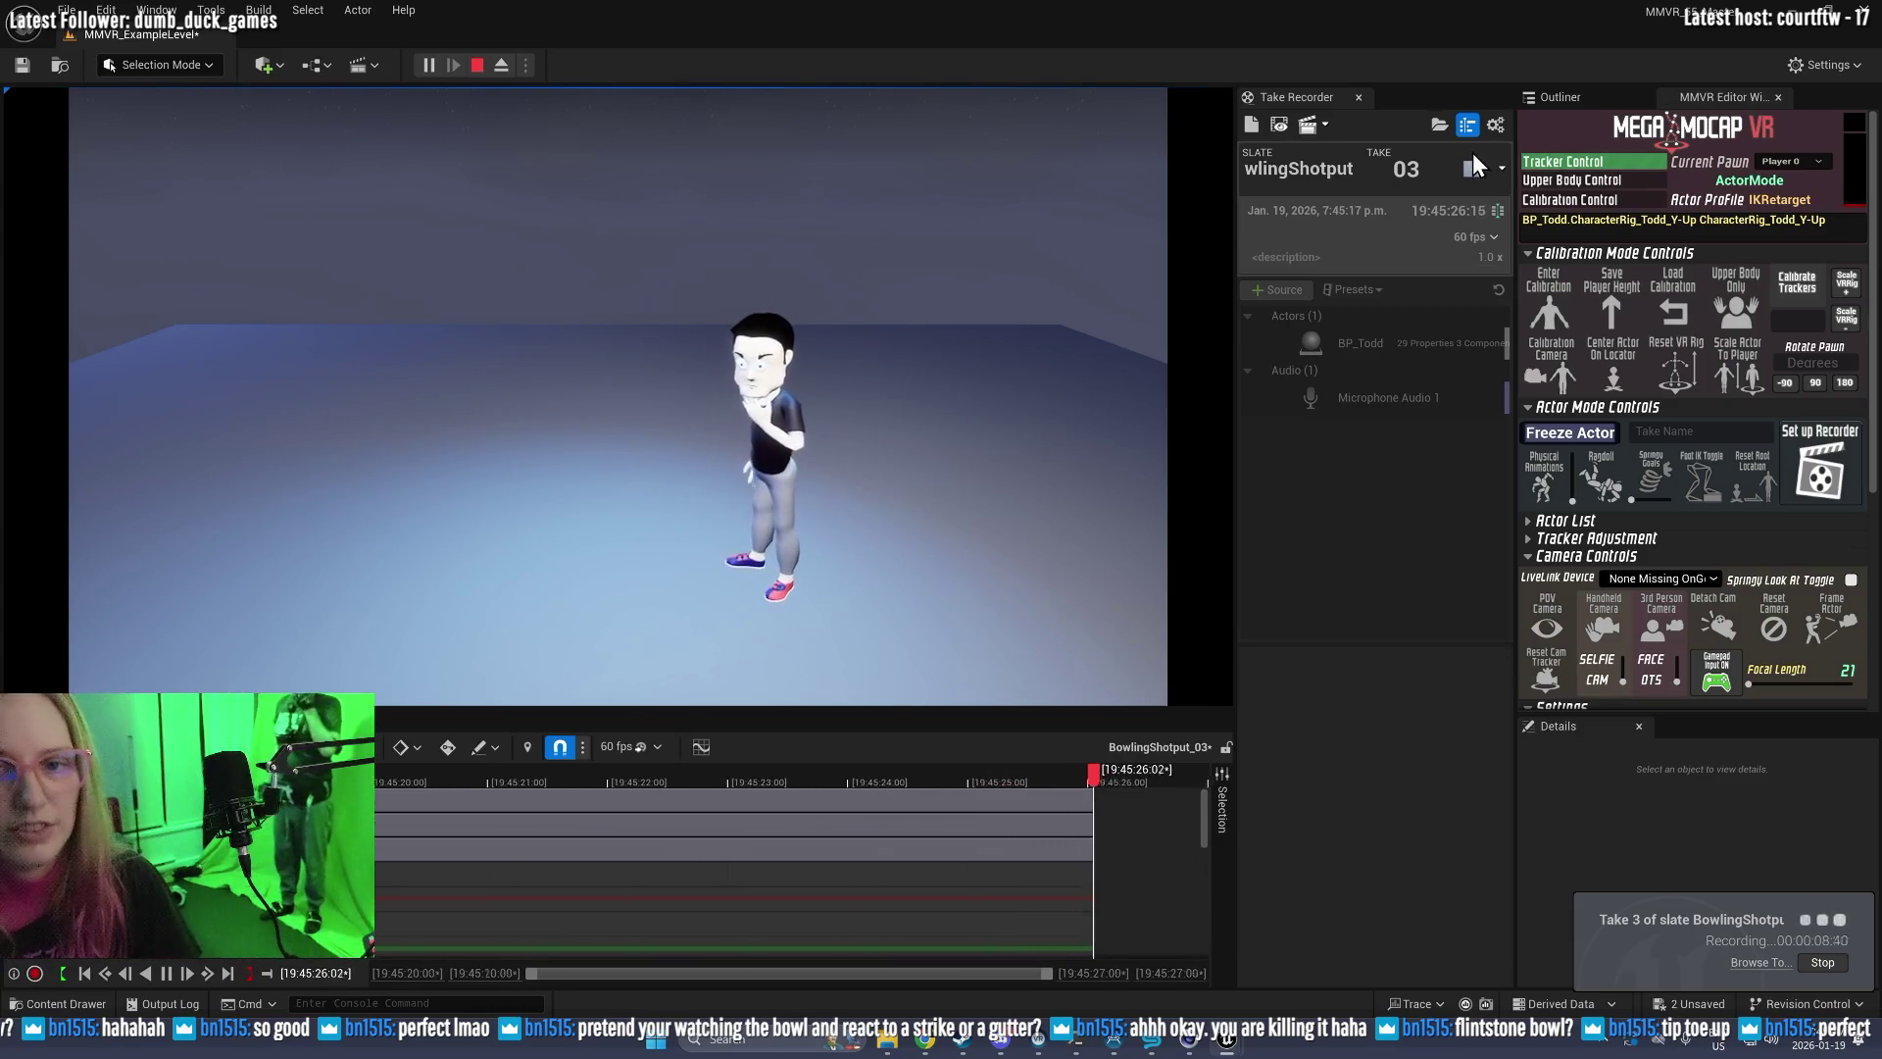
click(1468, 167)
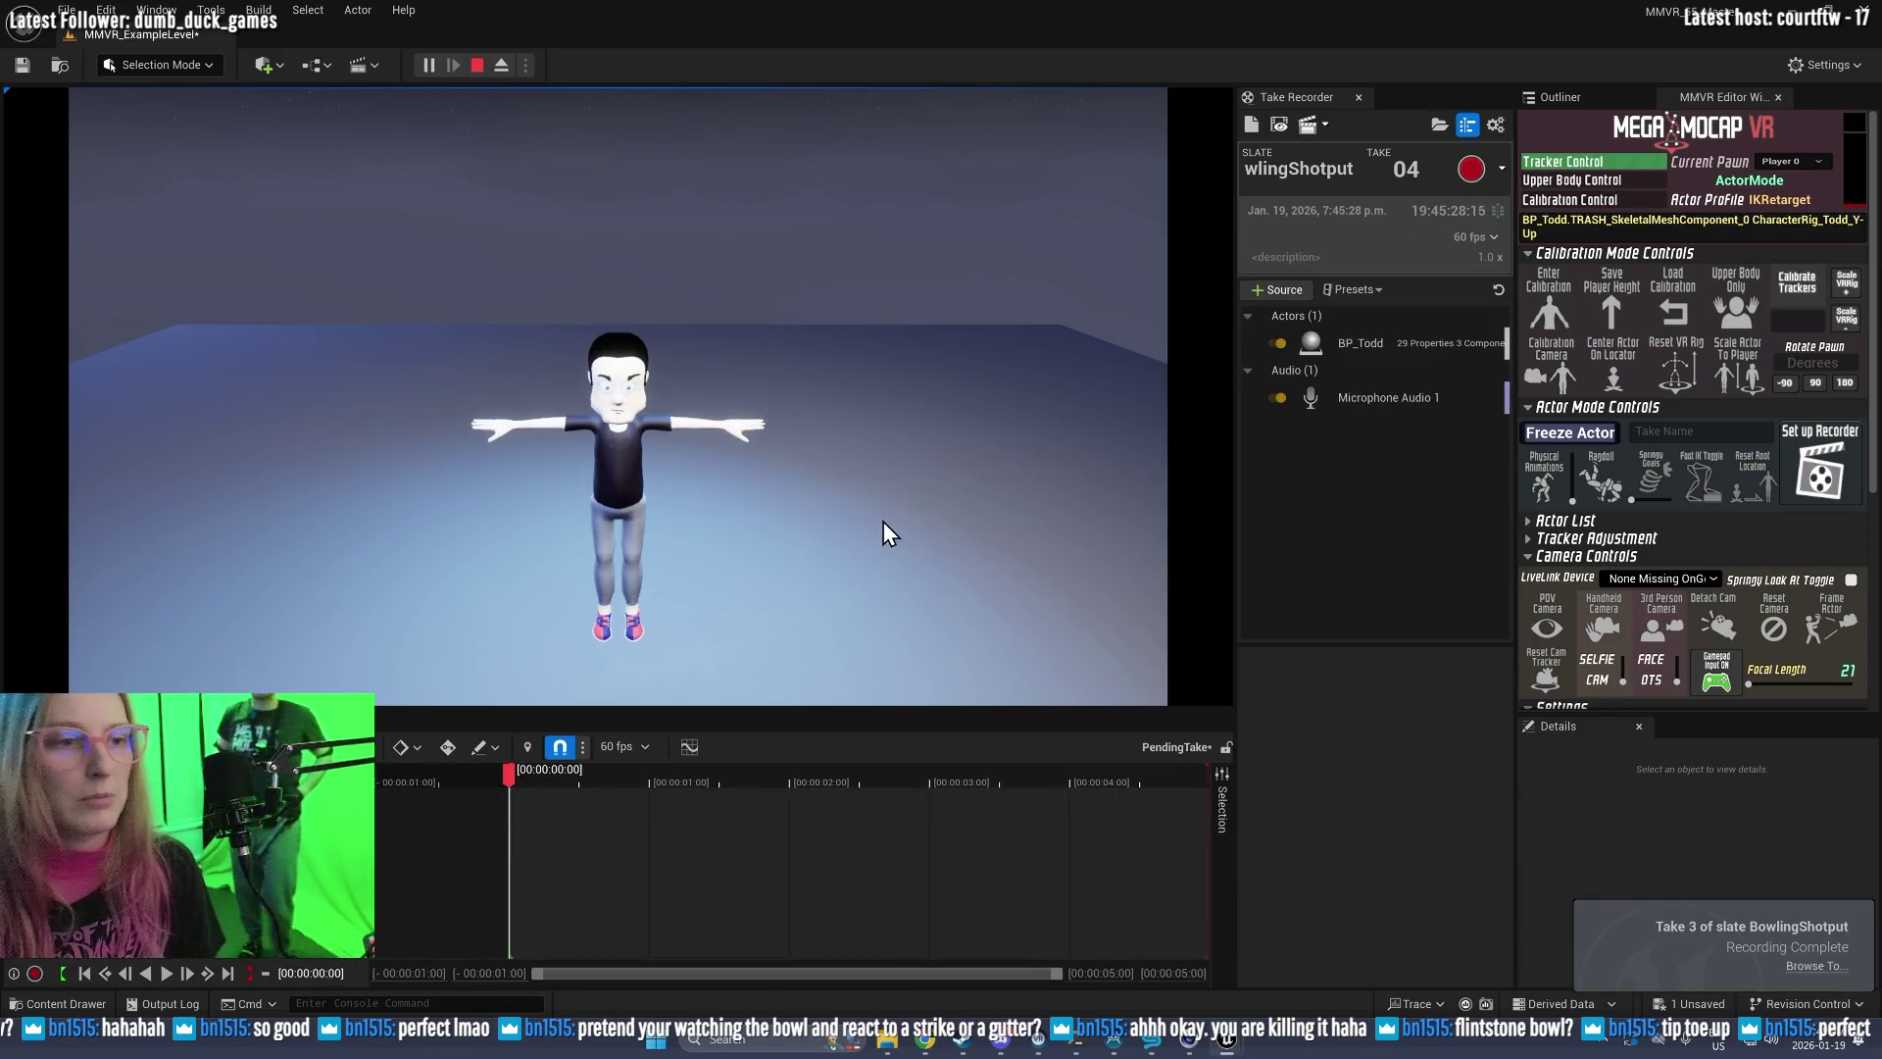
Step: End the play session, play back BowlingShotput_03 in Sequencer, and collapse the timeline panel
click(476, 65)
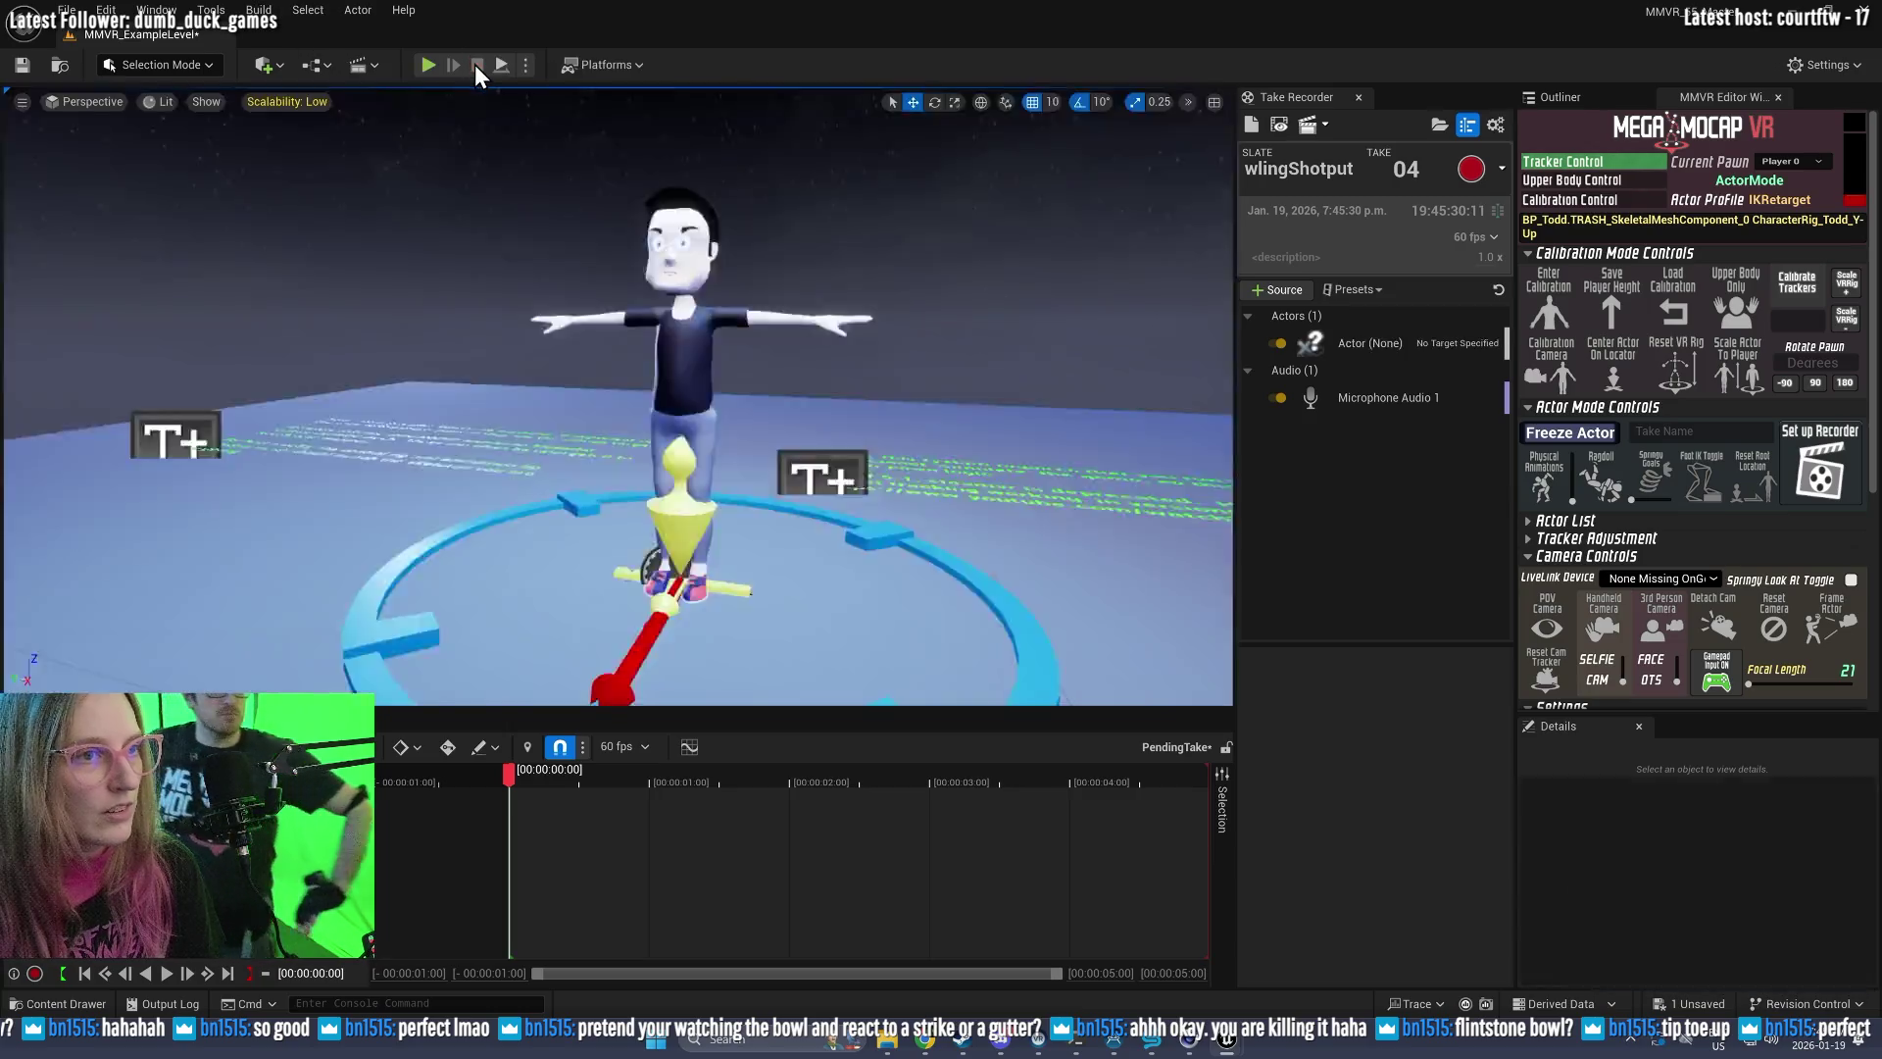
click(1280, 121)
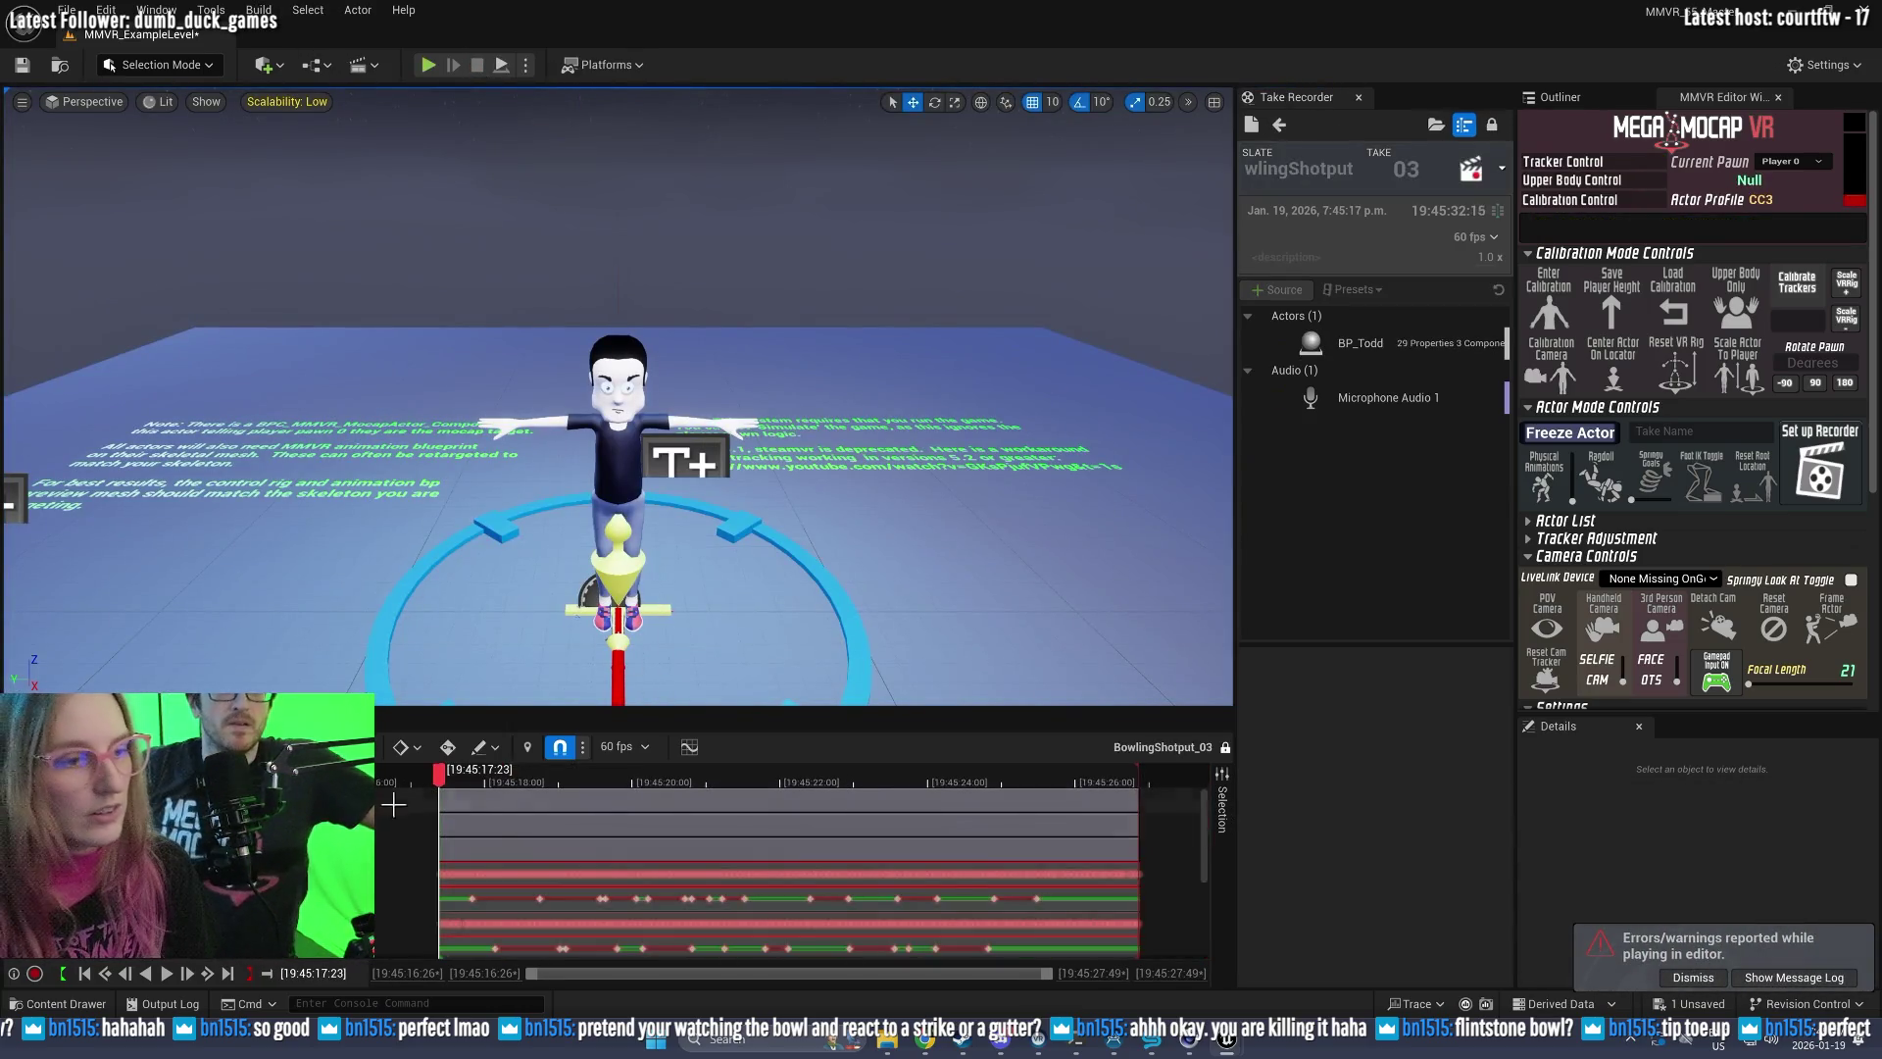
click(164, 973)
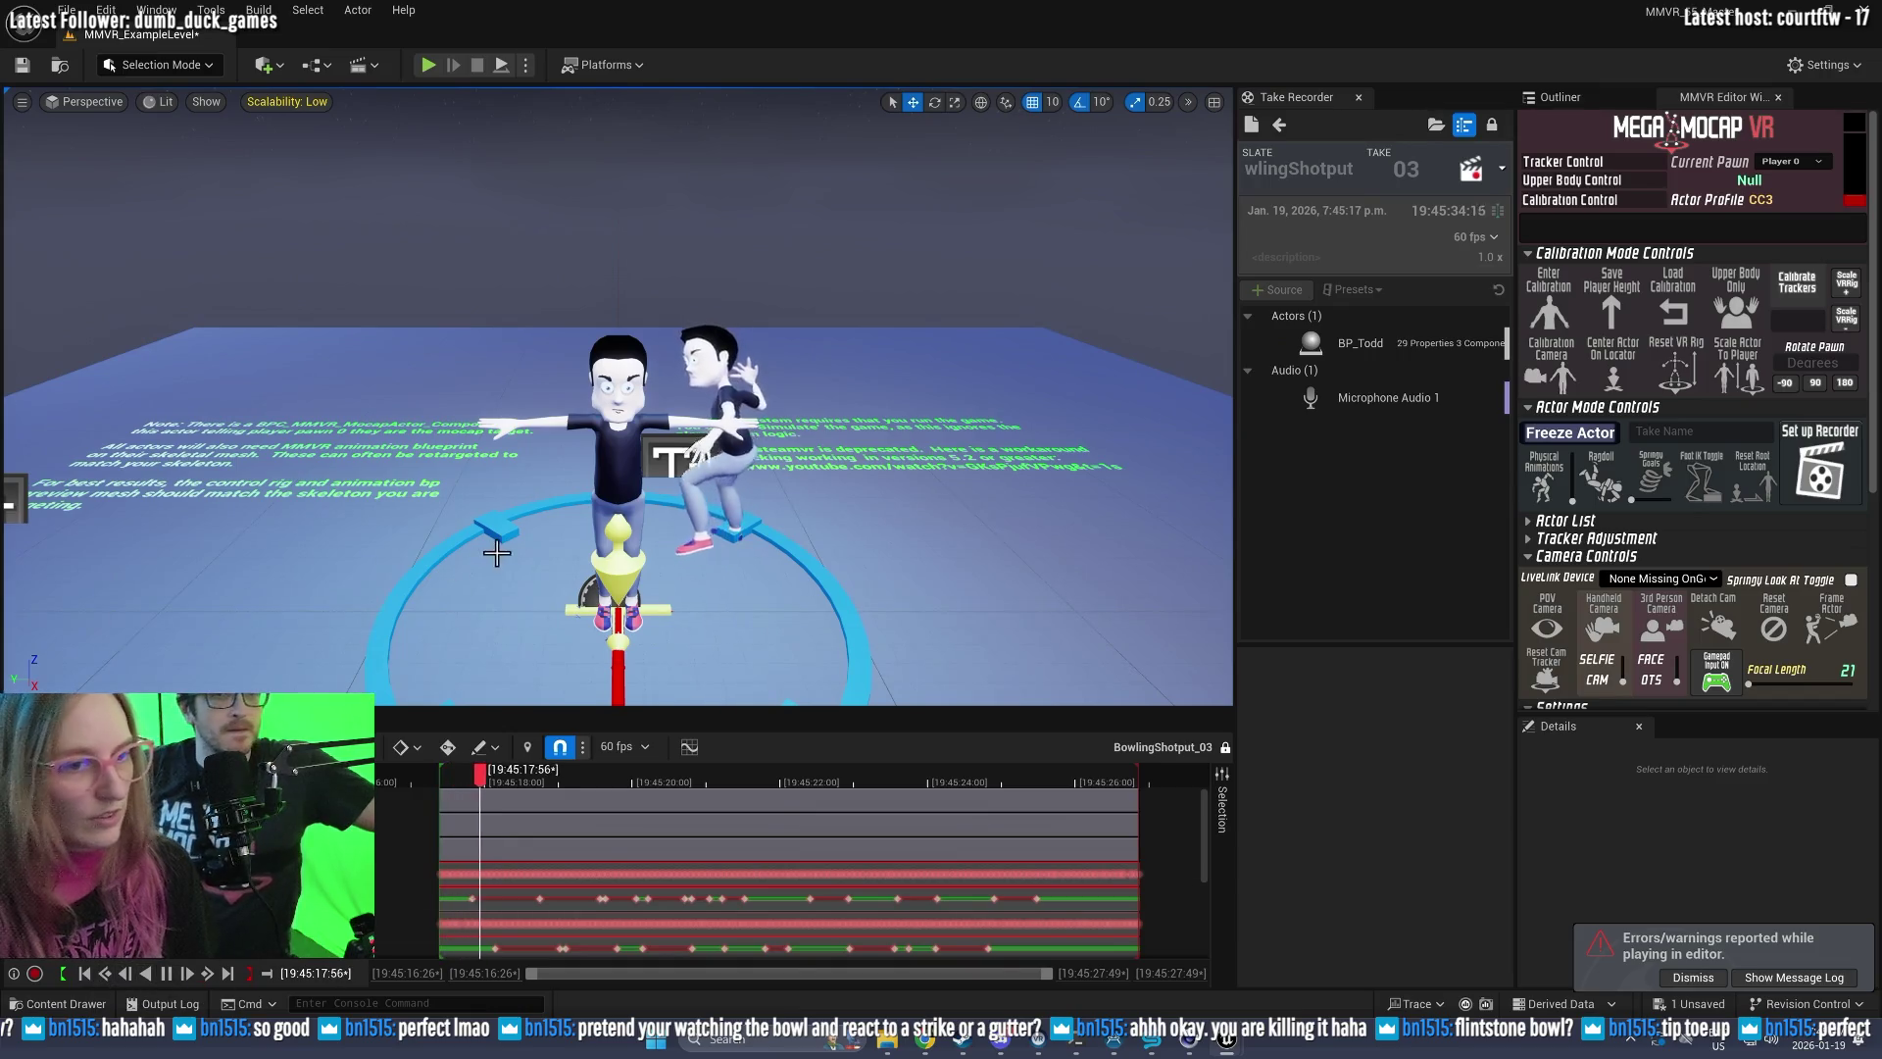
right_click(862, 423)
click(797, 415)
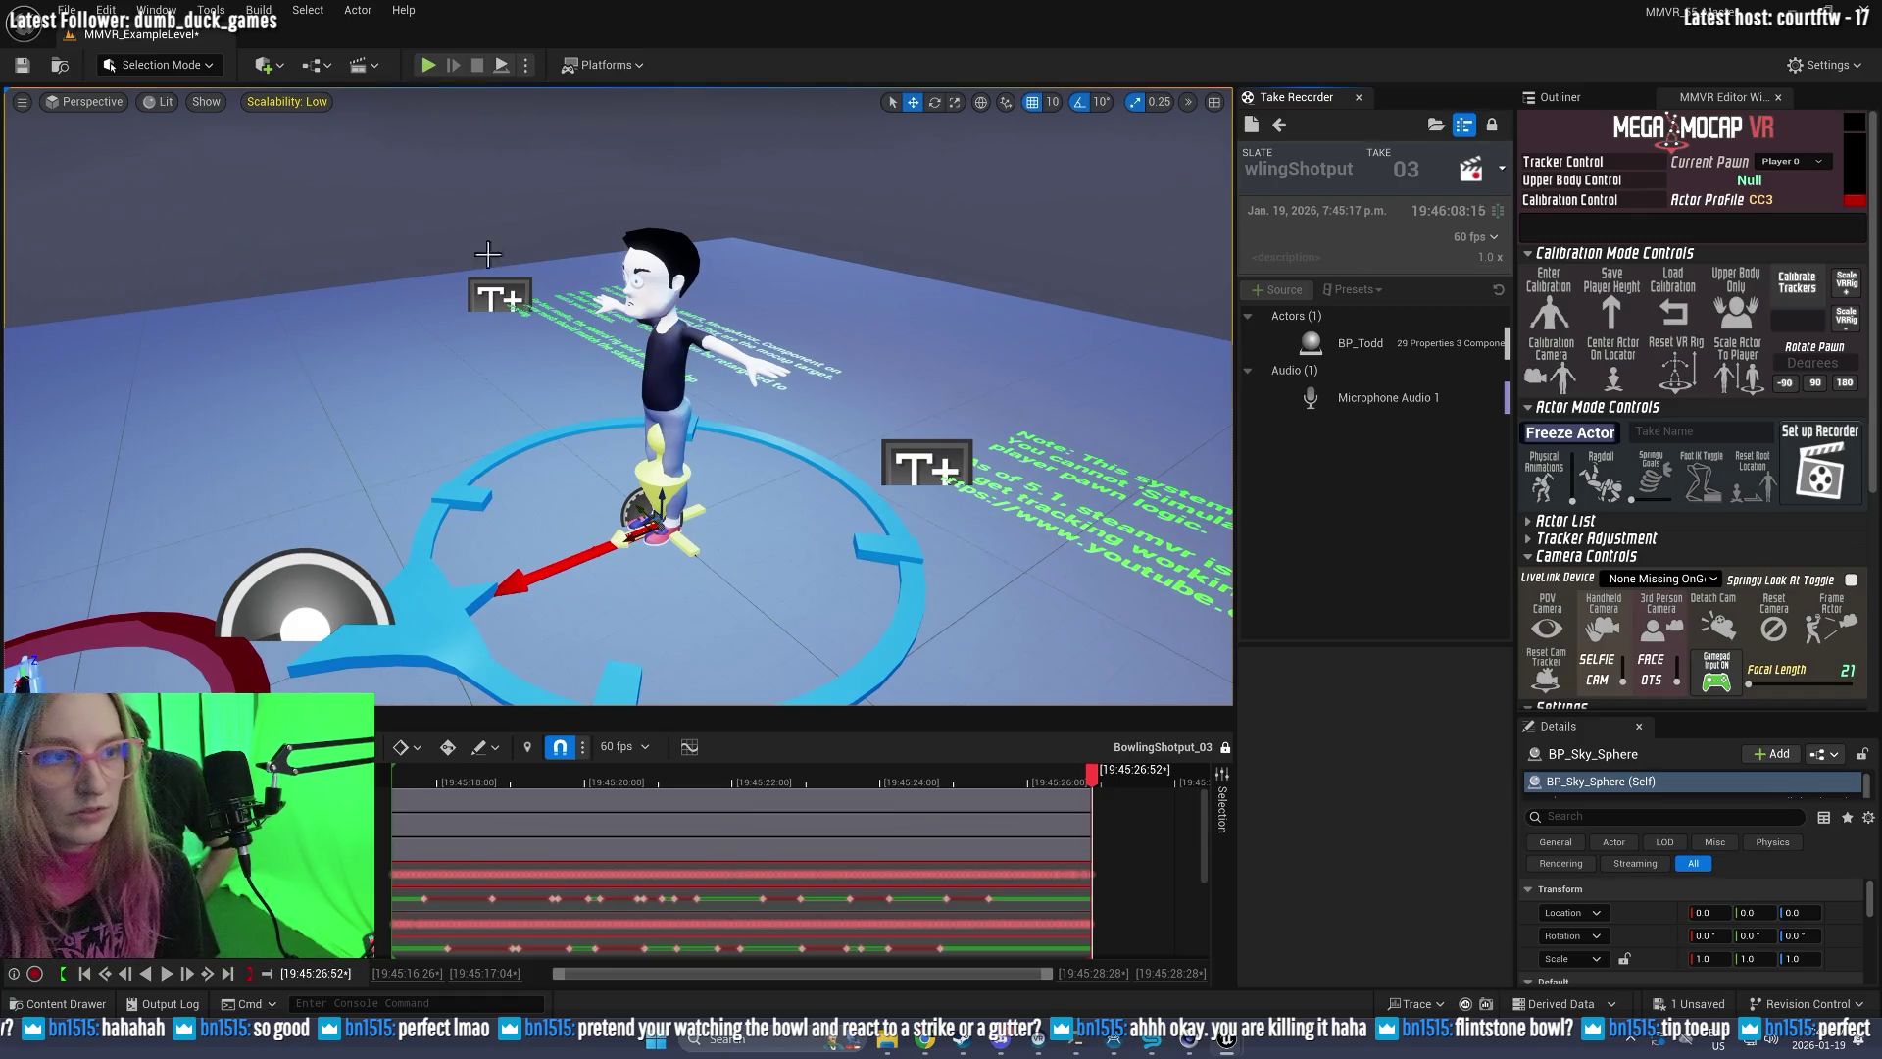
click(216, 663)
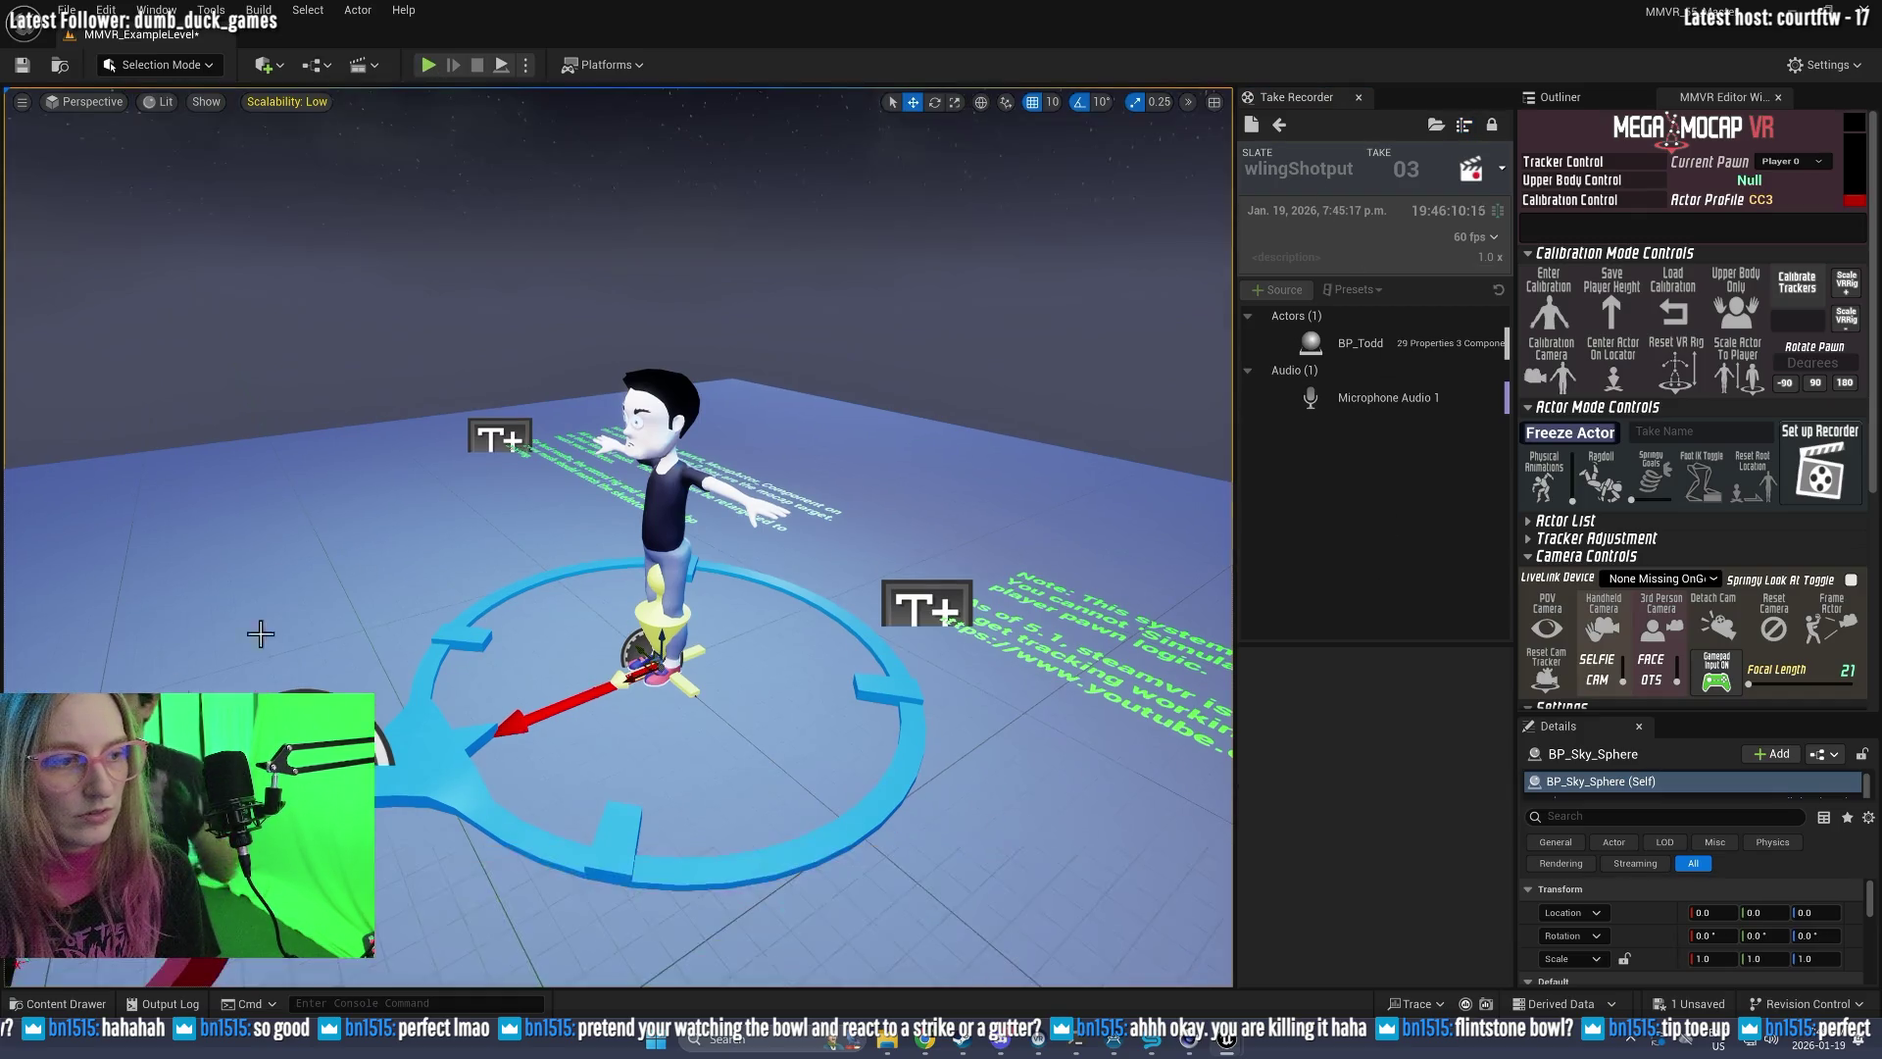
click(429, 65)
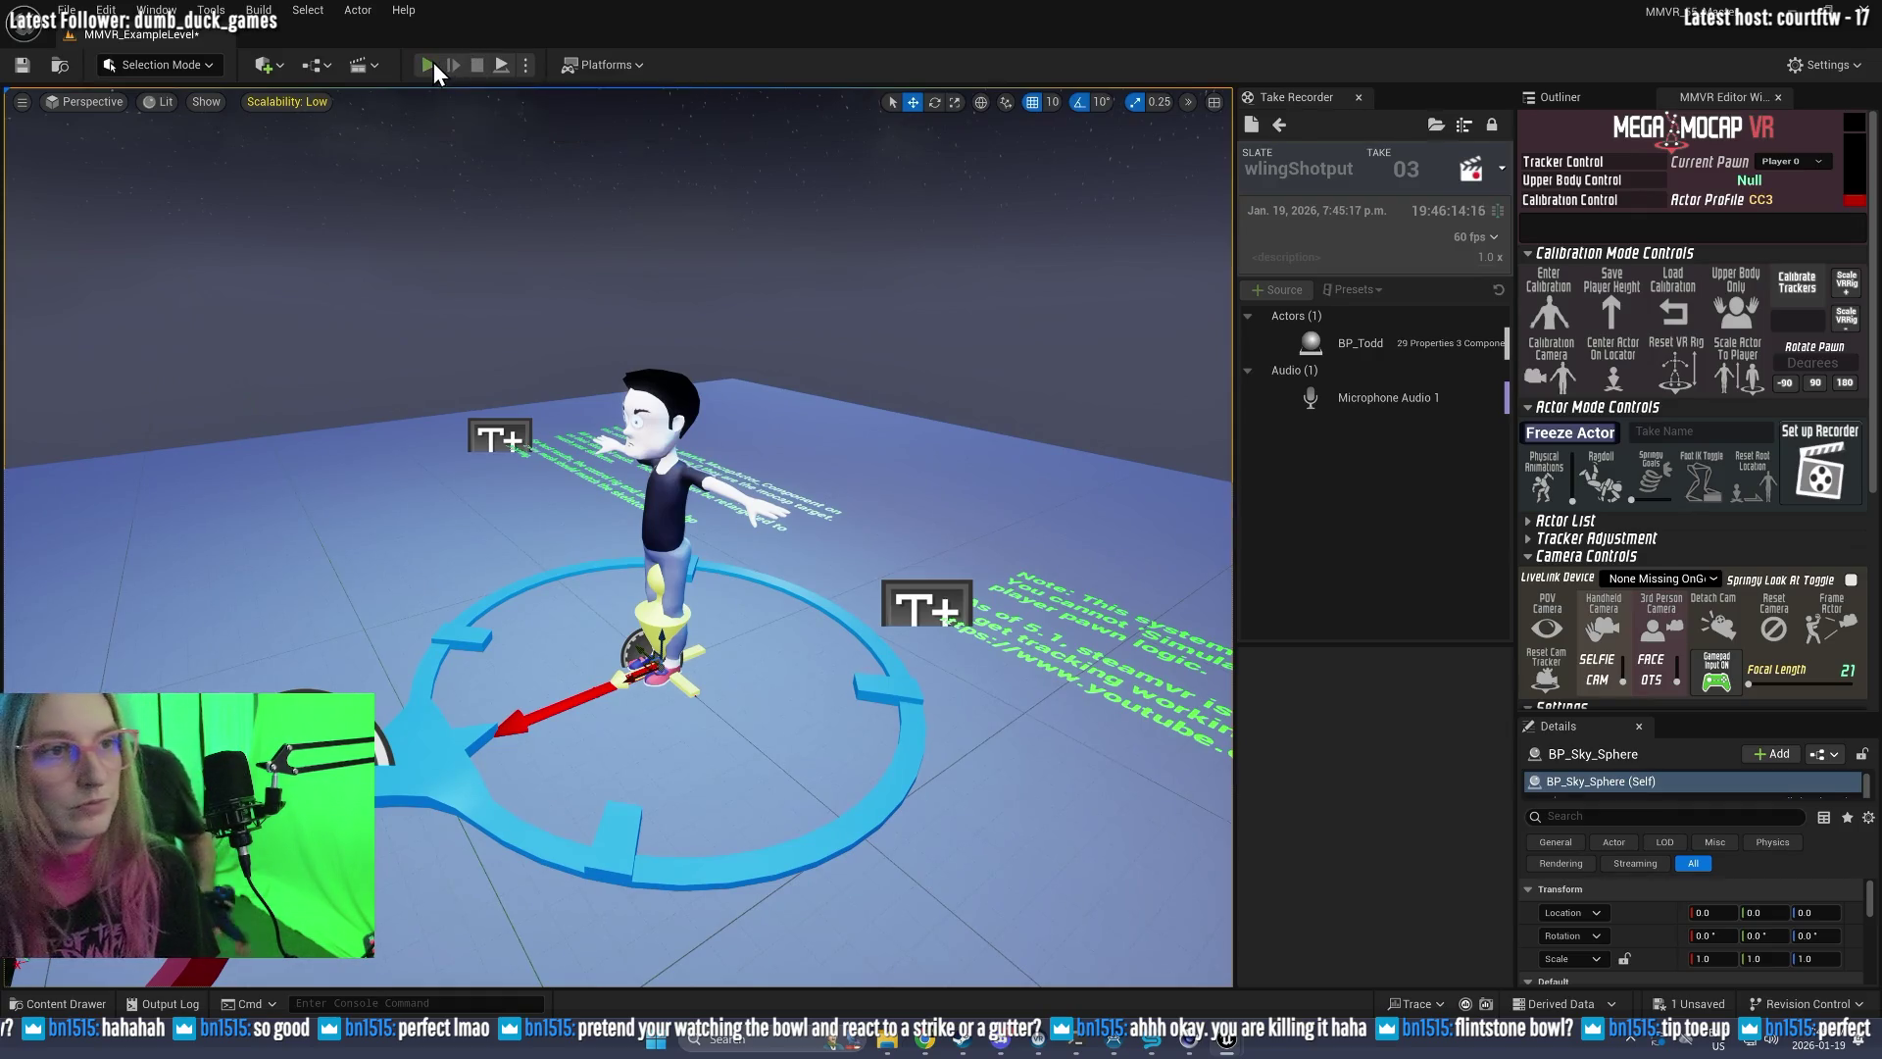
Step: Load the calibration, rename the slate to BowlingStandard, and start recording take 09
click(1678, 290)
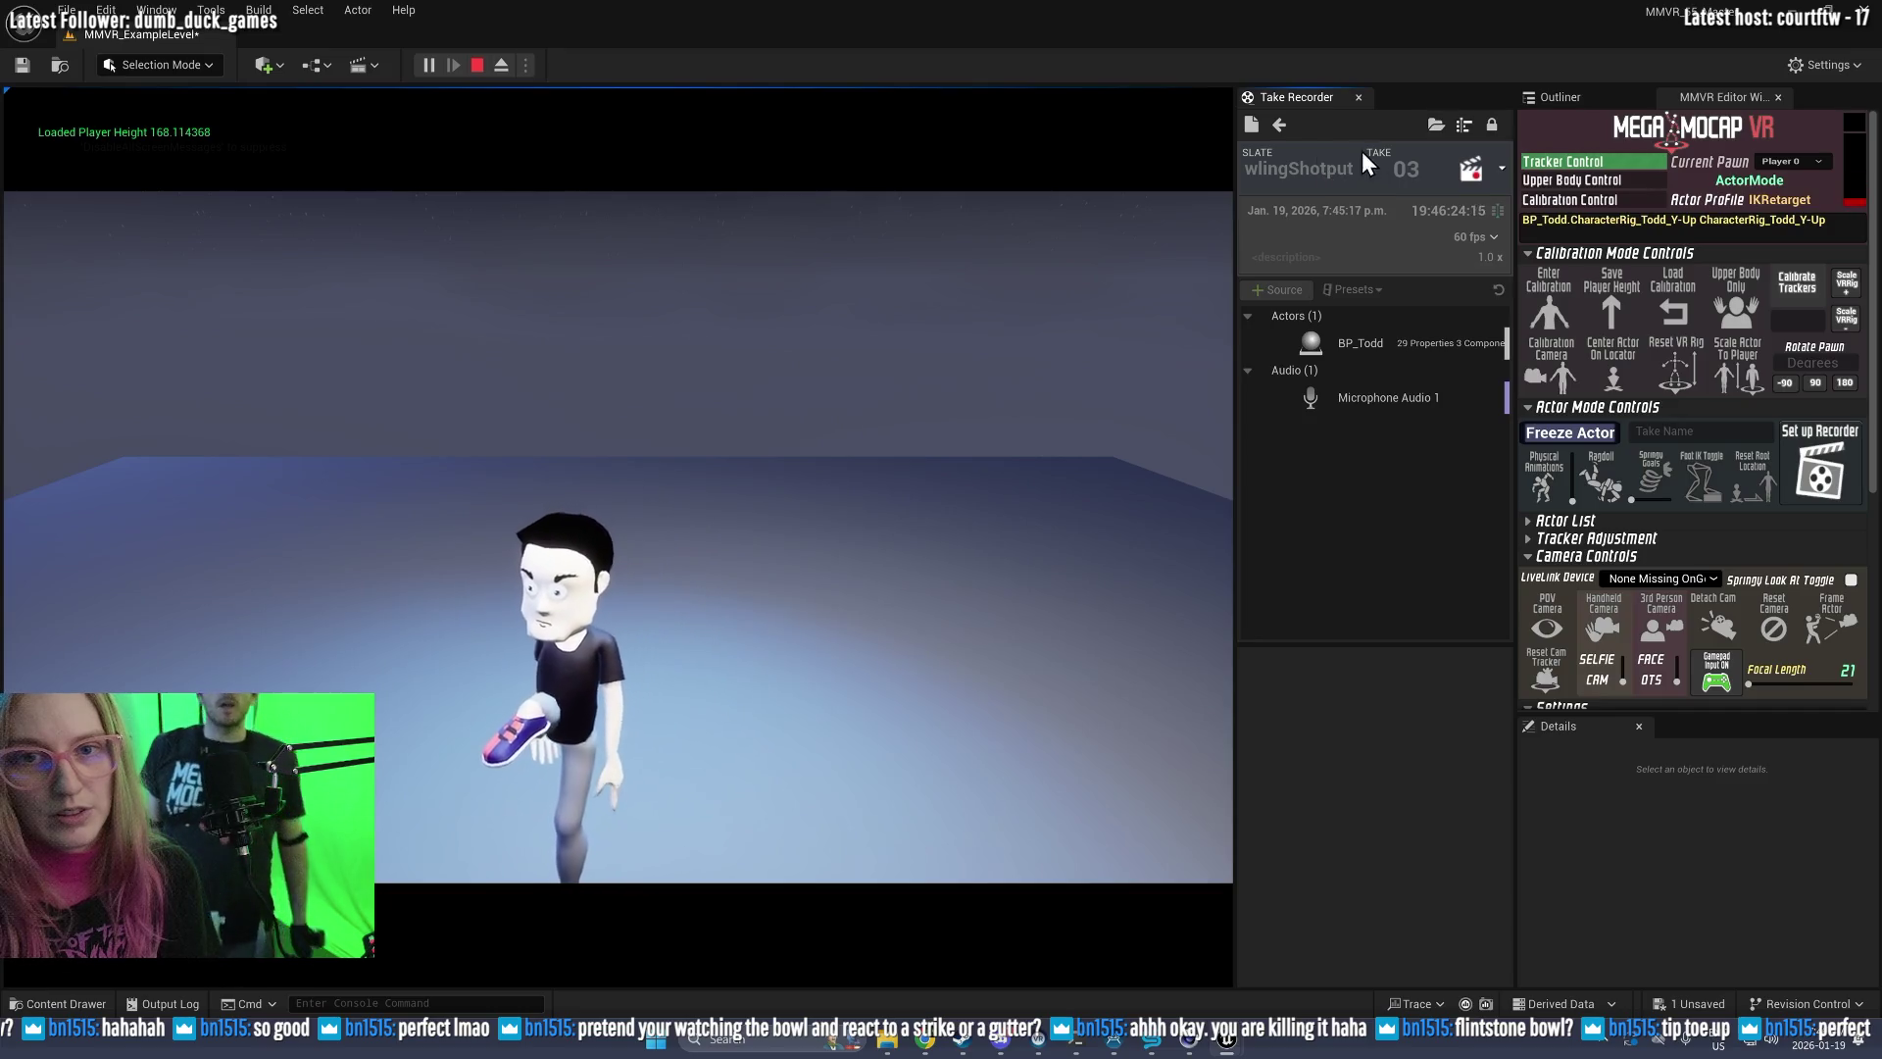
click(1279, 125)
drag(1356, 169, 1300, 169)
text(tandard)
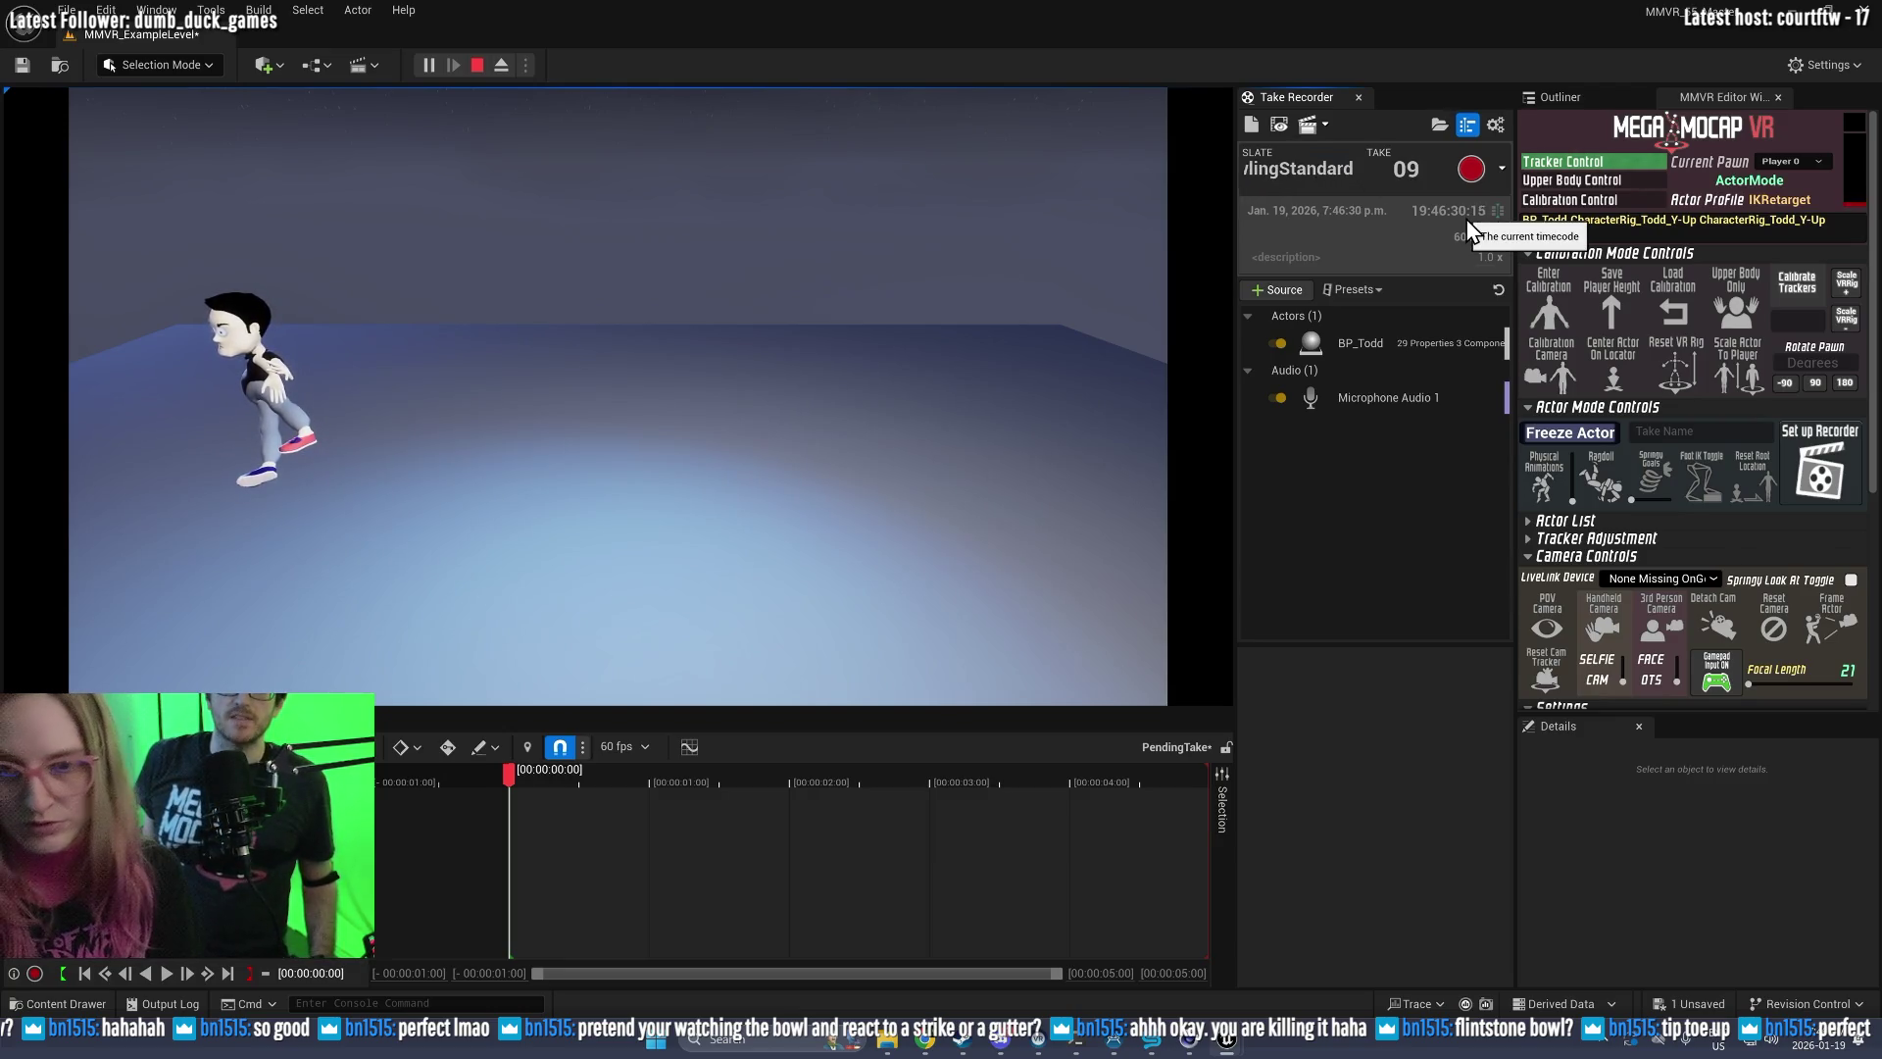
key(super)
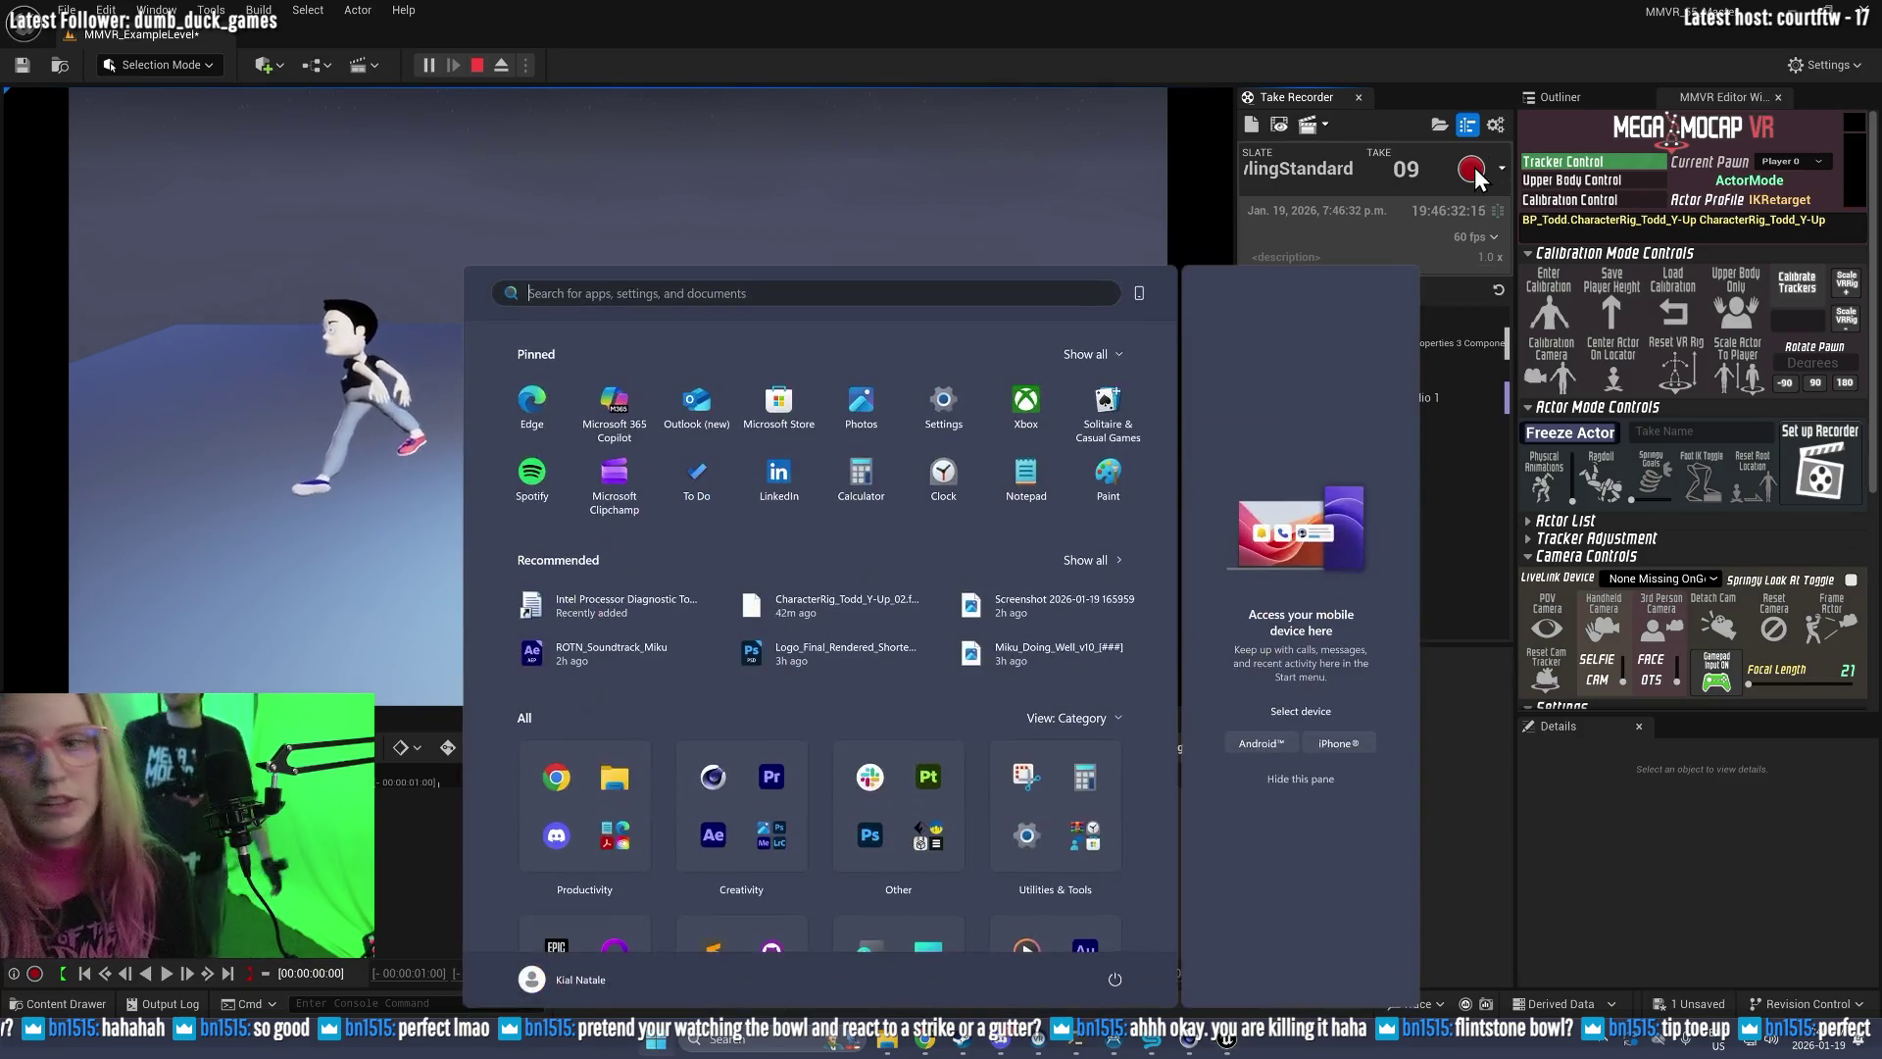
key(super)
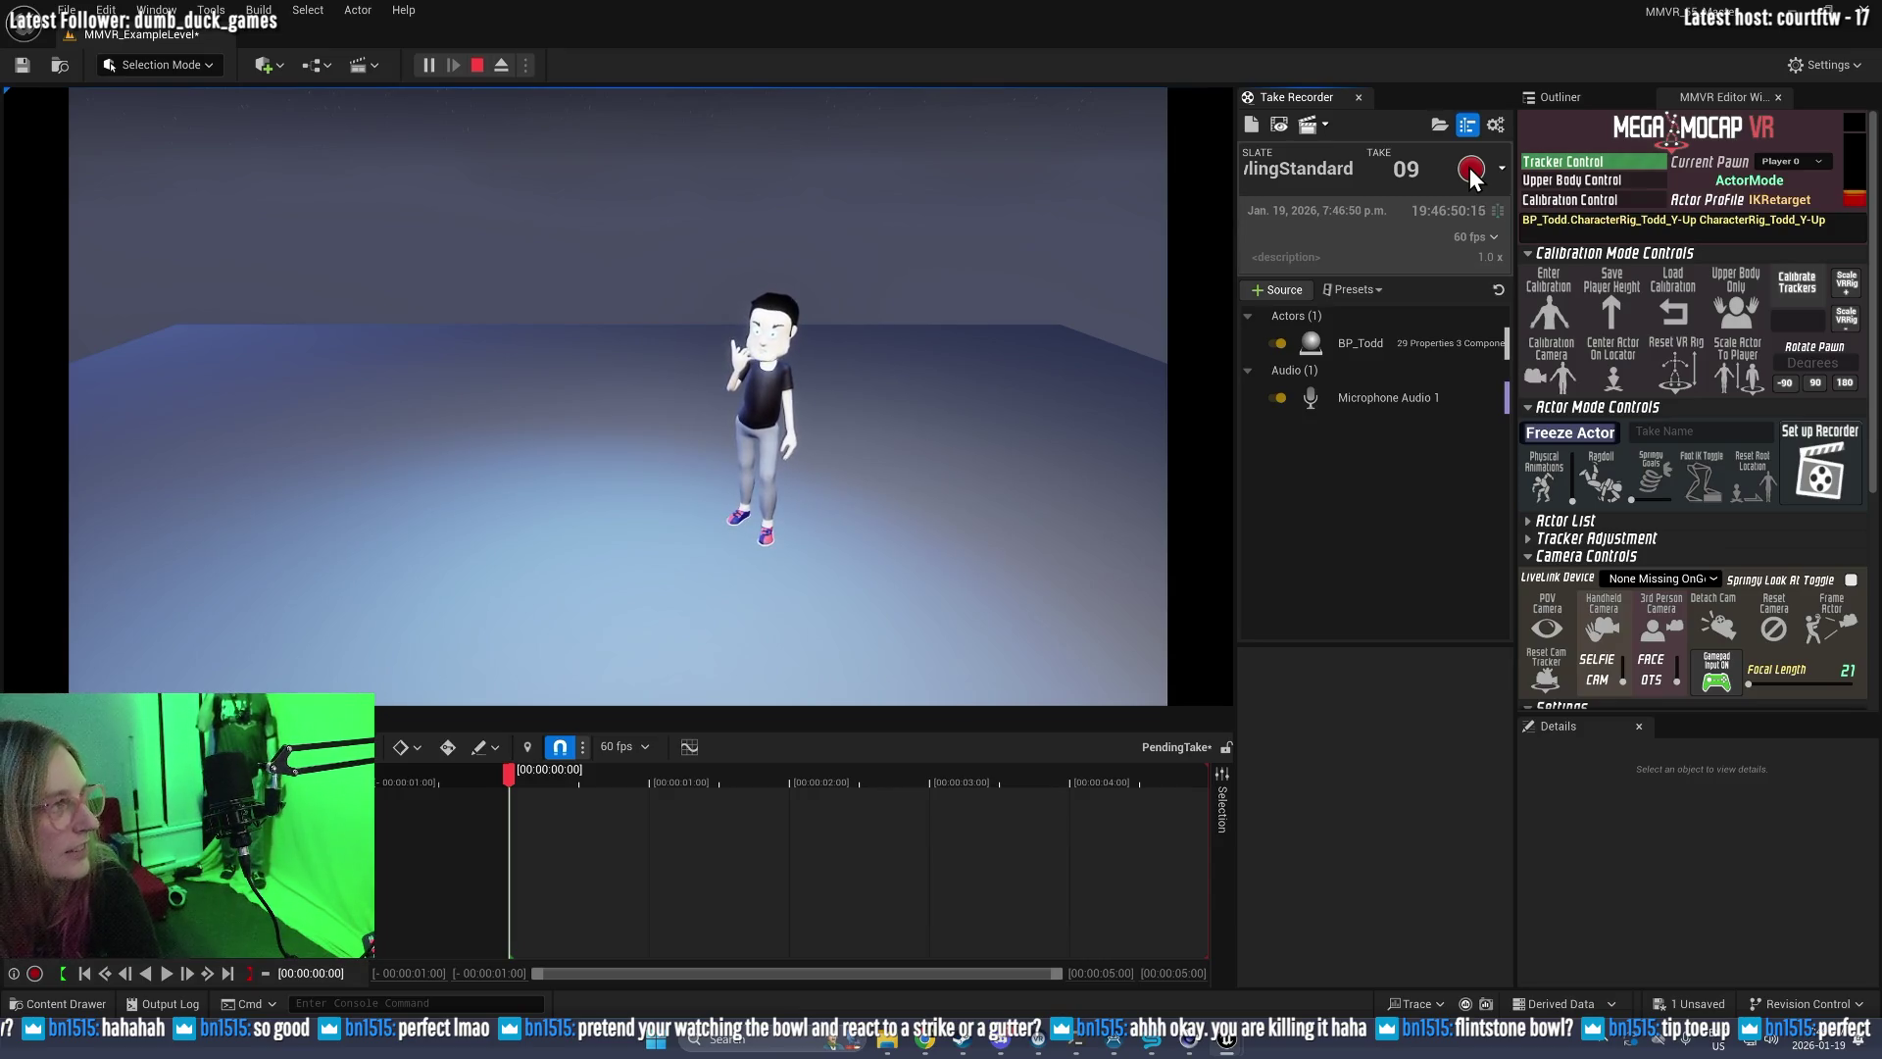
click(1471, 170)
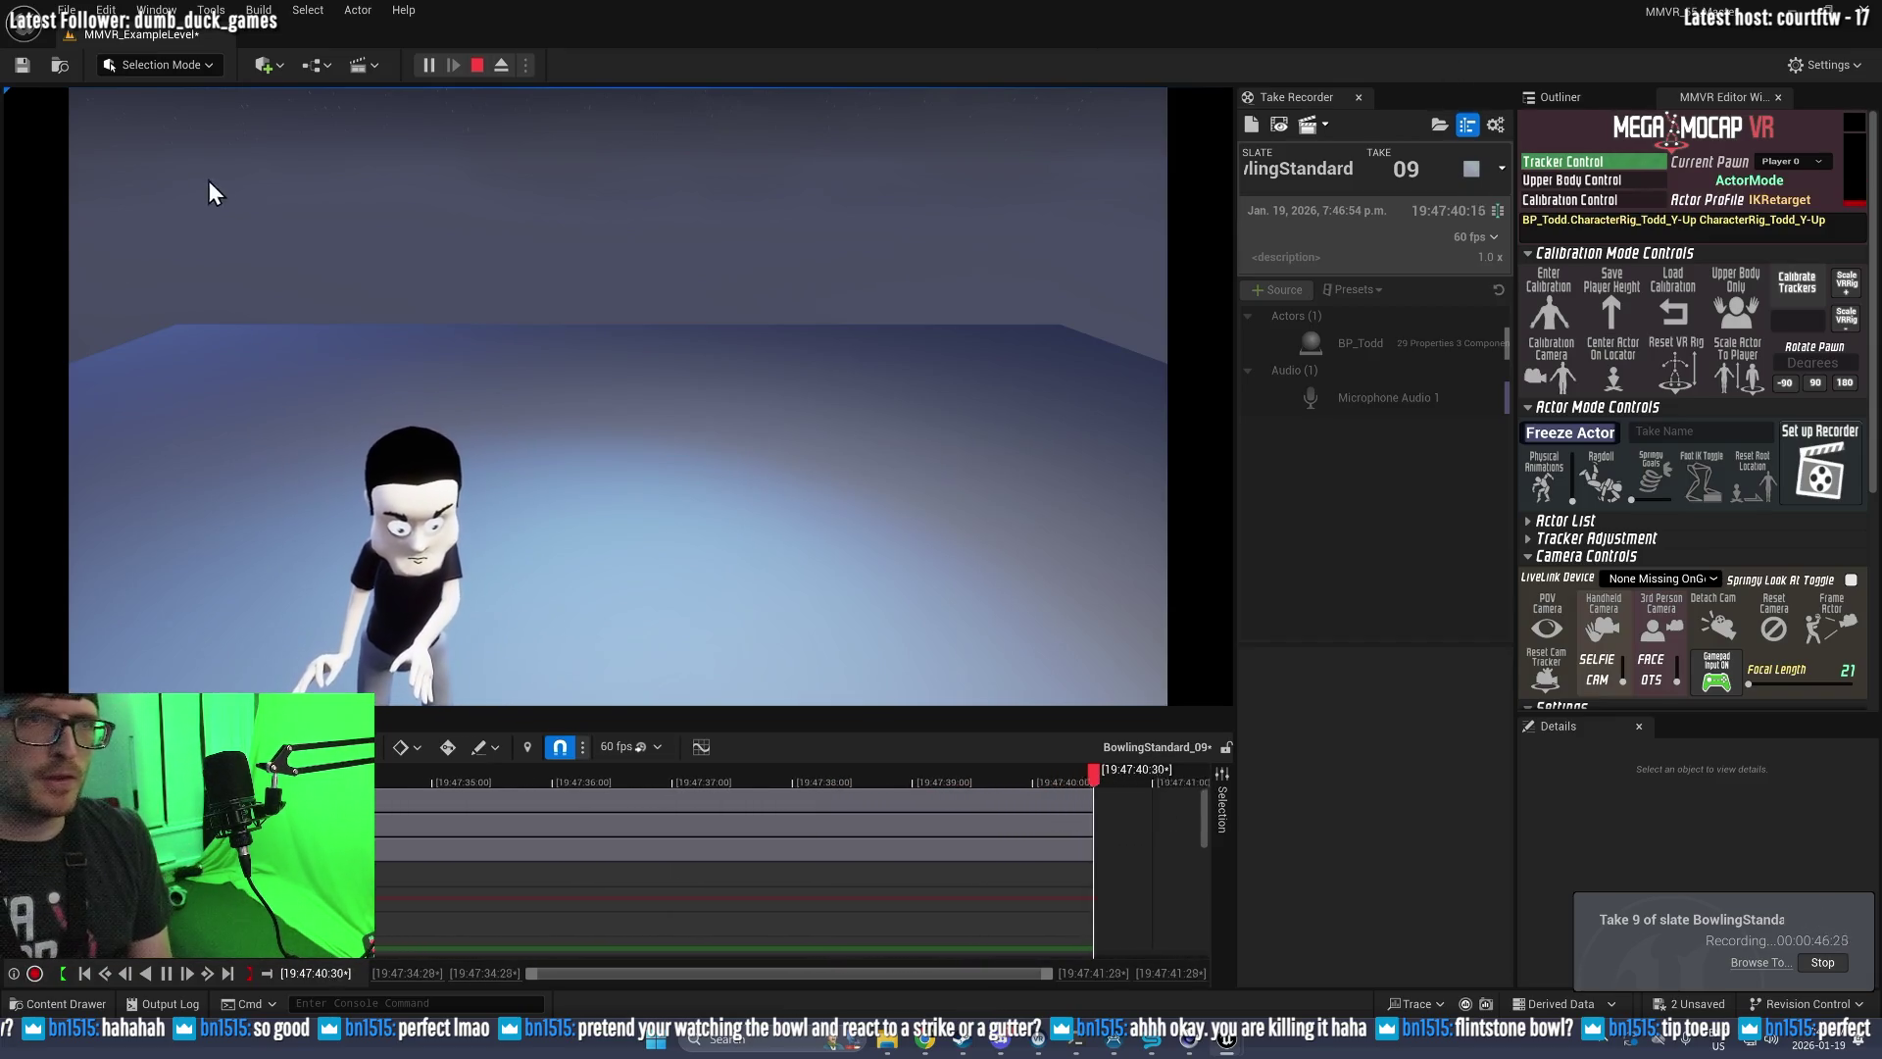
Step: Stop recording to finish take 9 of BowlingStandard, about 46 seconds long
click(476, 65)
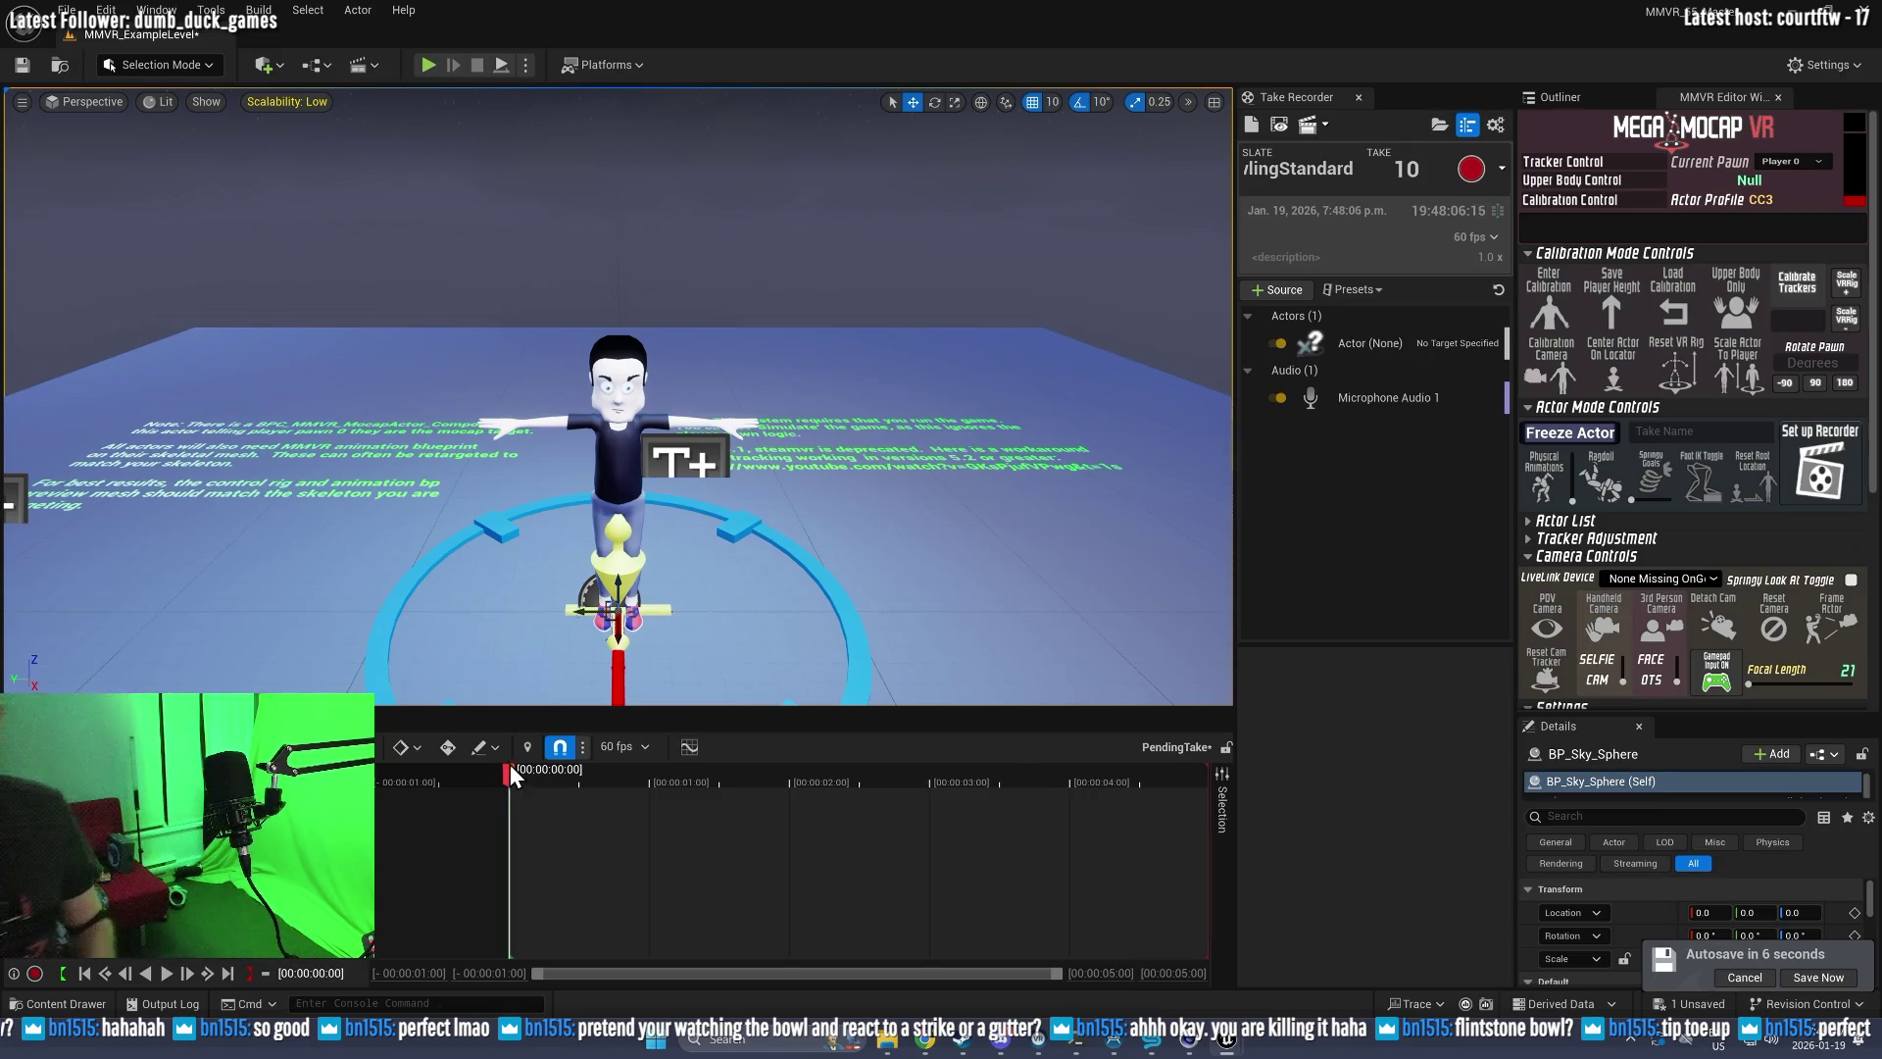
Step: Play back take BowlingStandard_09 in Sequencer for review
key(space)
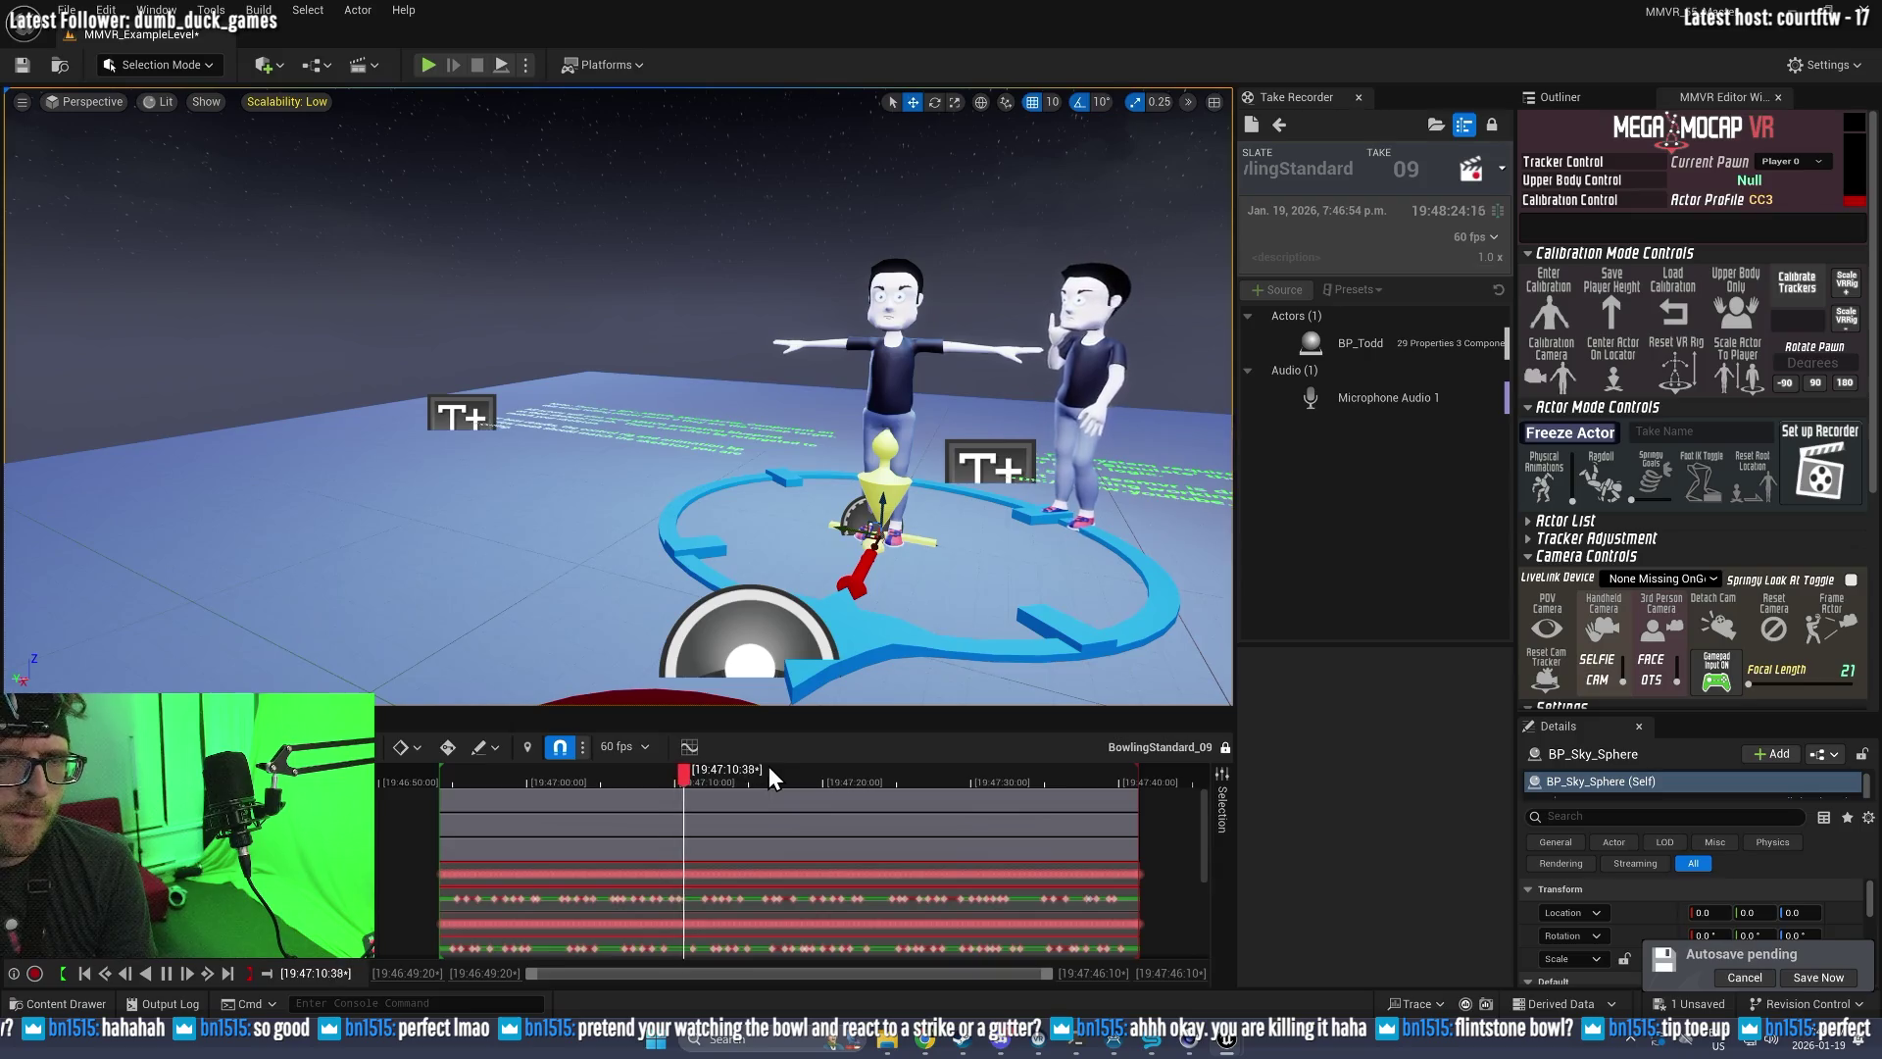
Step: Leave the take 09 review for a pending take 10 and start a new Play-in-Editor session
drag(993, 635, 993, 635)
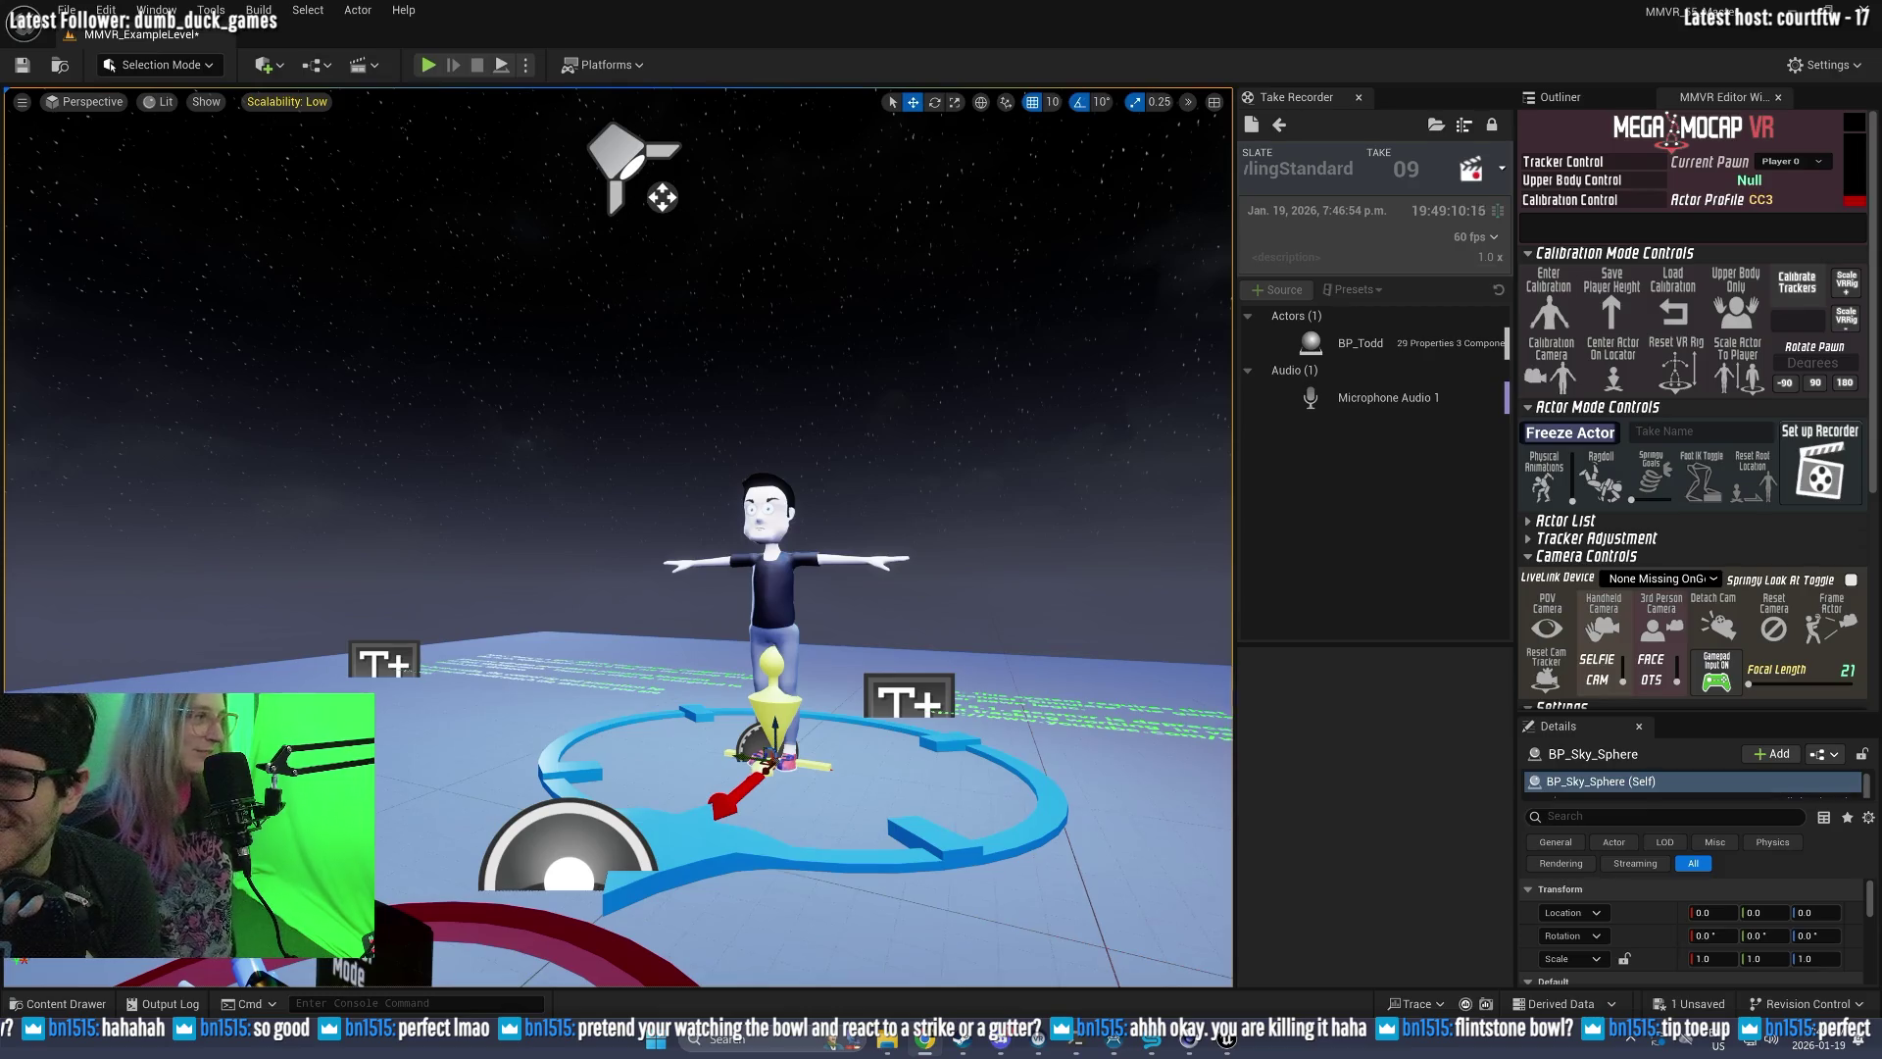
click(1274, 125)
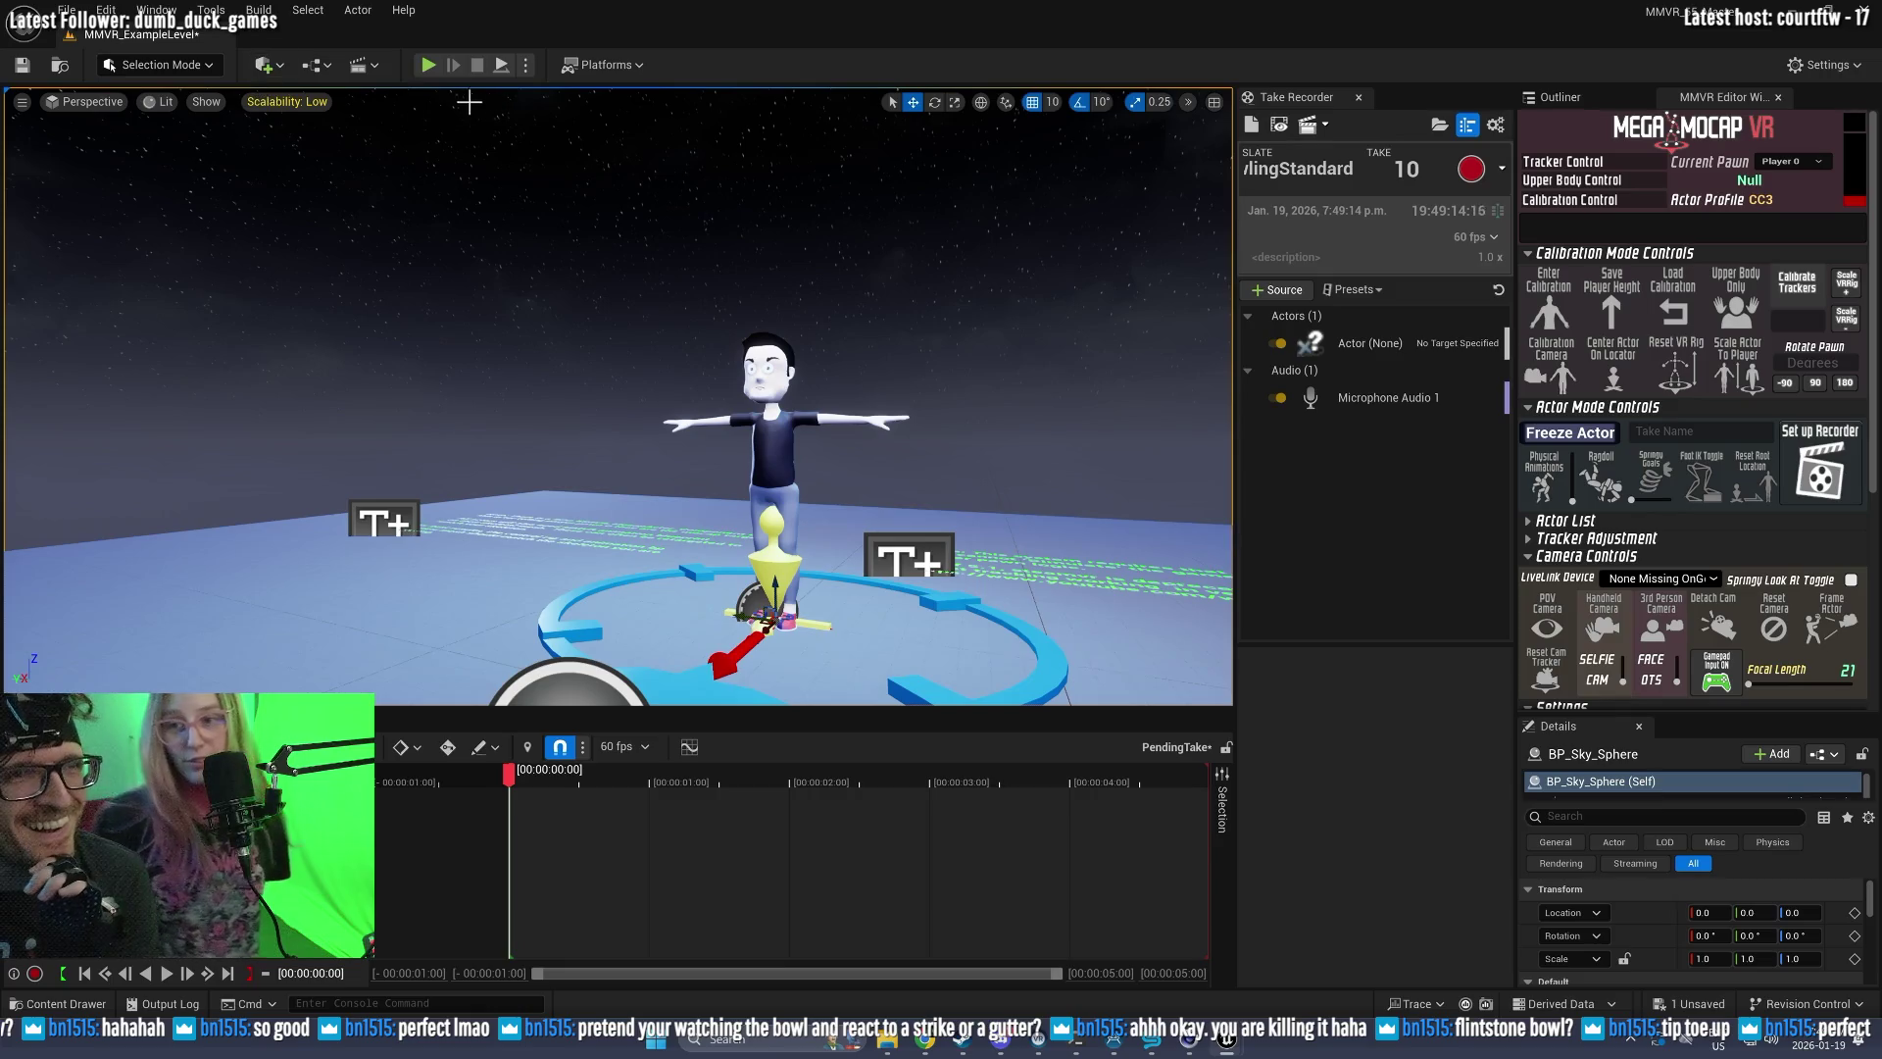
click(428, 67)
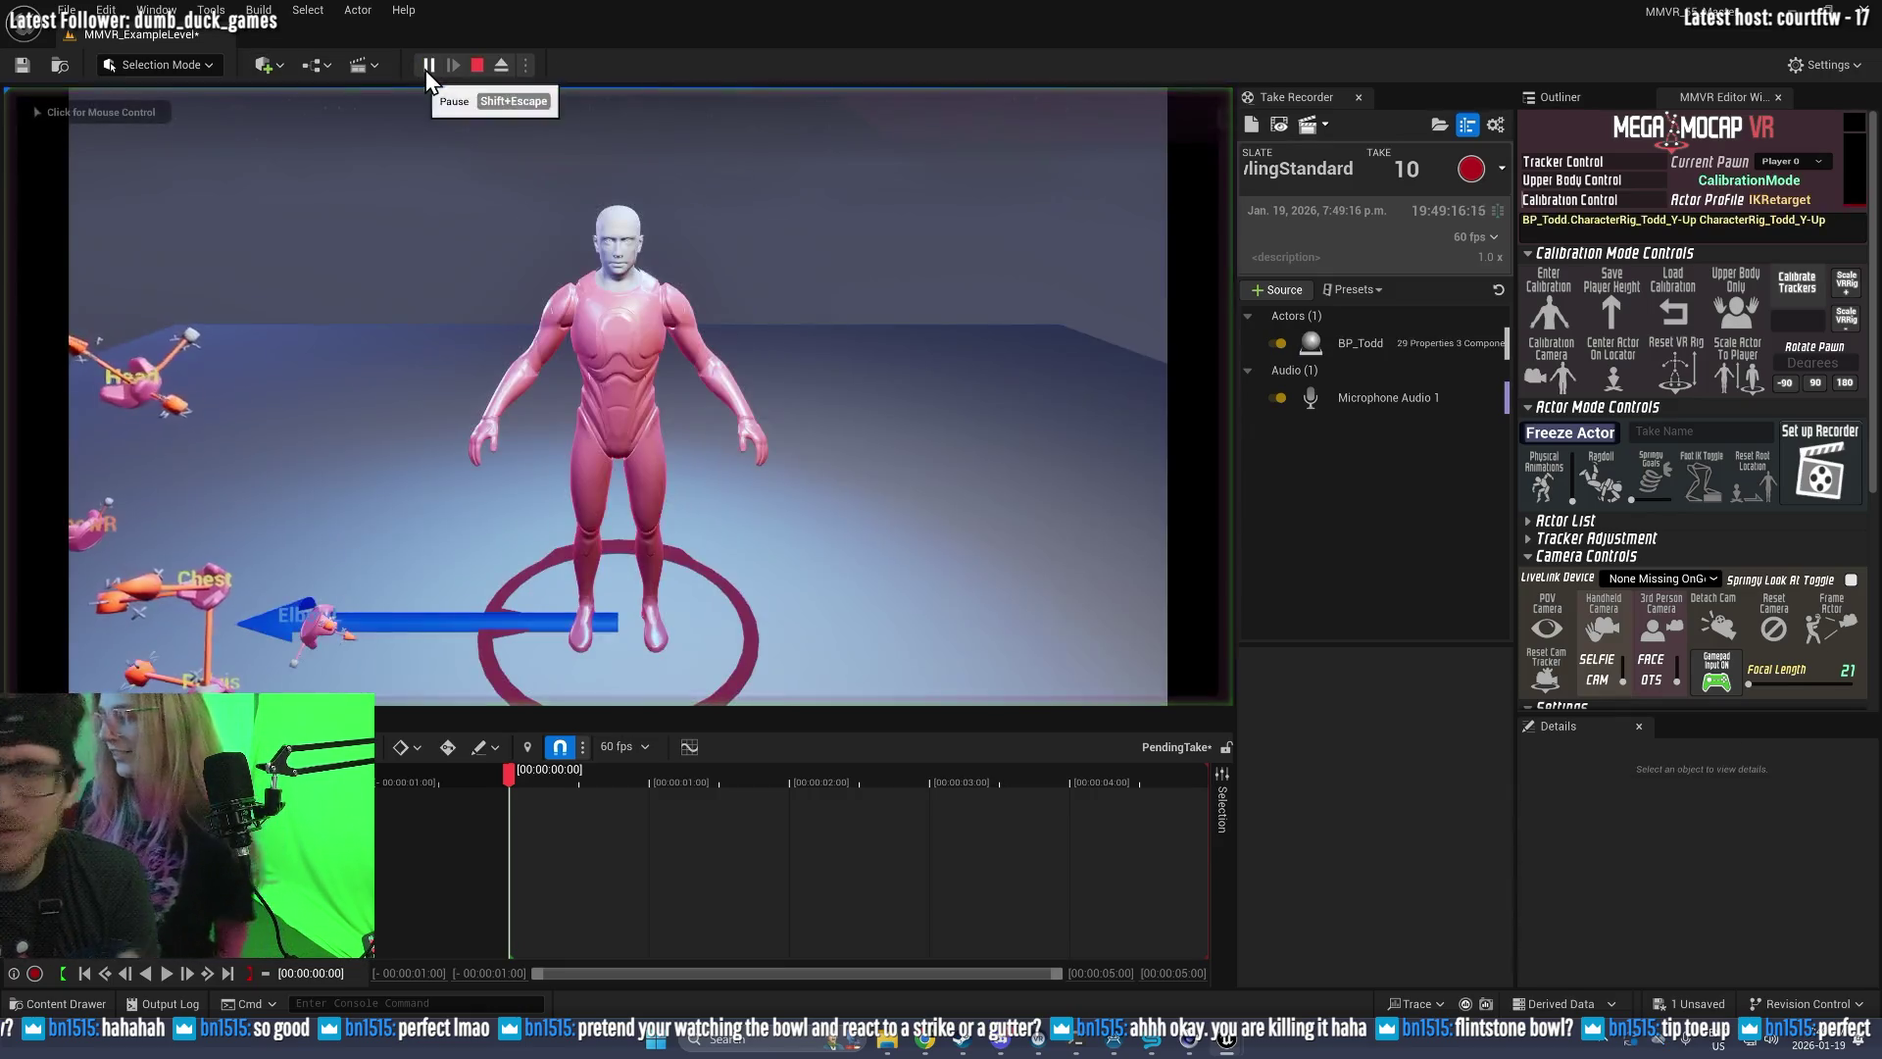
Step: Load the saved calibration and record a roughly 9-second take 10 of BowlingStandard
click(1673, 306)
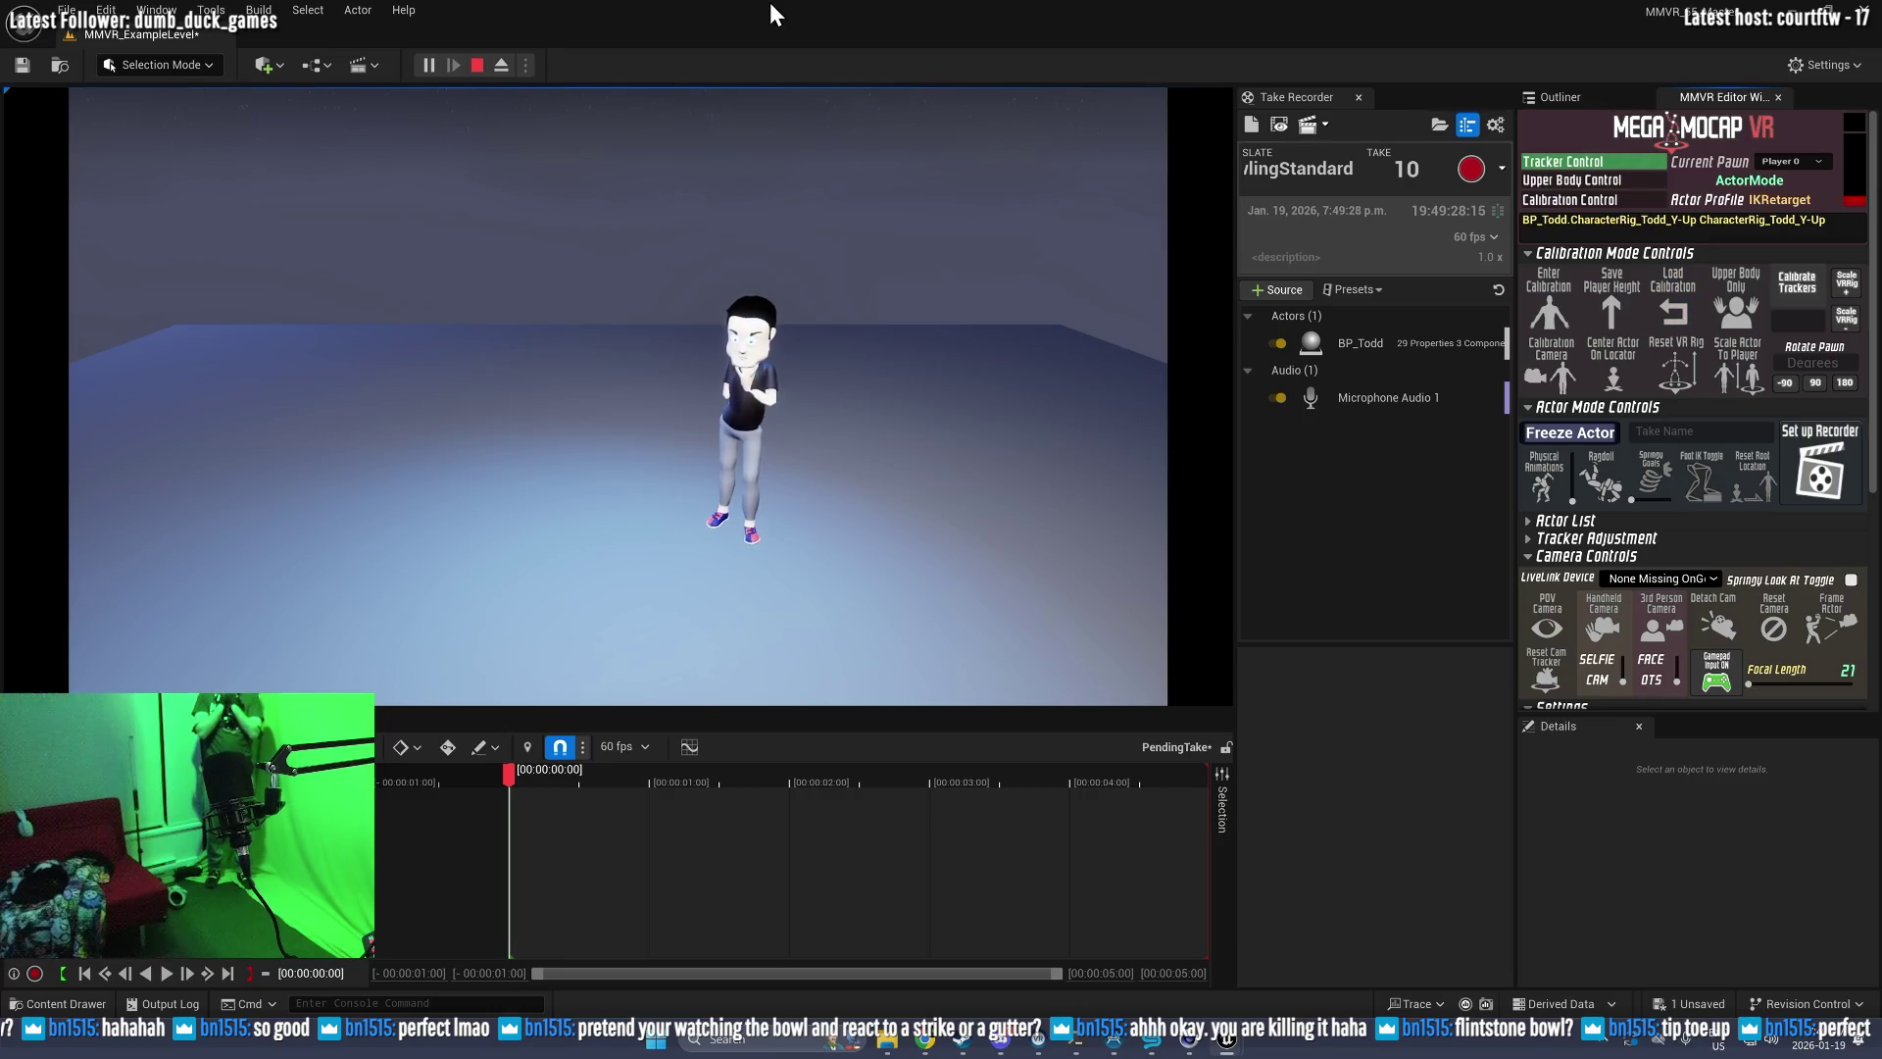
click(1468, 173)
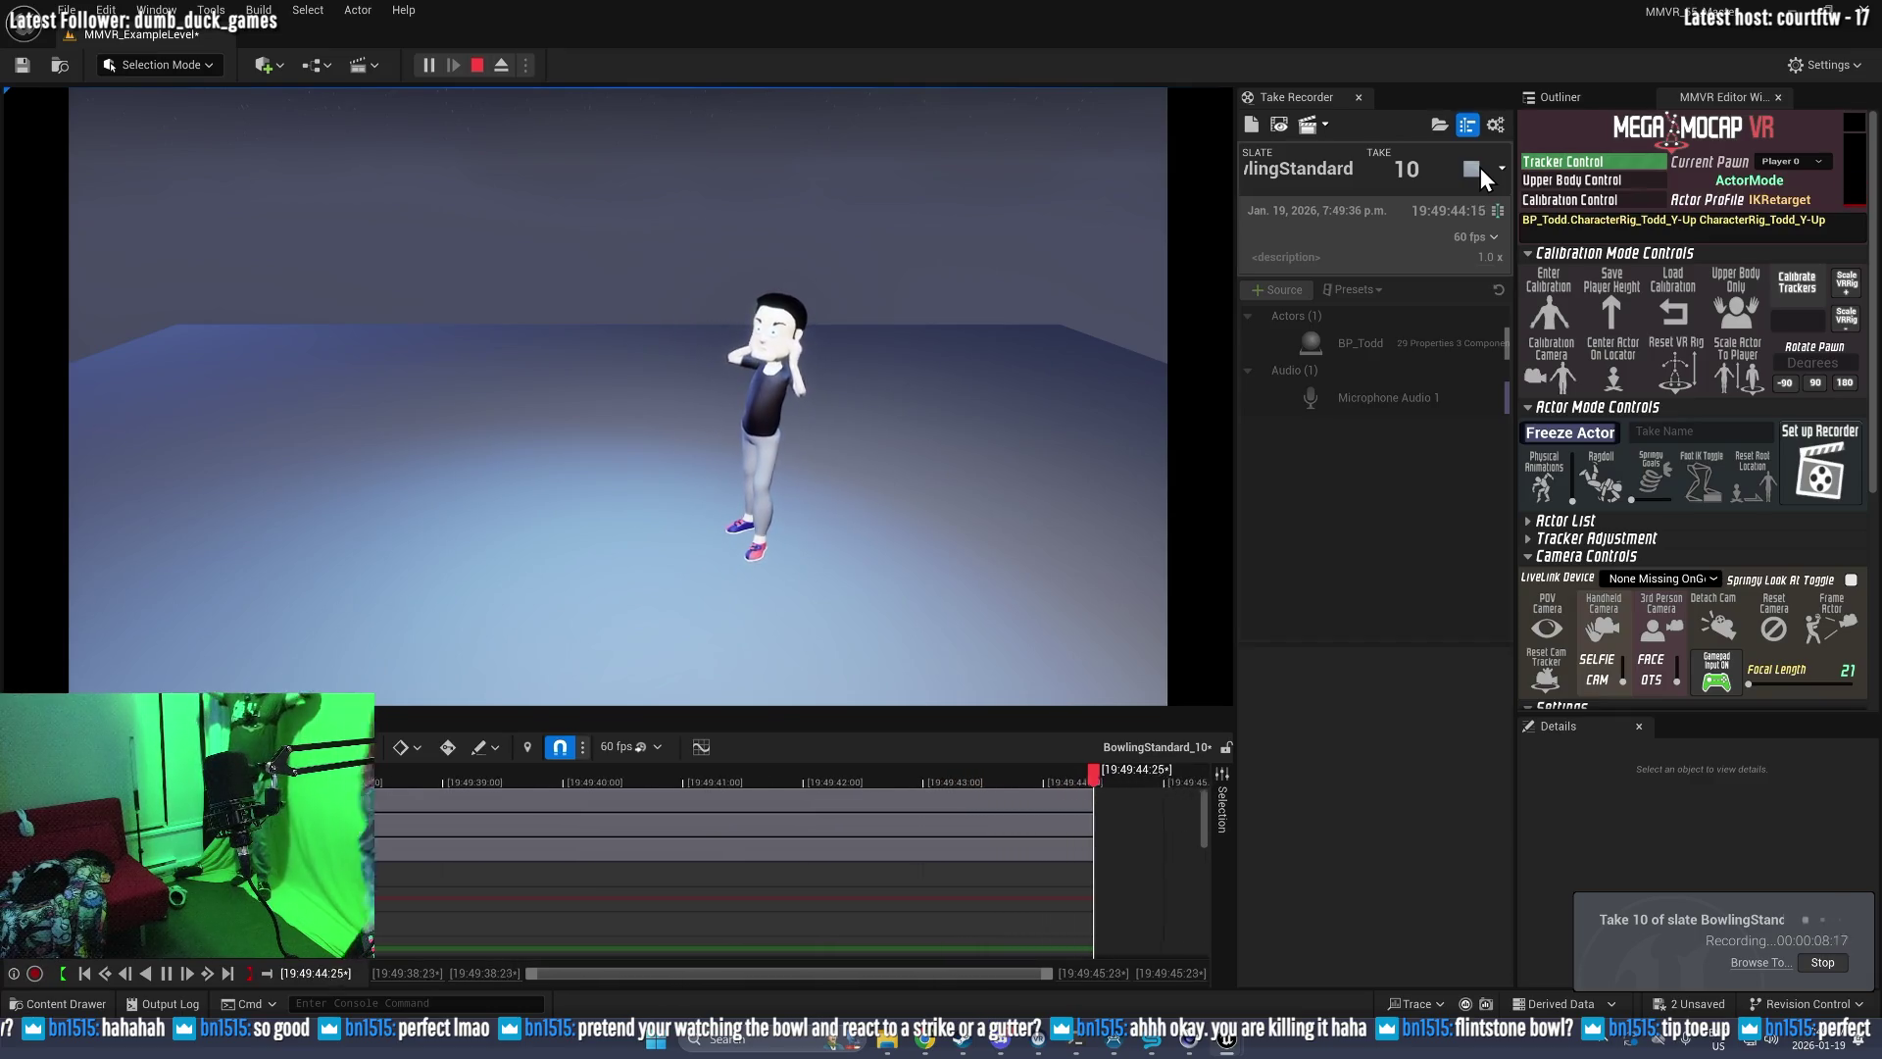
click(1473, 160)
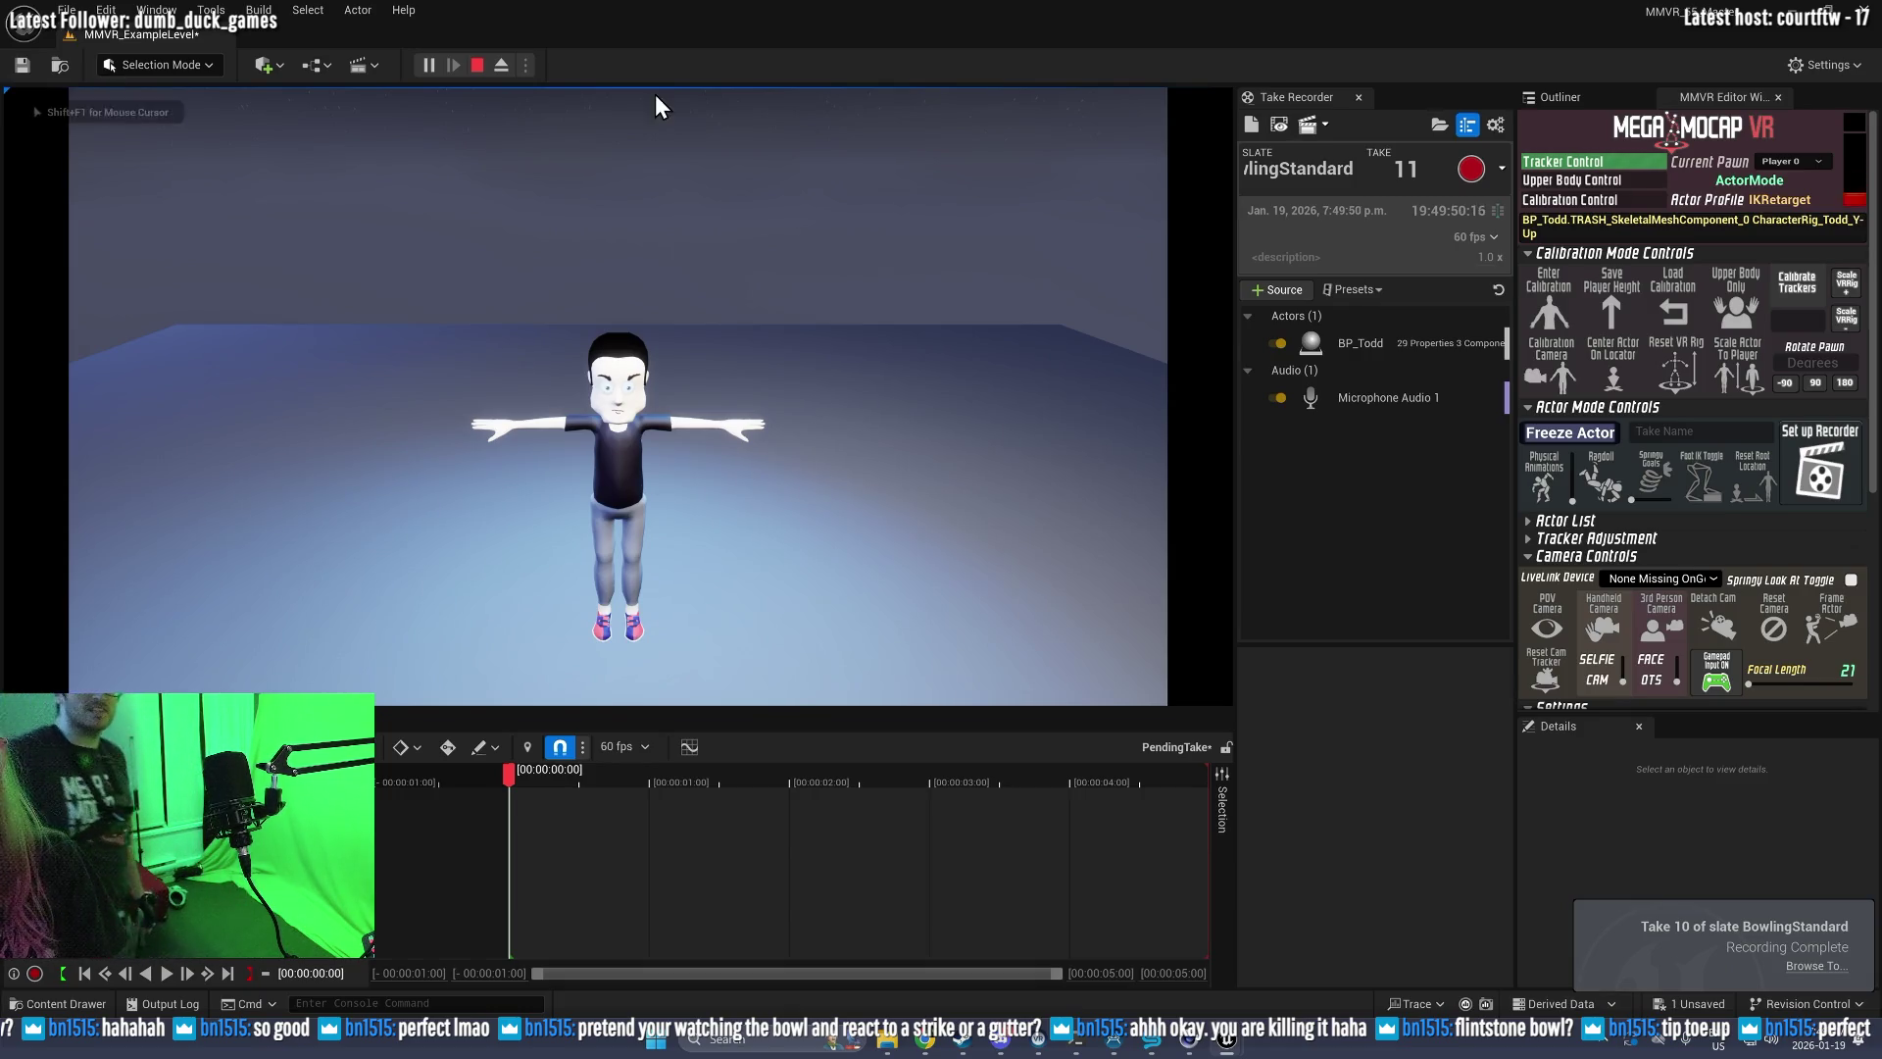
key(shift+F1)
click(1282, 125)
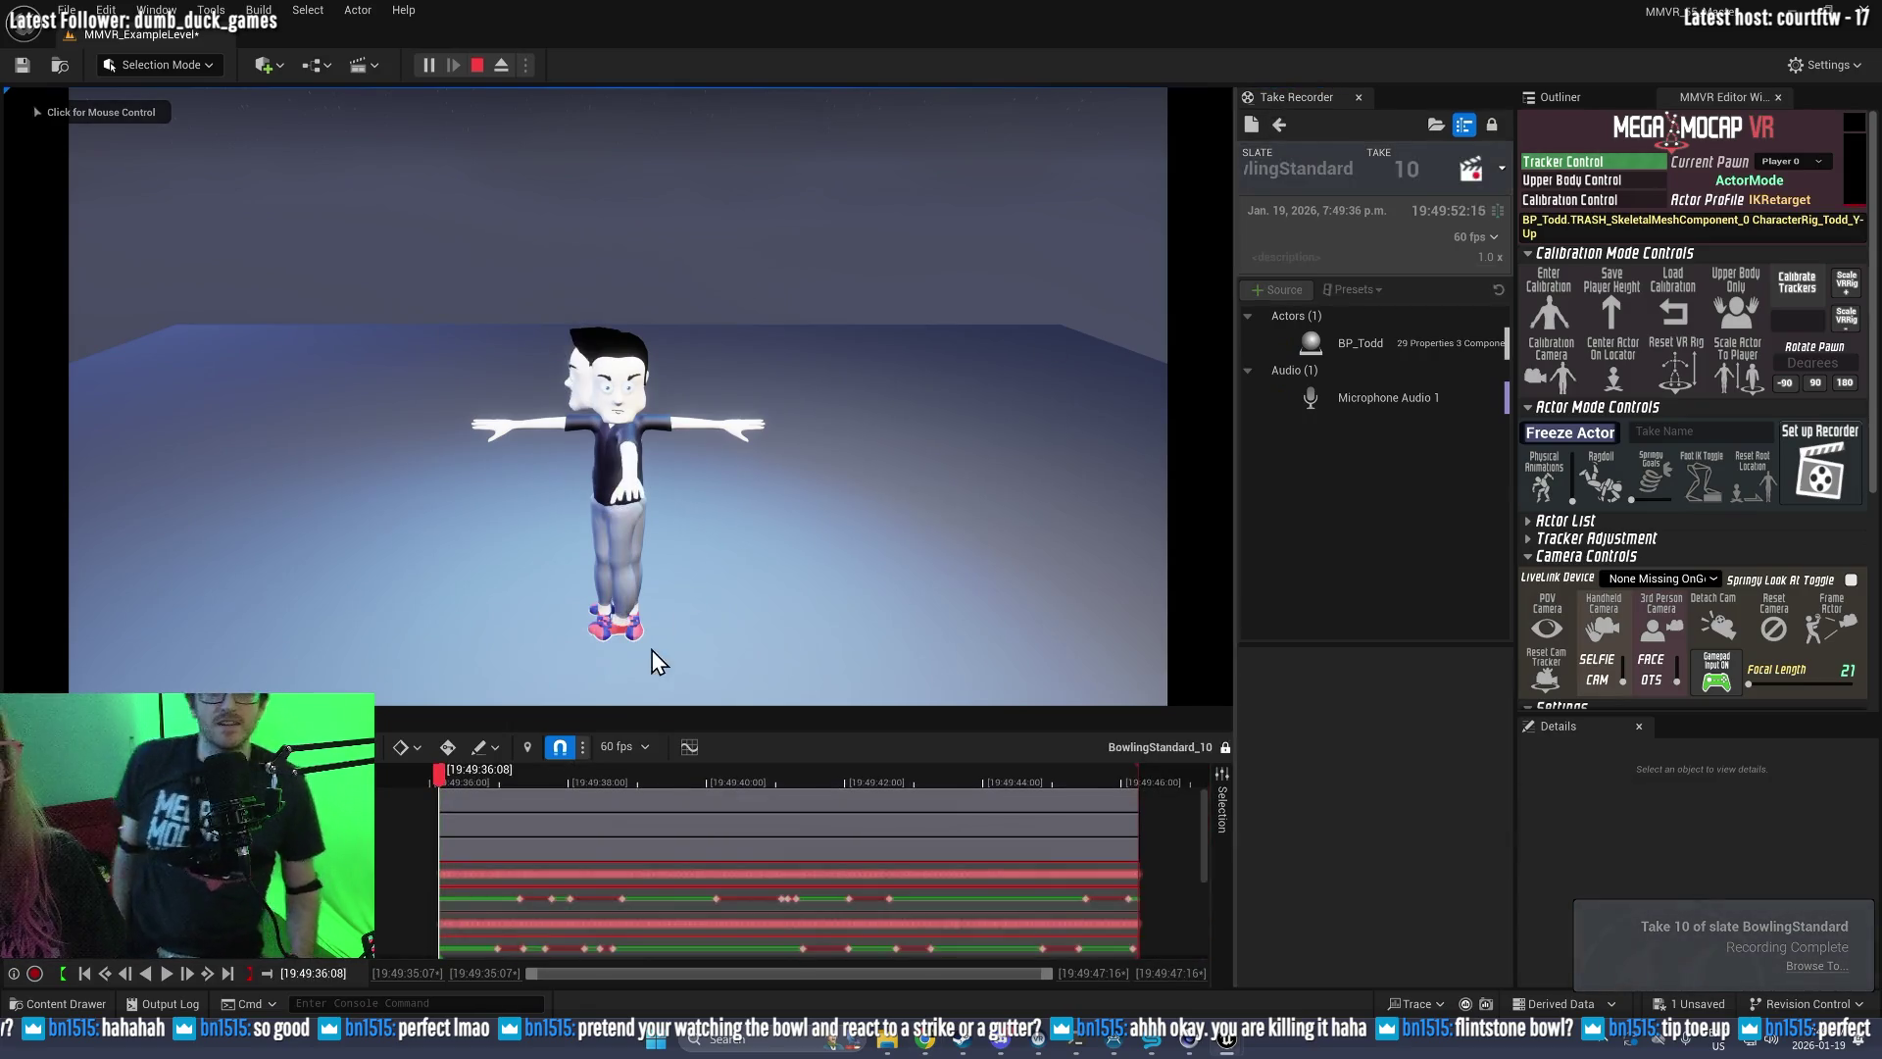
click(166, 973)
click(937, 441)
key(F8)
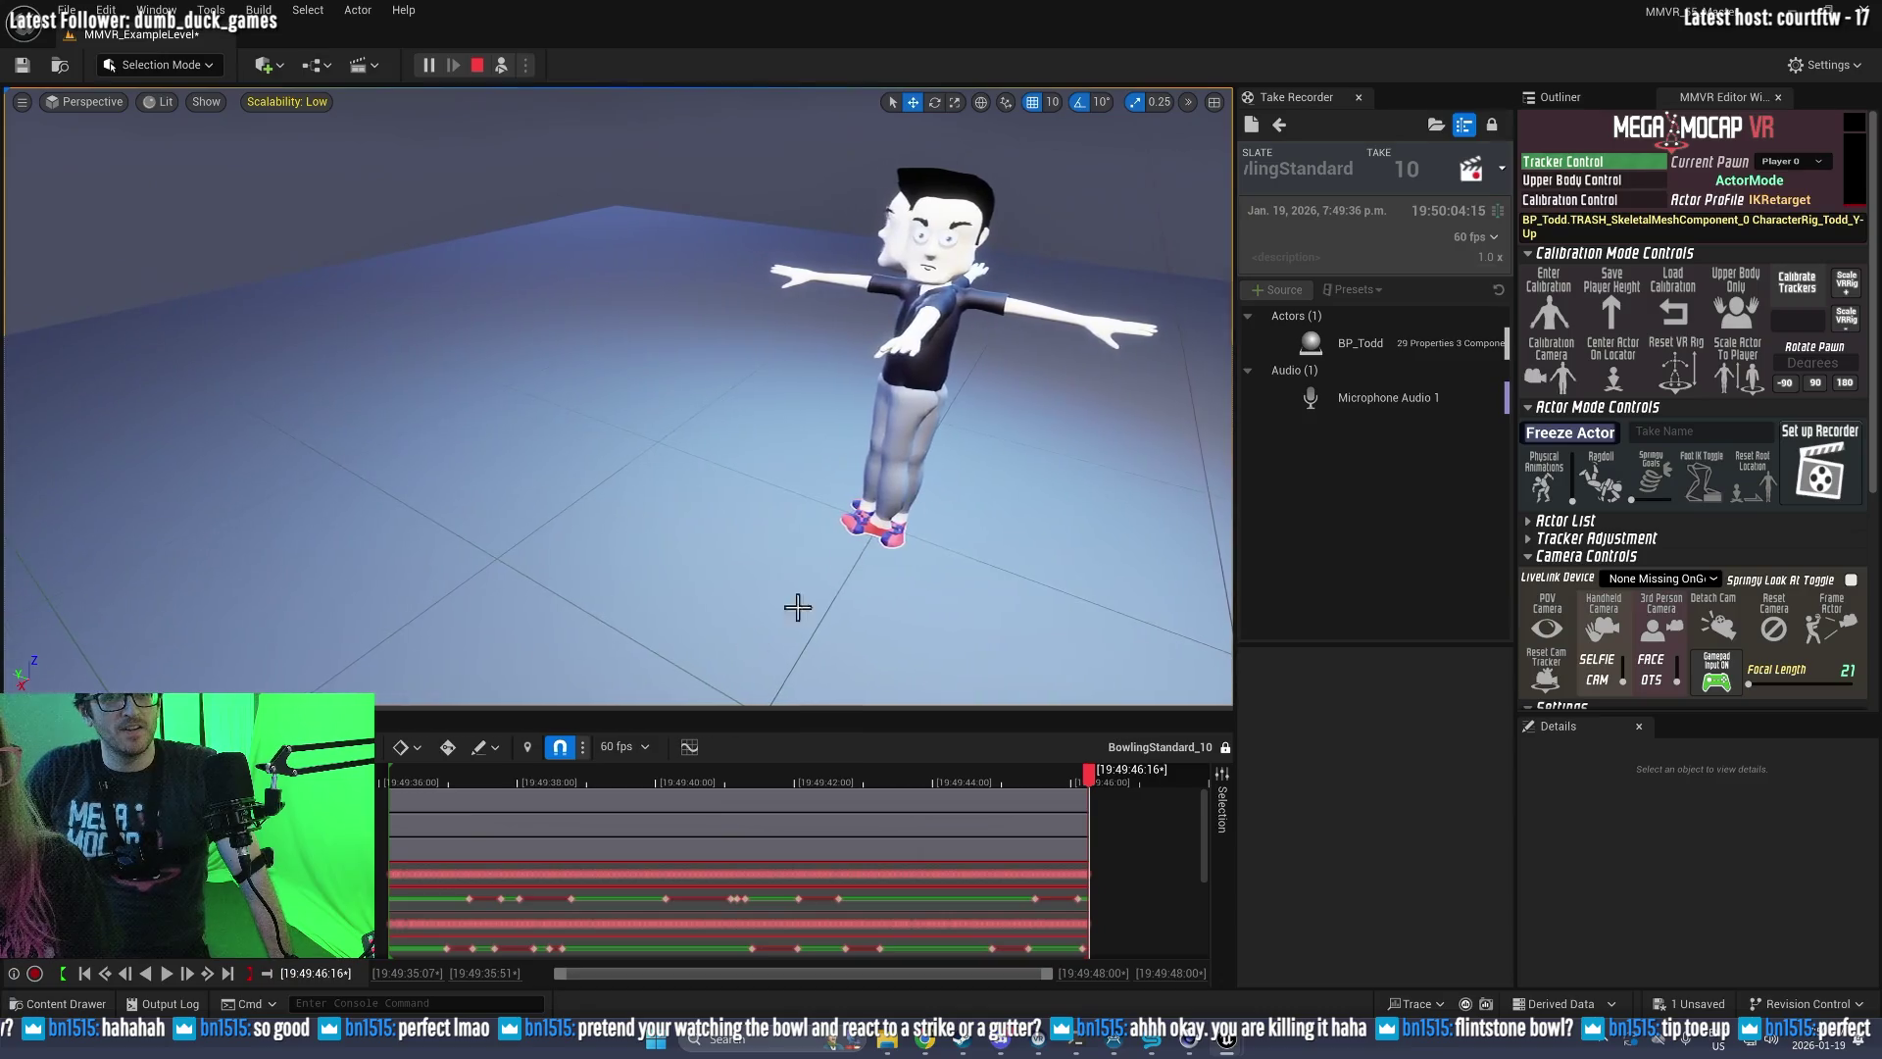
right_click(1119, 519)
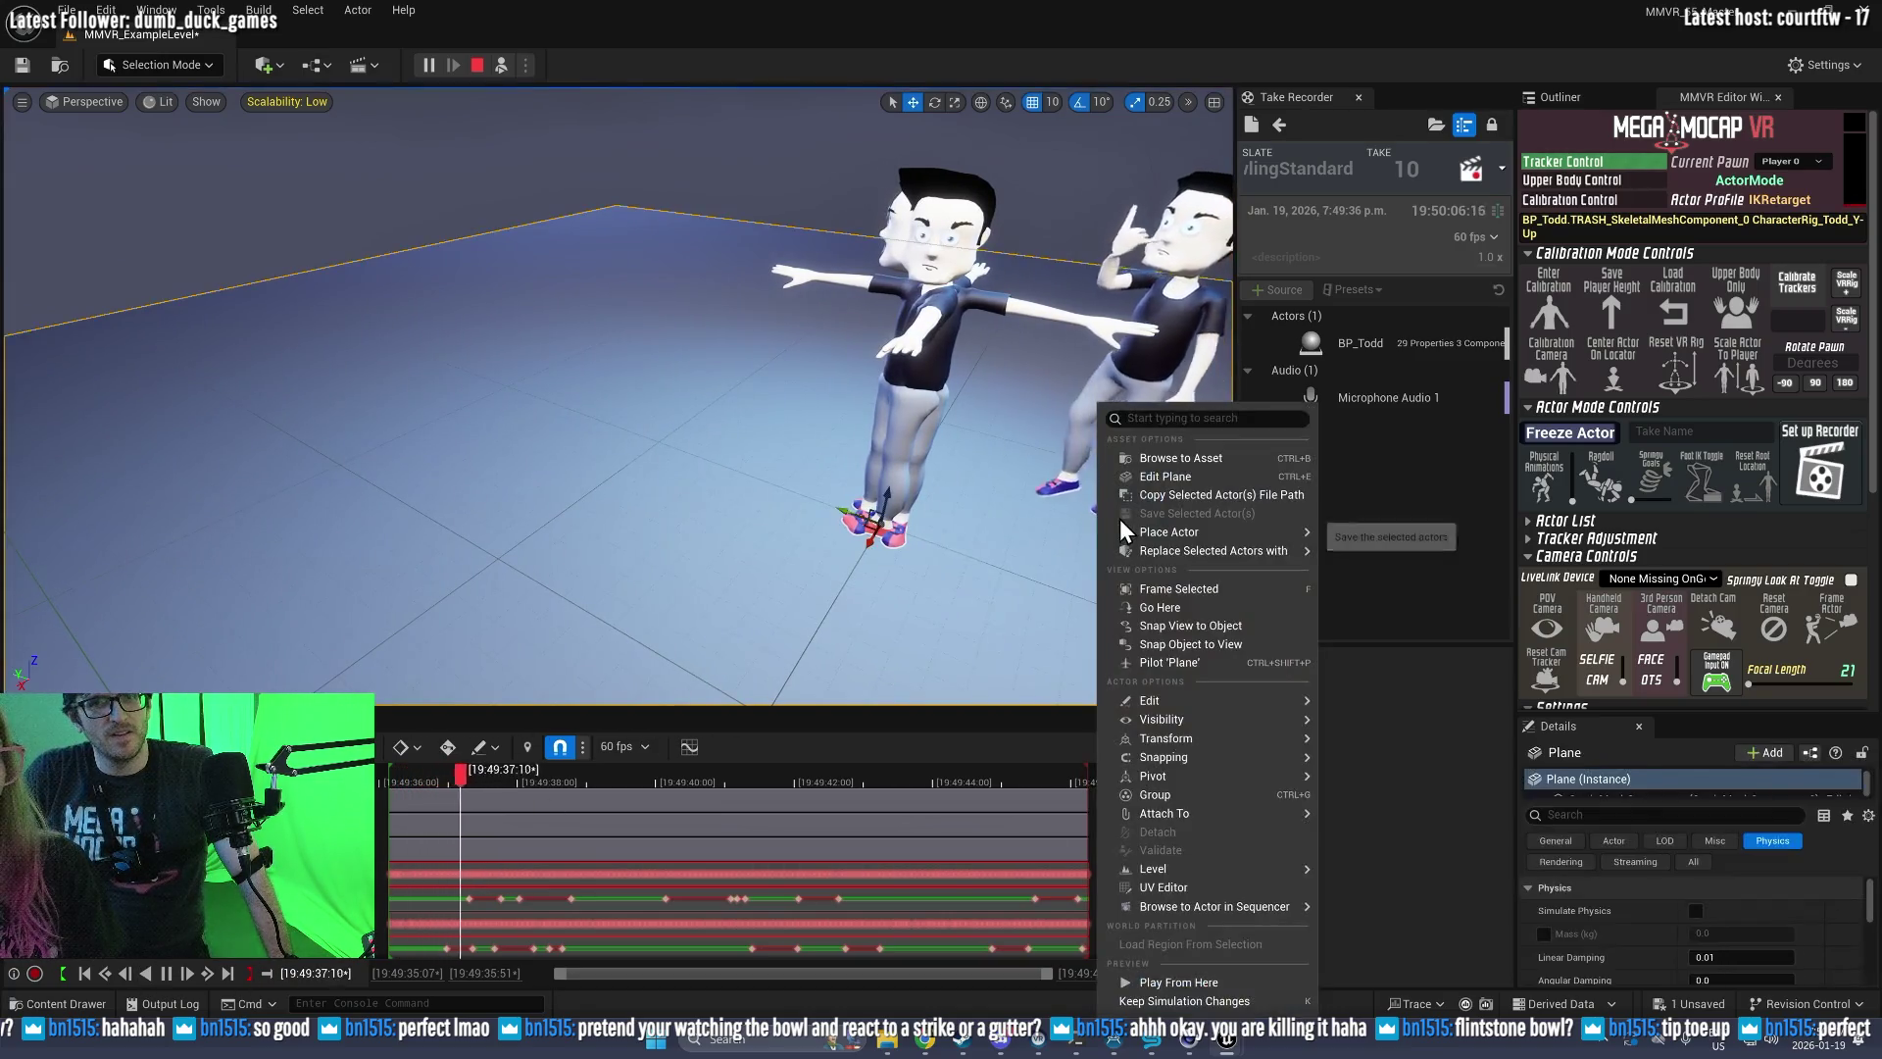
click(1082, 511)
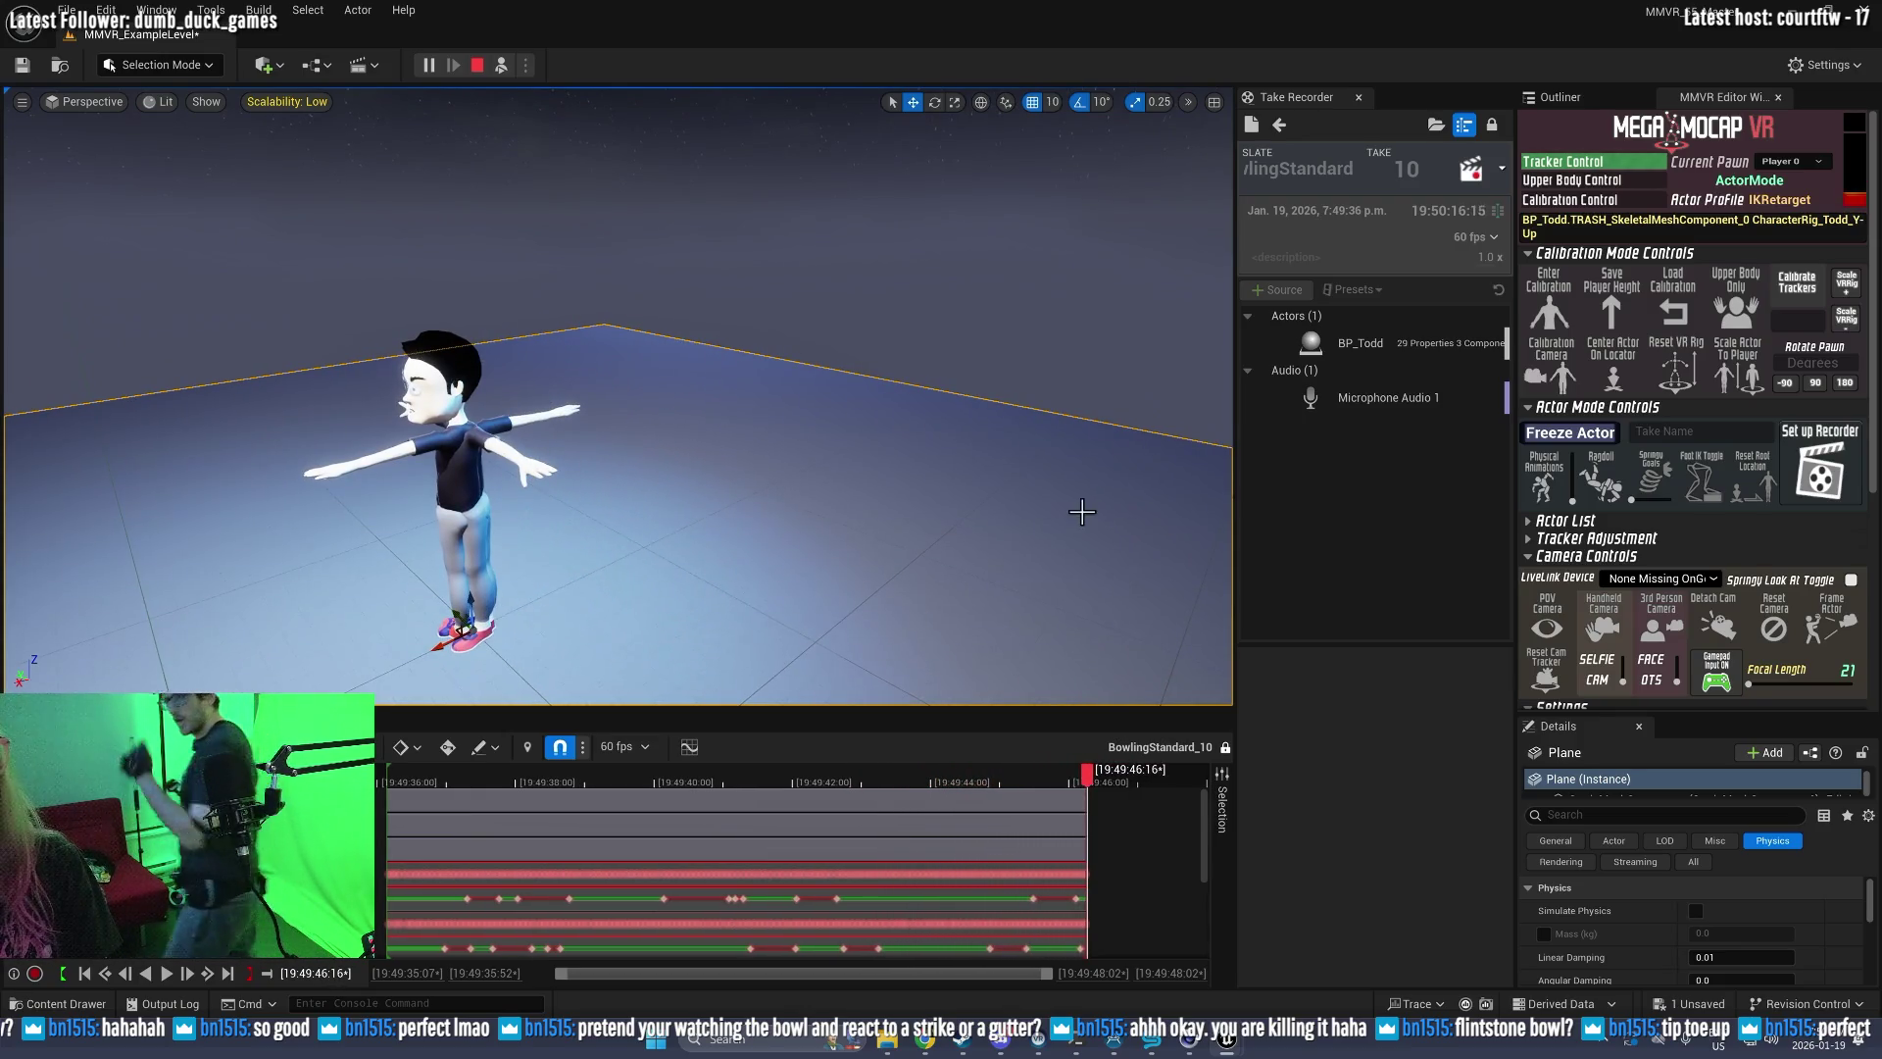
Step: Return to a new Celebrations take 01, start Play-in-Editor, and eject from the play camera with F8
click(1280, 124)
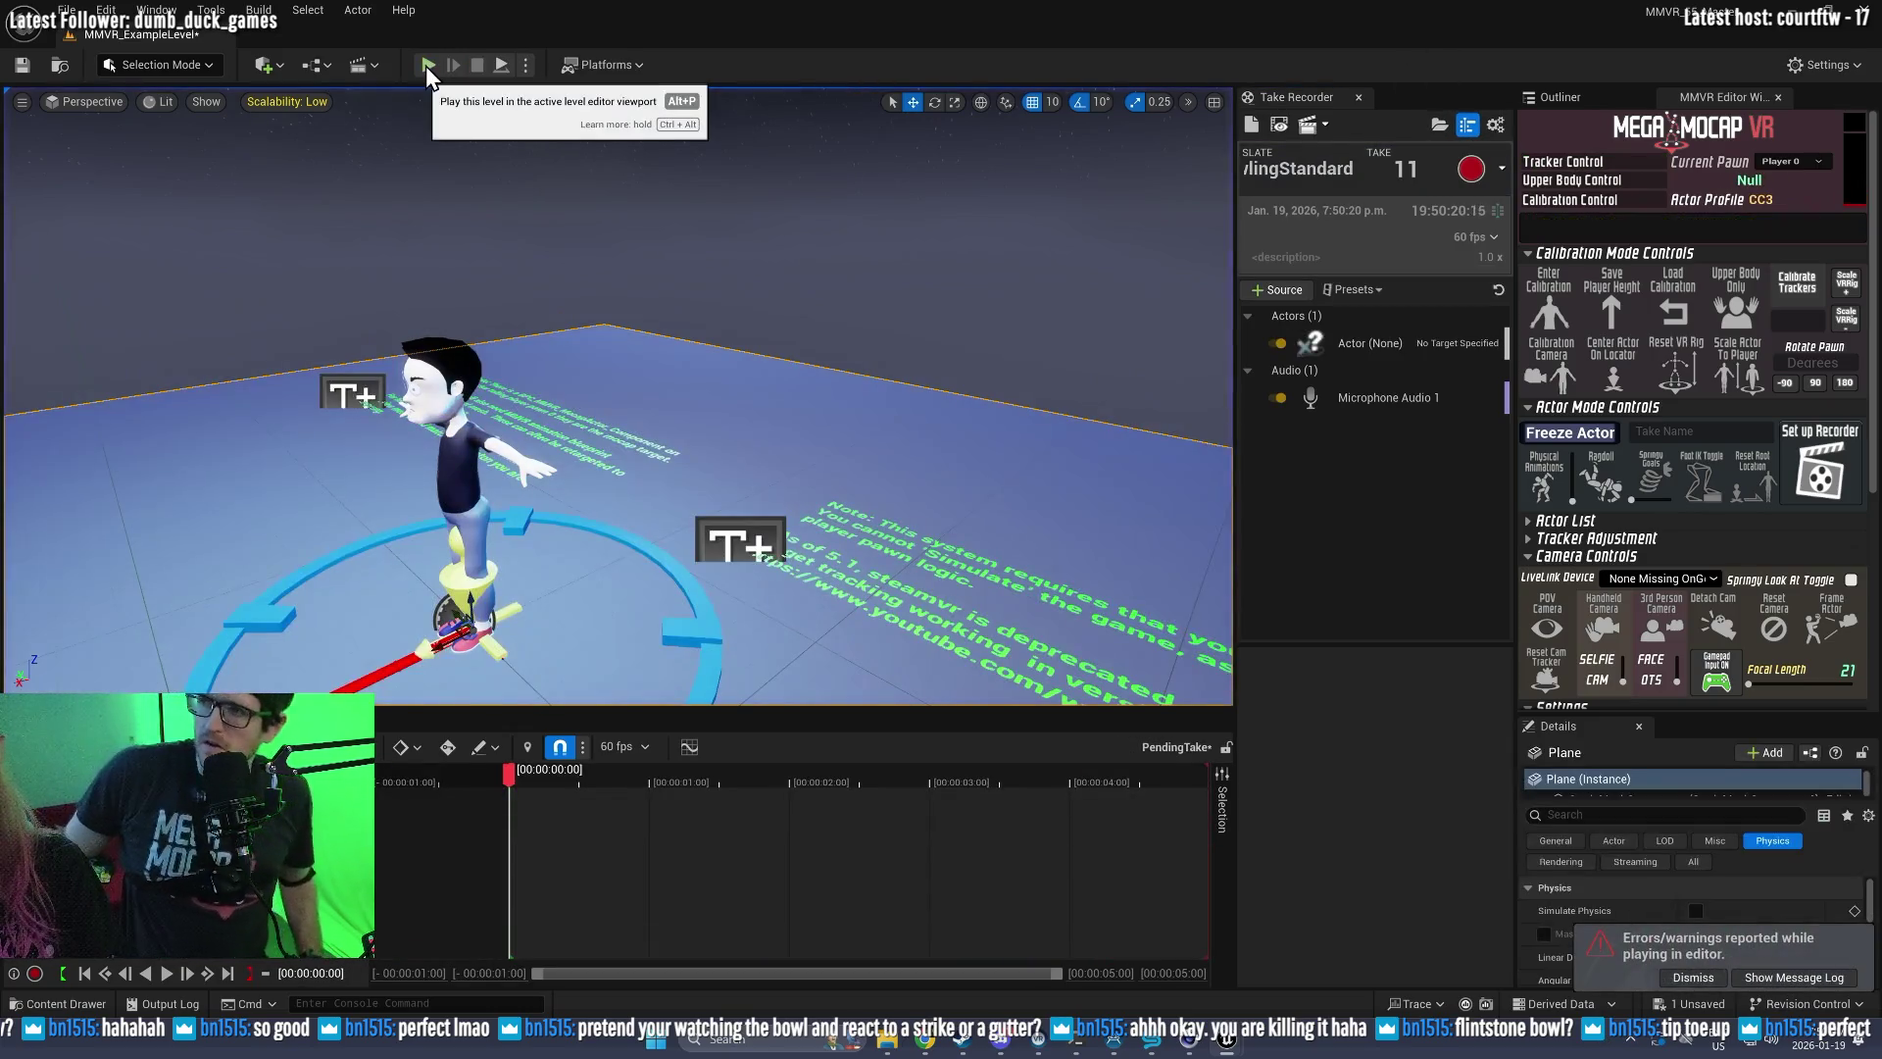
click(1677, 305)
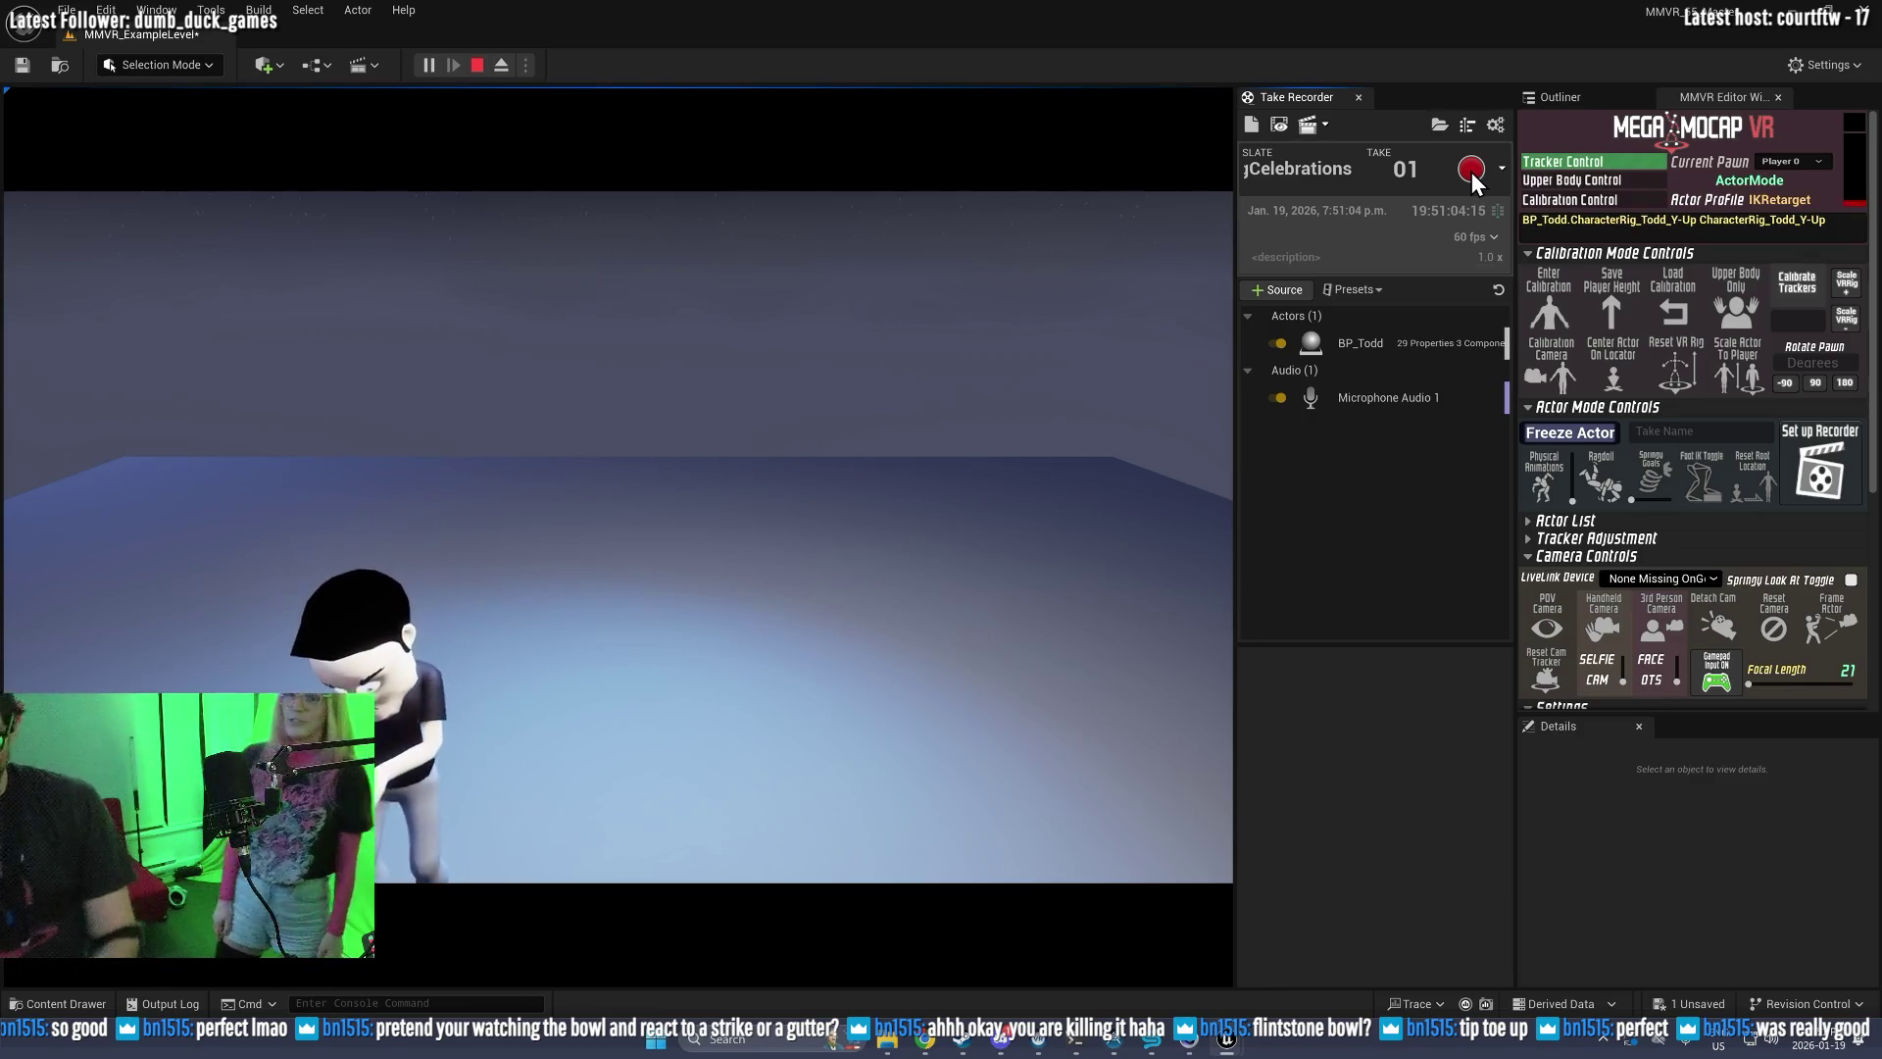
key(F8)
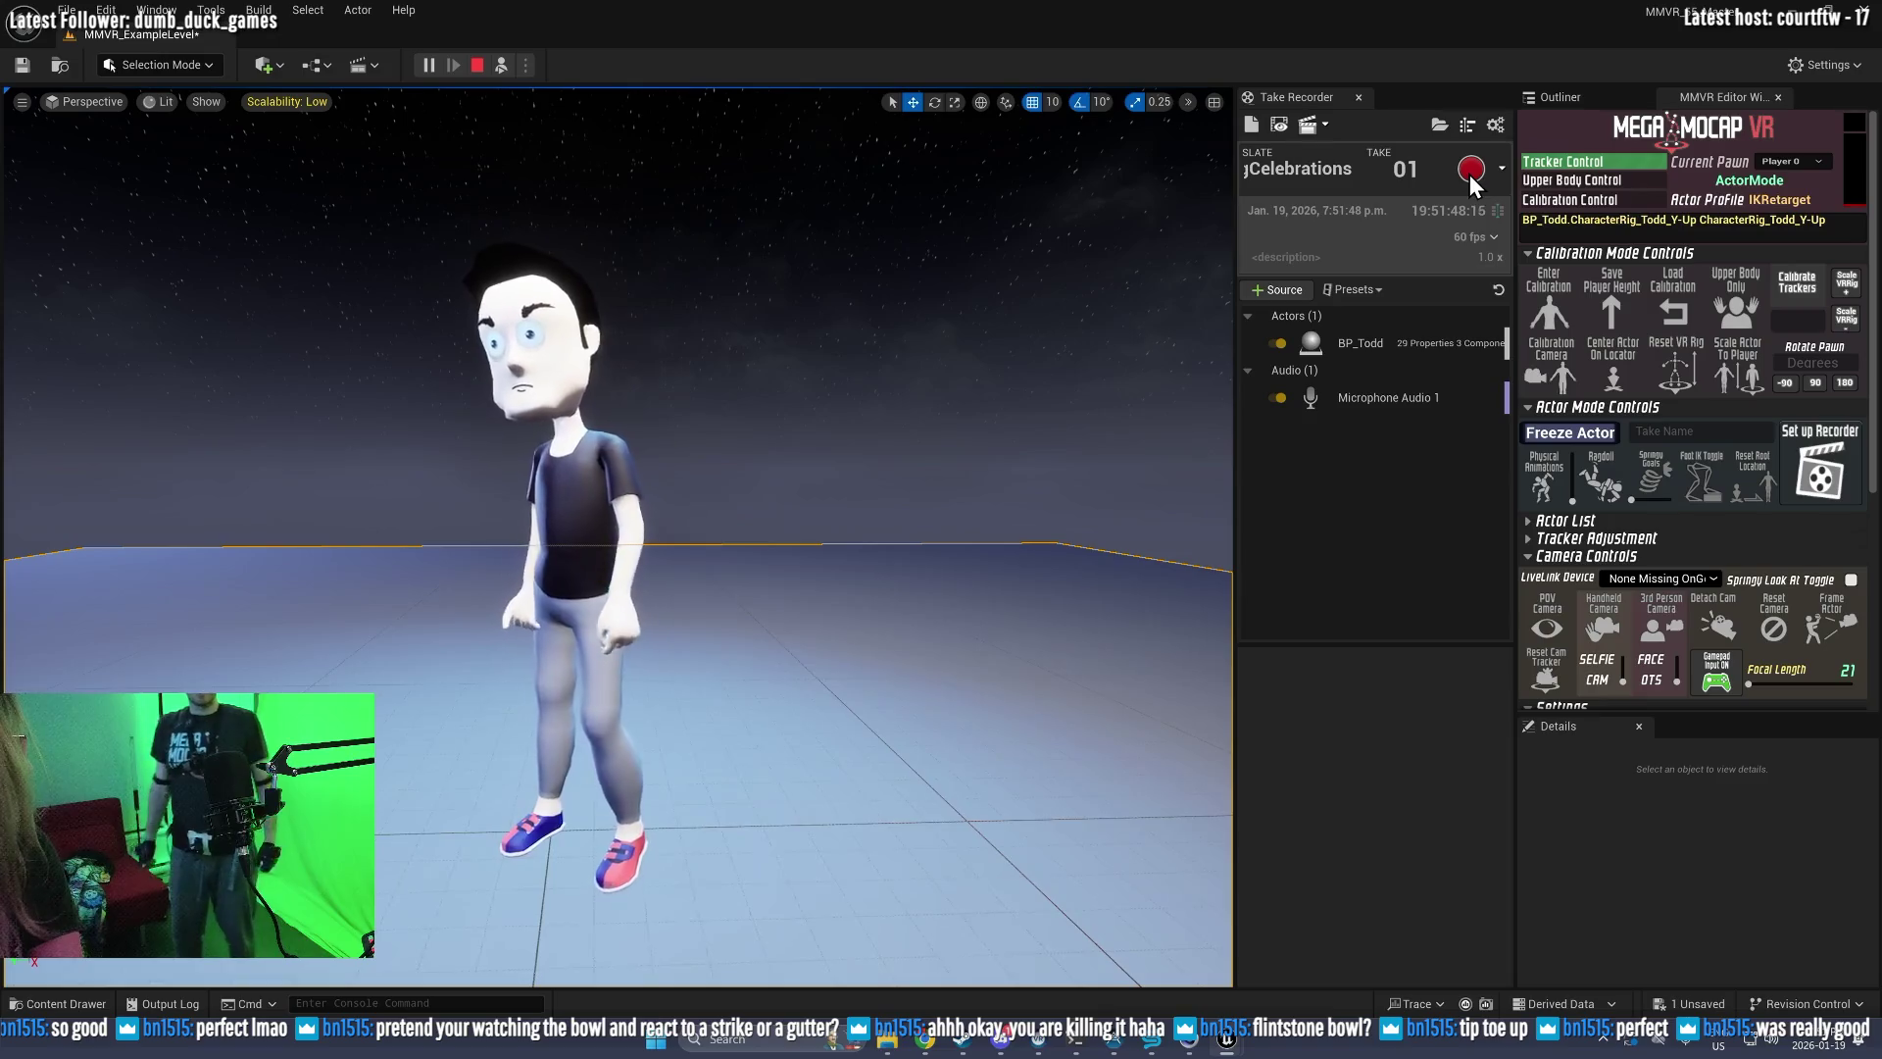
Step: Start recording take 1 of the BowlingCelebrations slate
click(1469, 175)
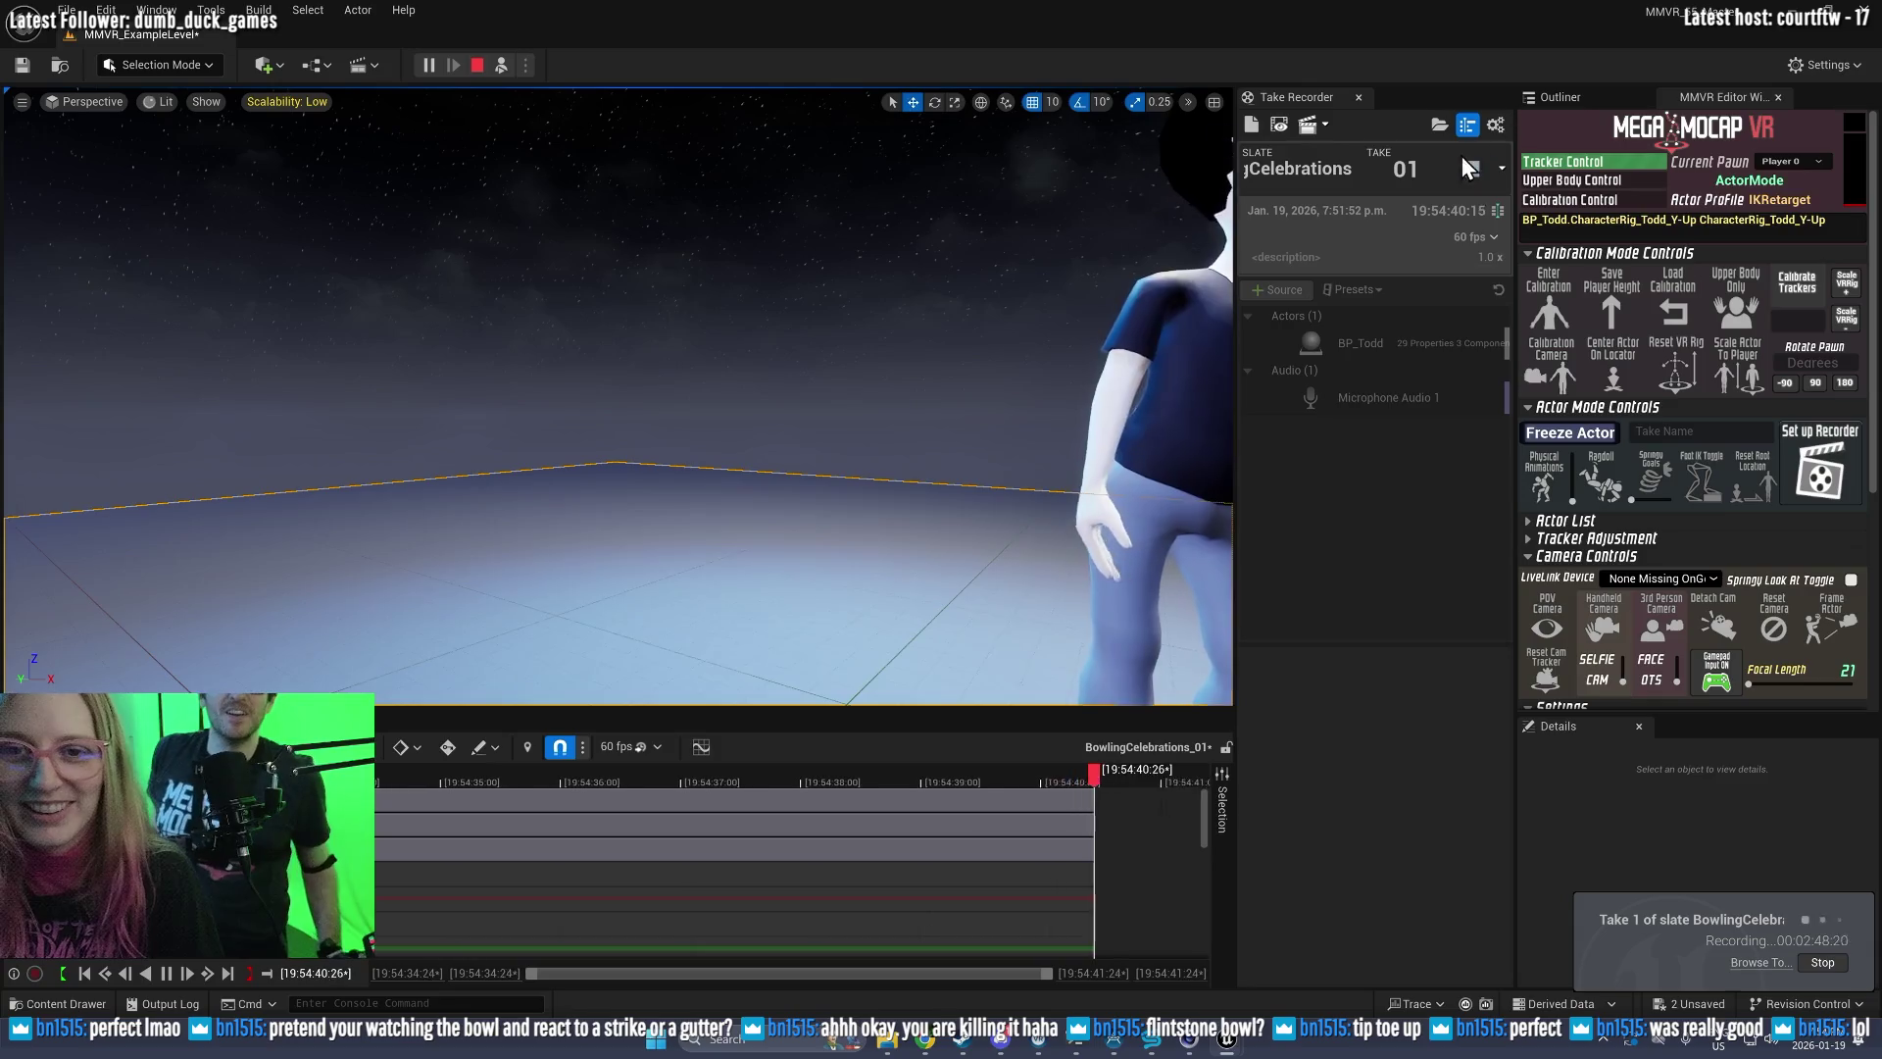
Step: Stop recording BowlingCelebrations take 1 after about 2 minutes 48 seconds
click(1473, 168)
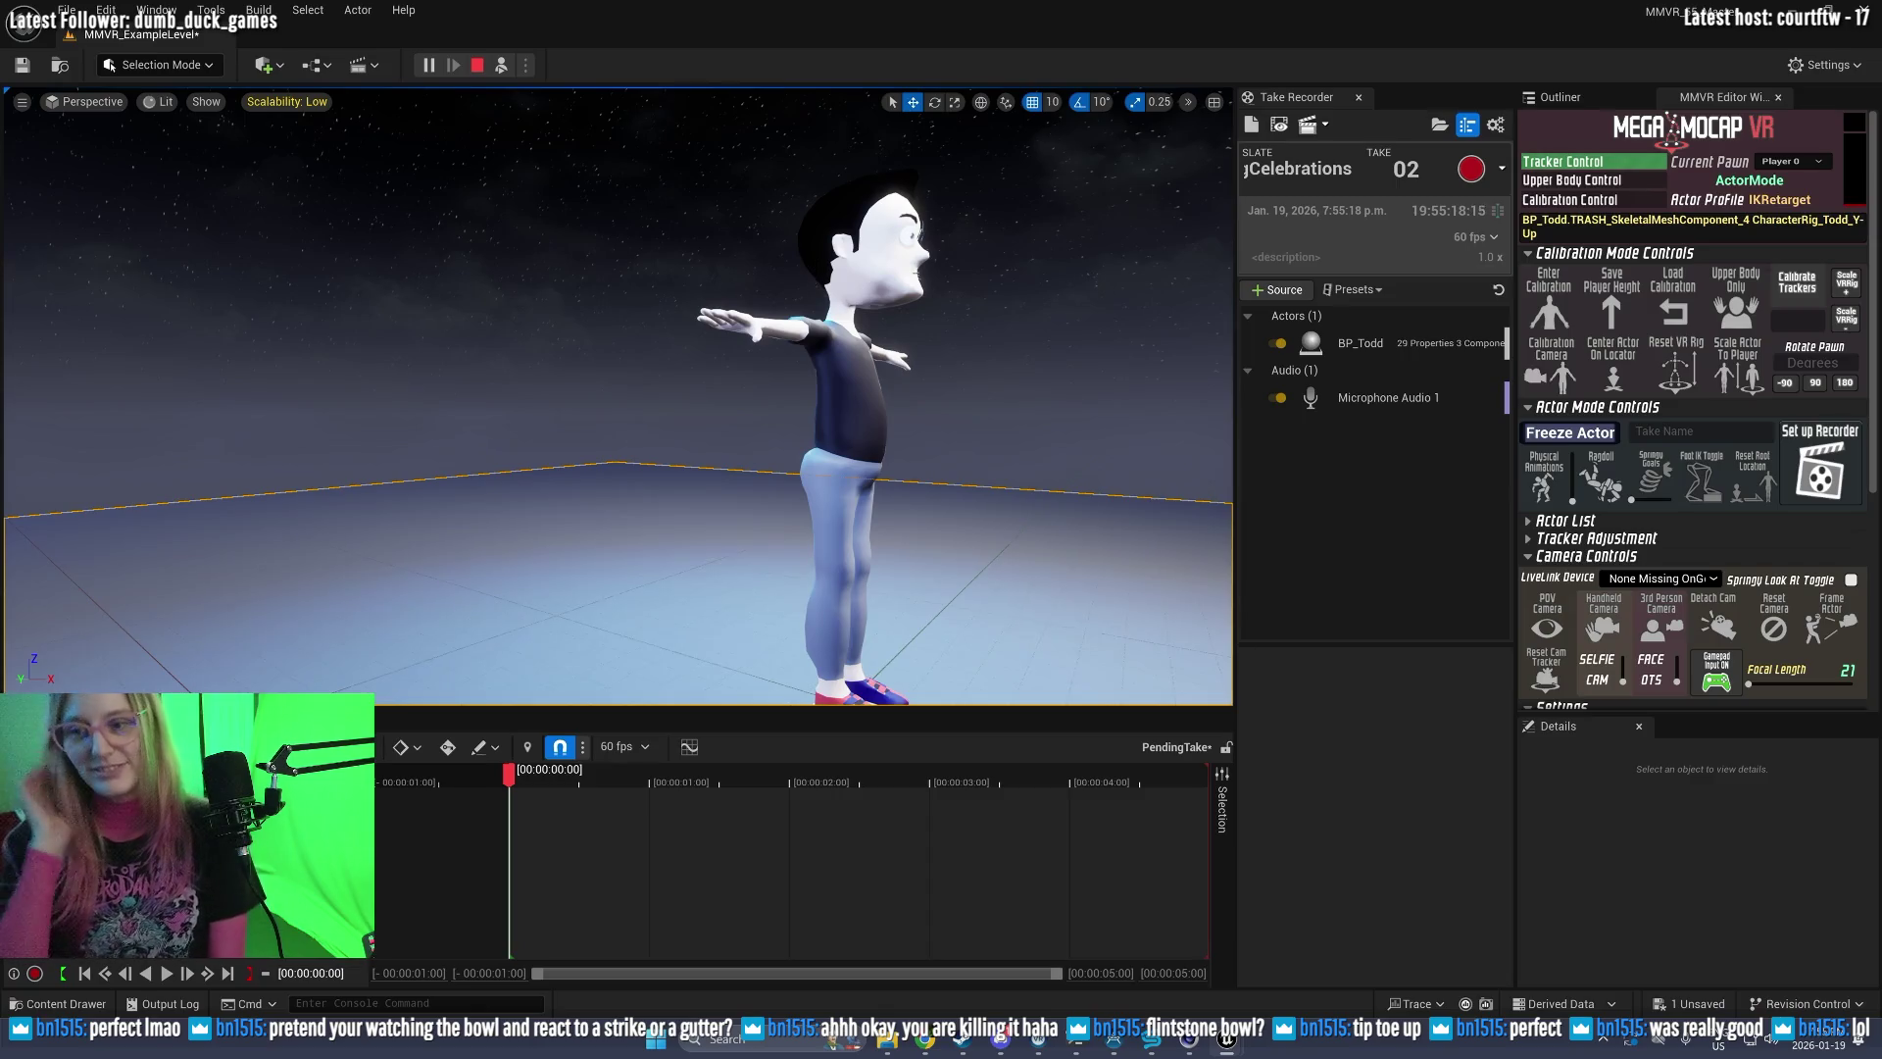
Step: Restart the play session, load the saved calibration, and begin recording BowlingCelebrations take 2
click(479, 64)
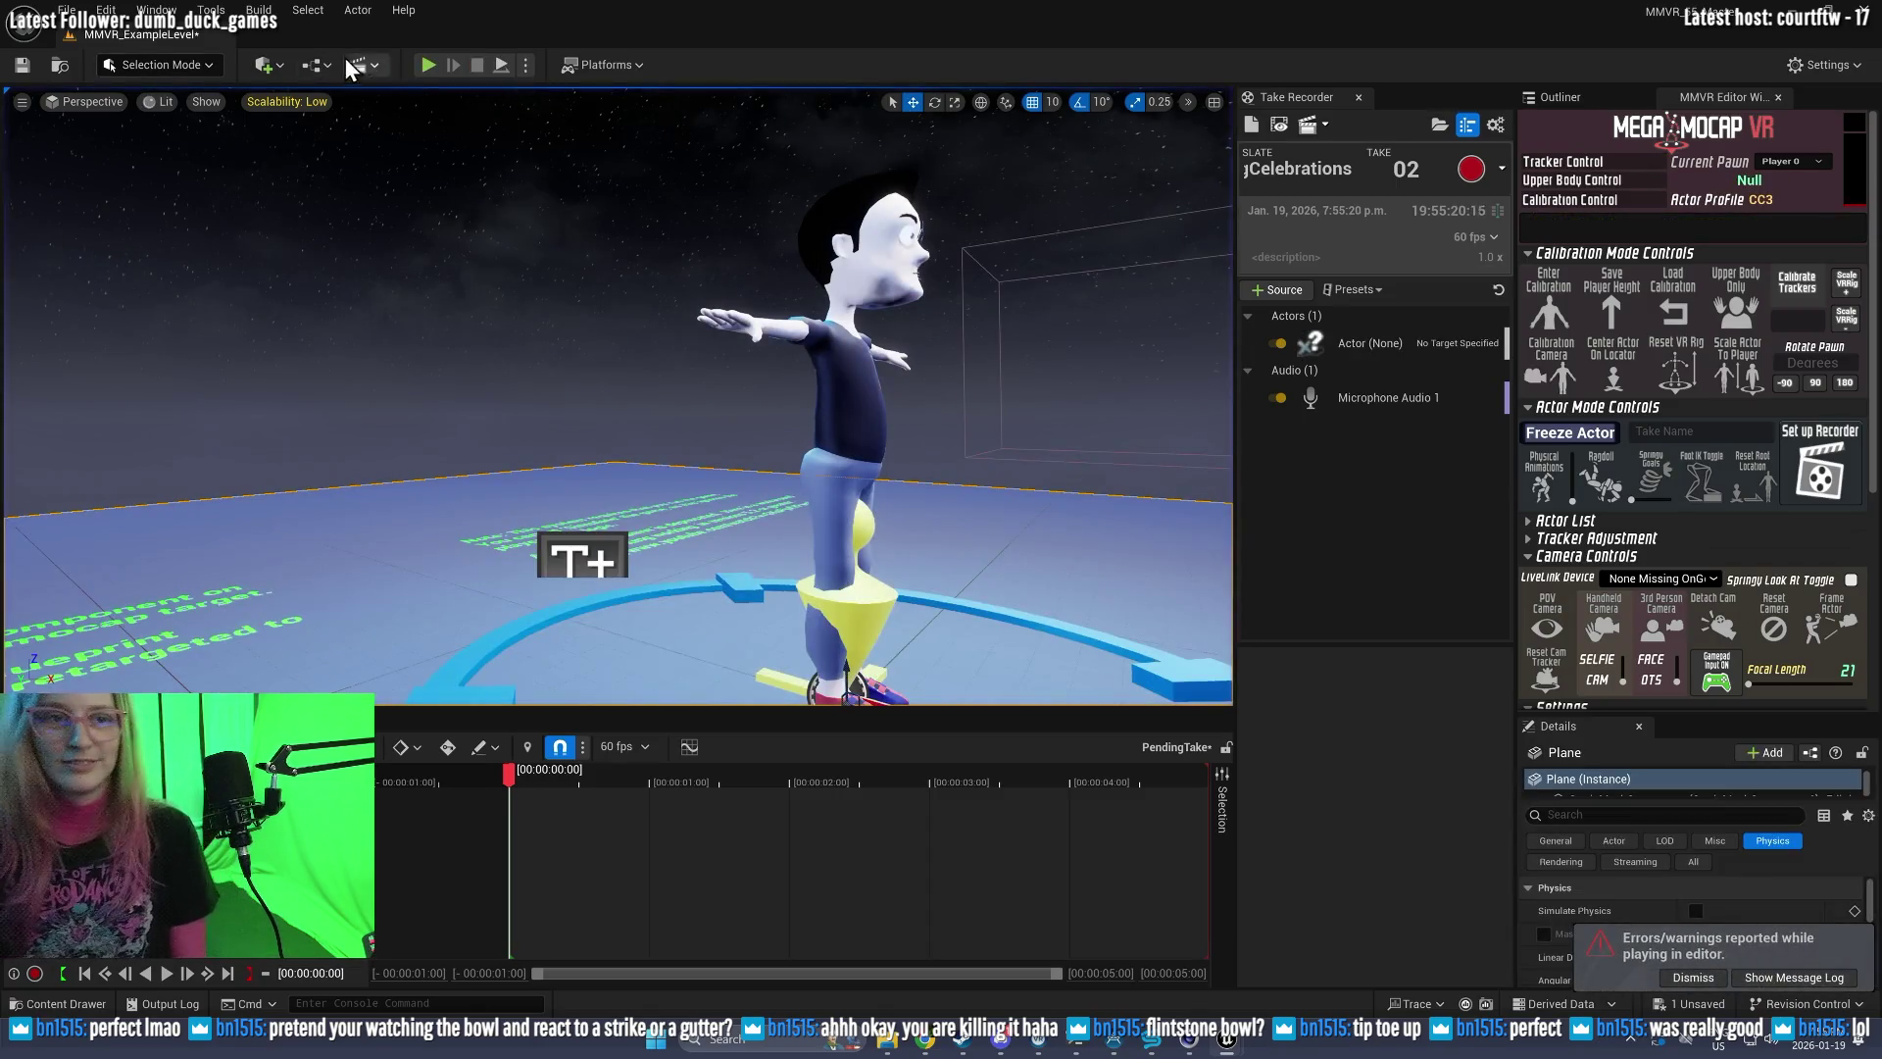
click(423, 63)
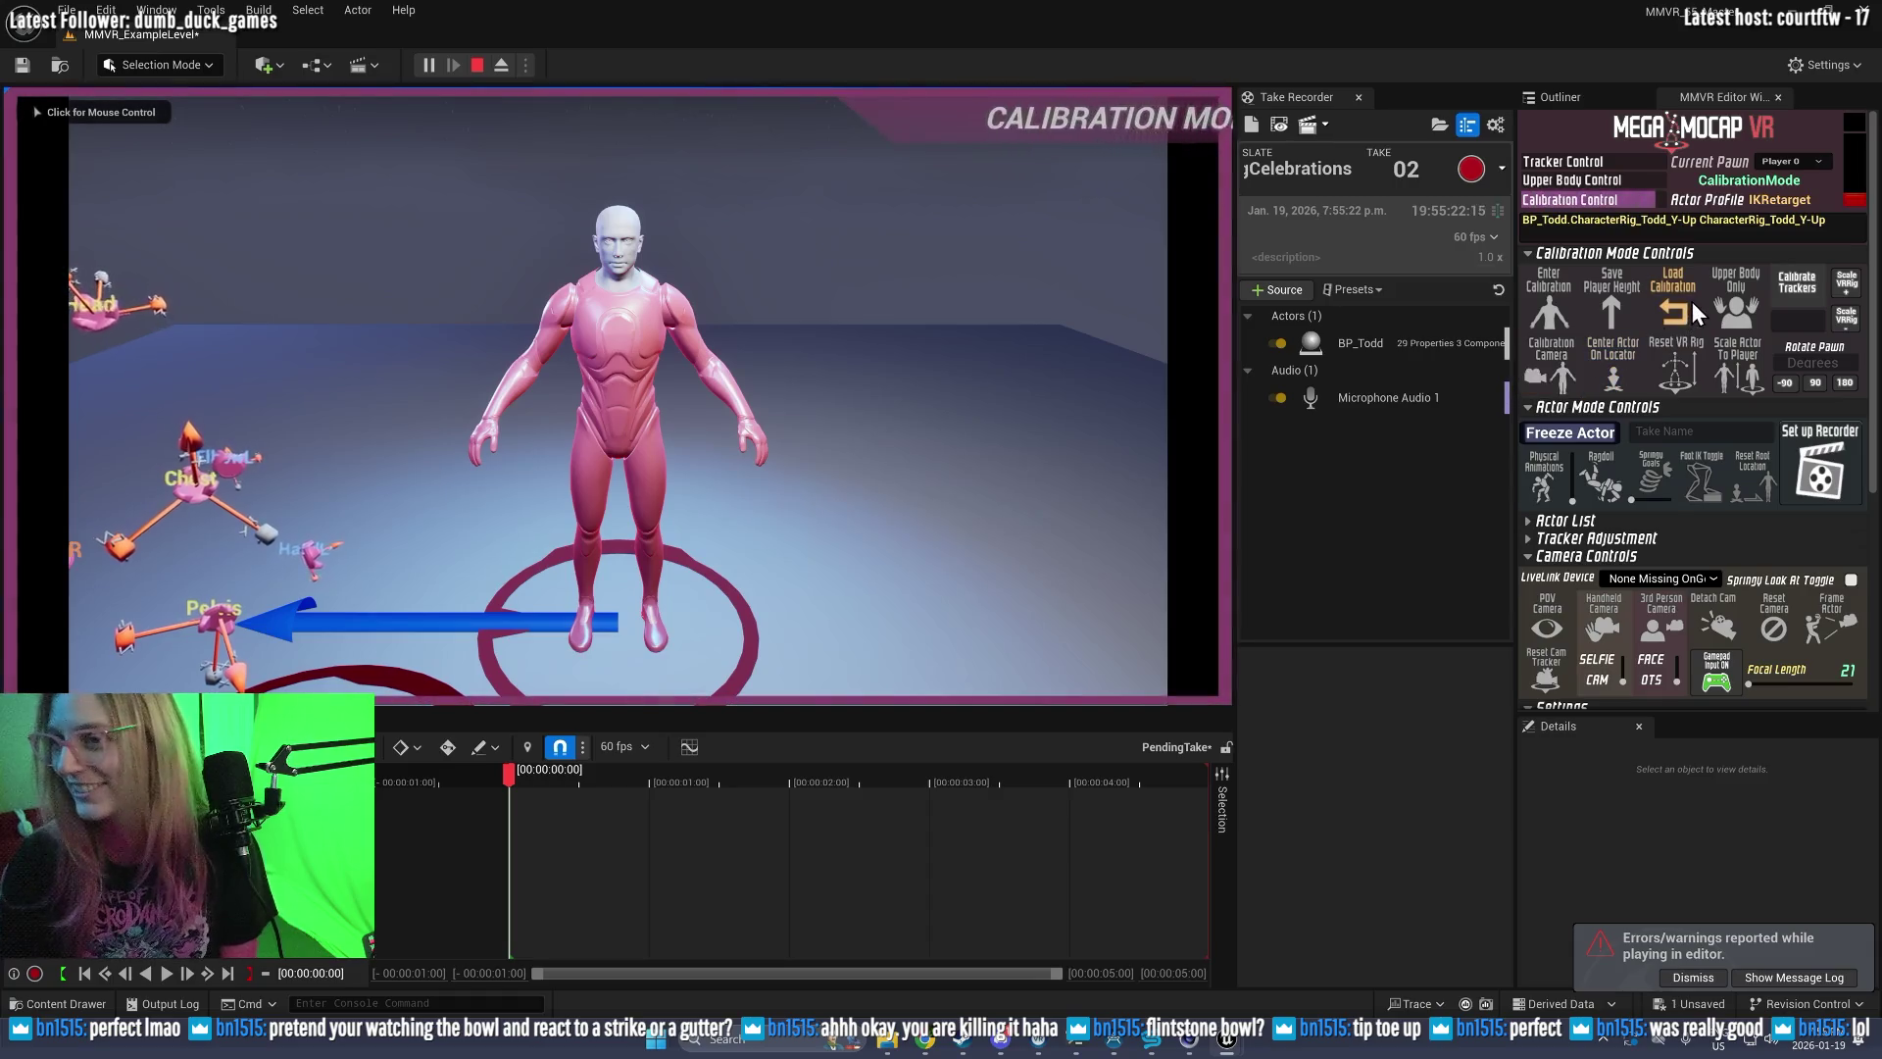
click(1660, 308)
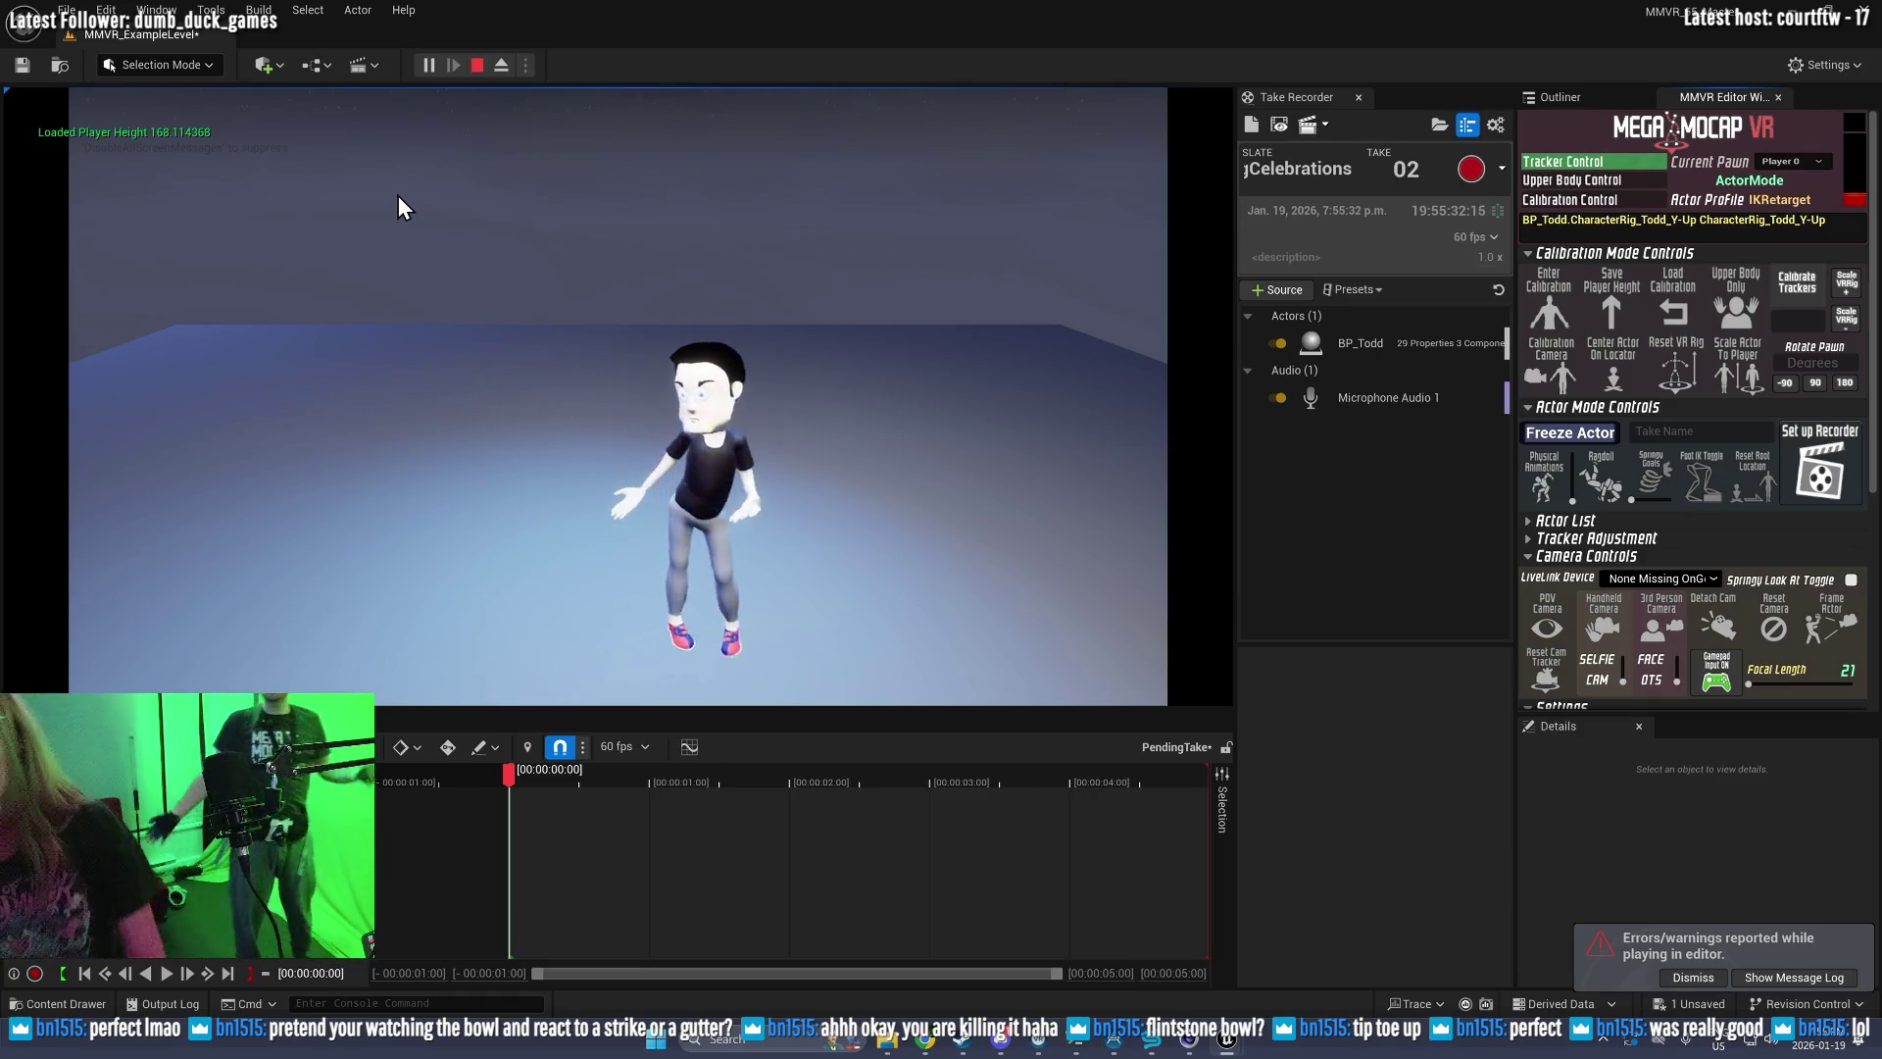
click(1471, 168)
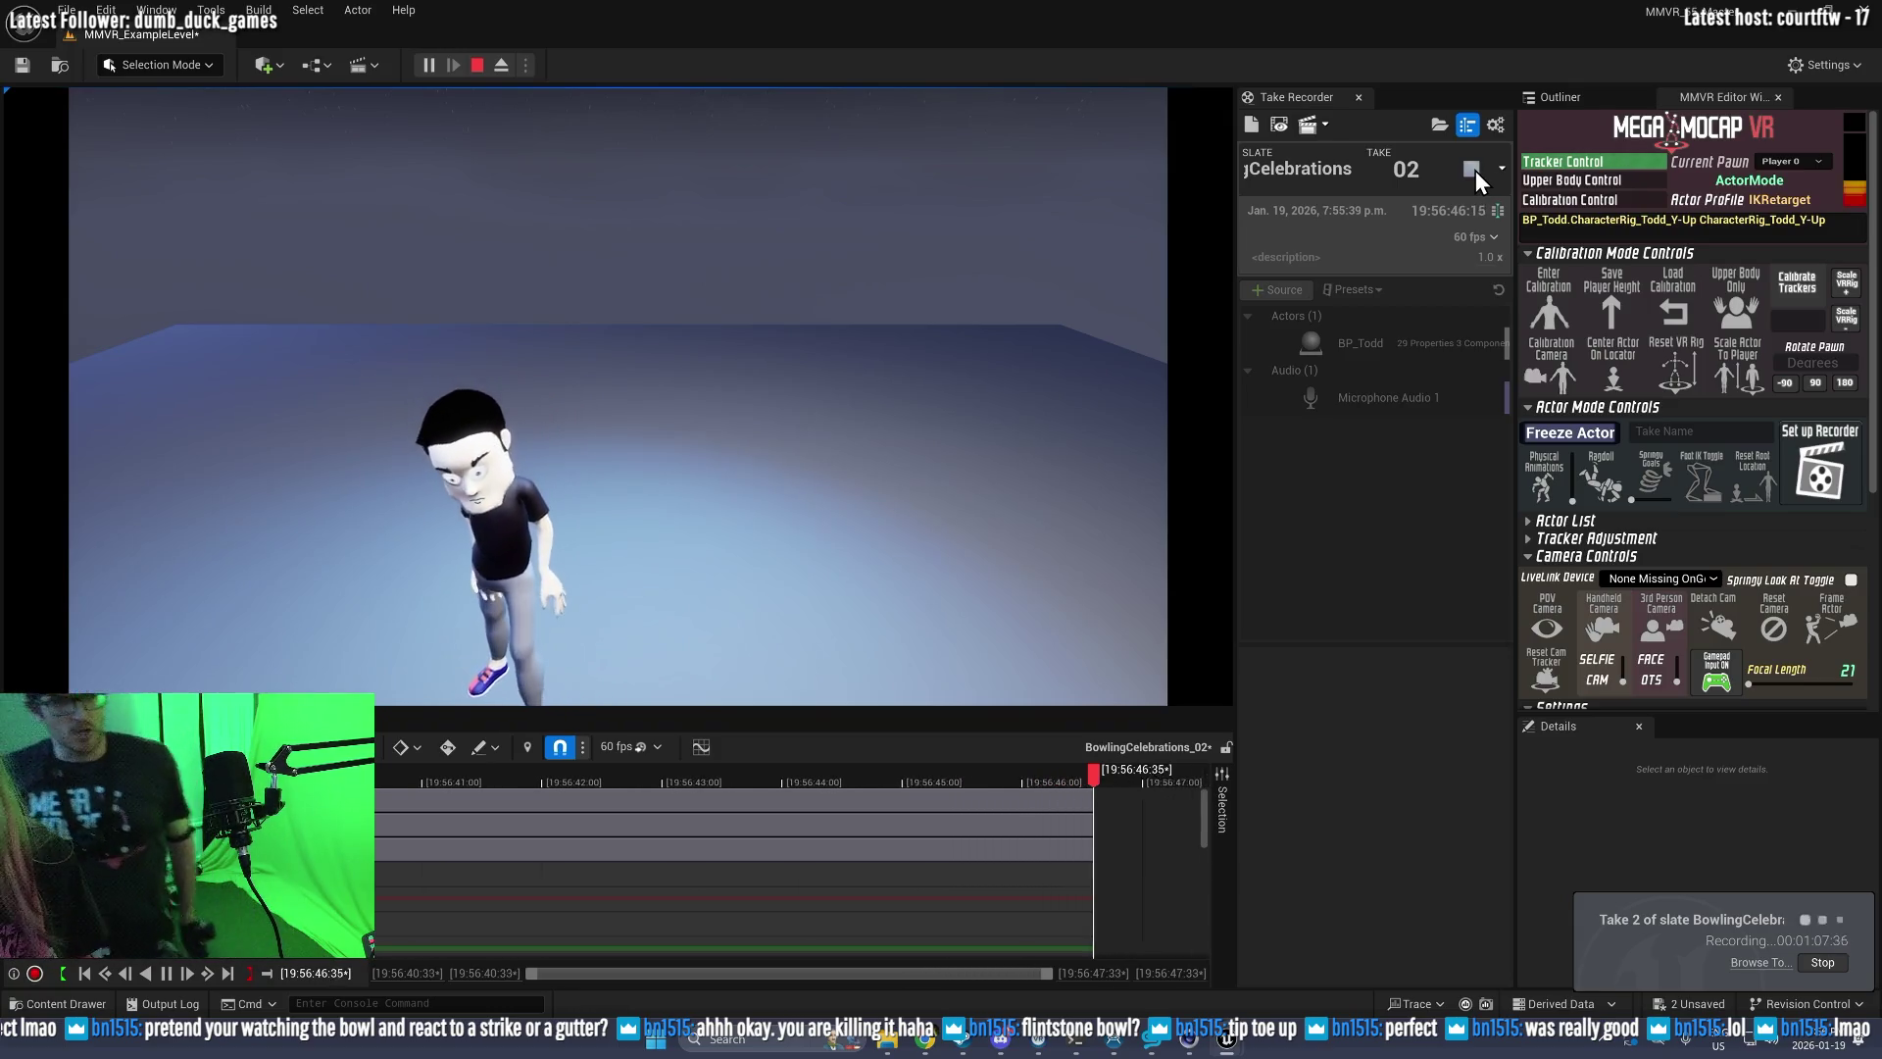
Step: Stop take 2, replay it in Sequencer beside the live Todd, and bring YouTube over the editor
click(1473, 175)
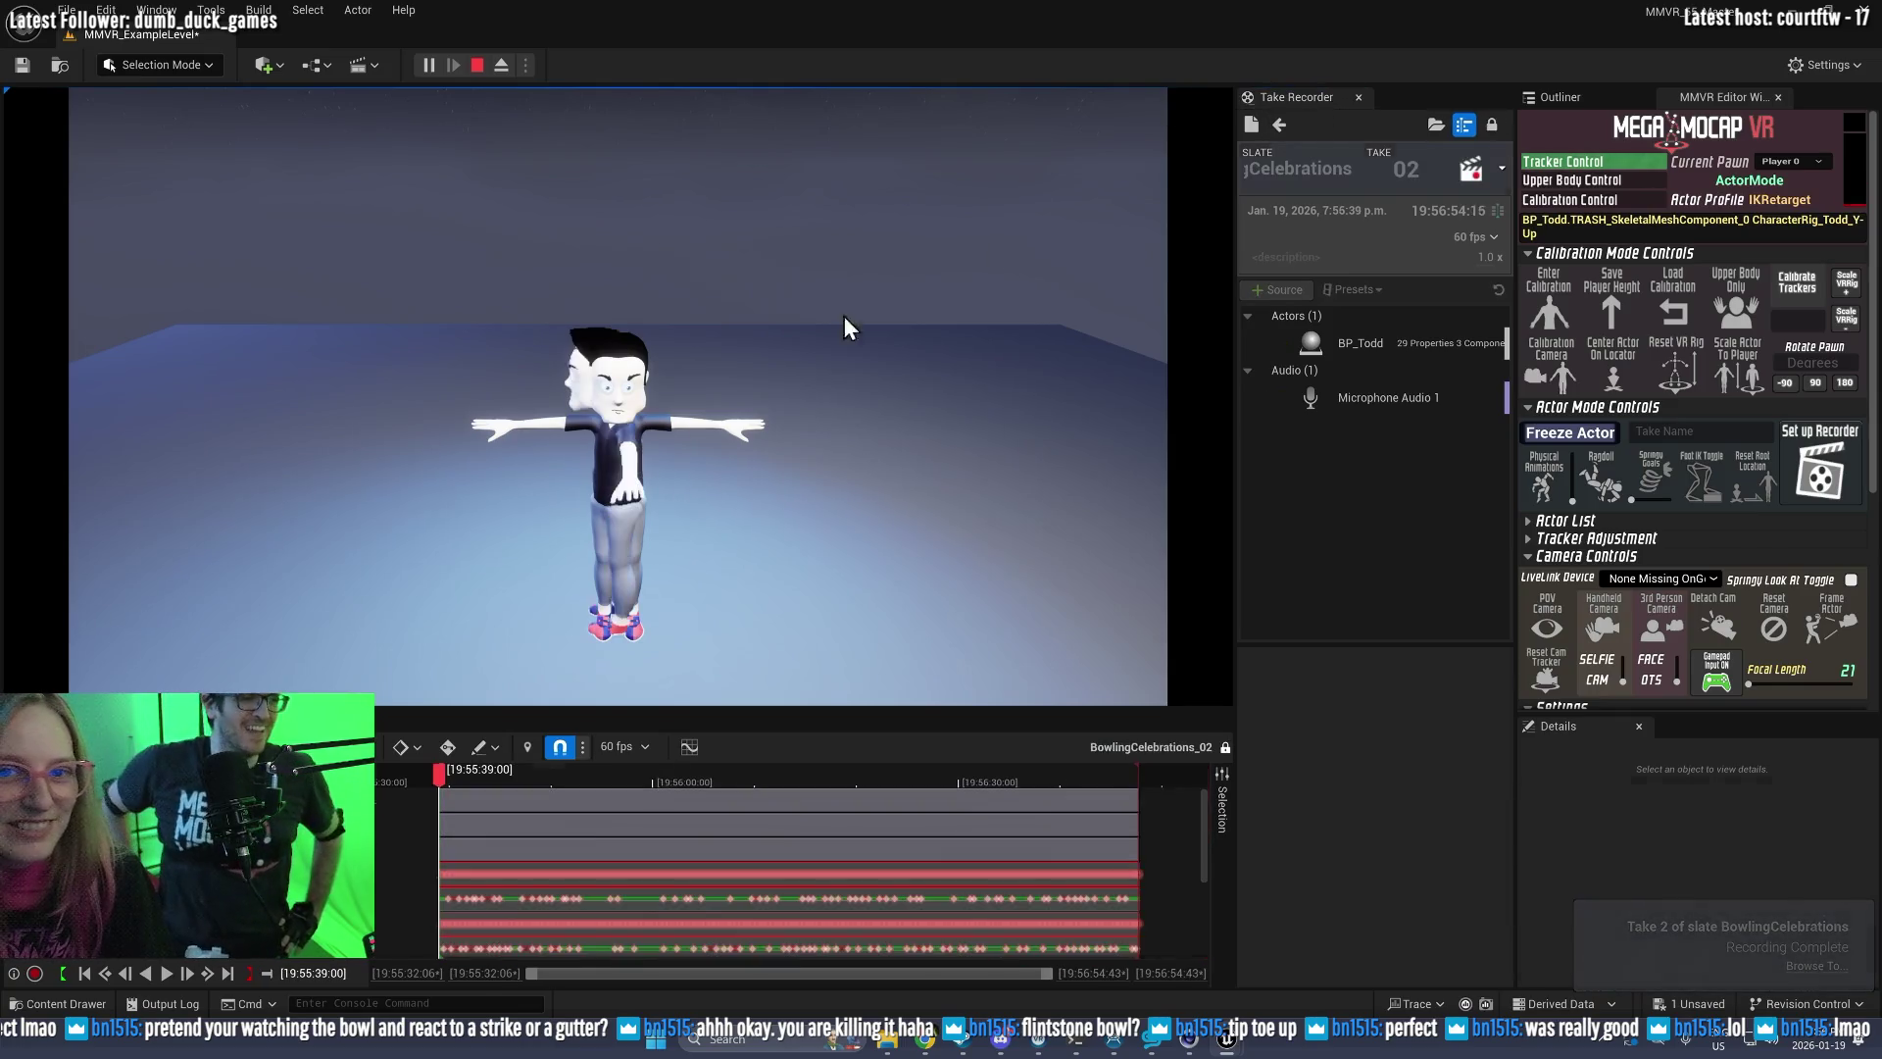
click(166, 973)
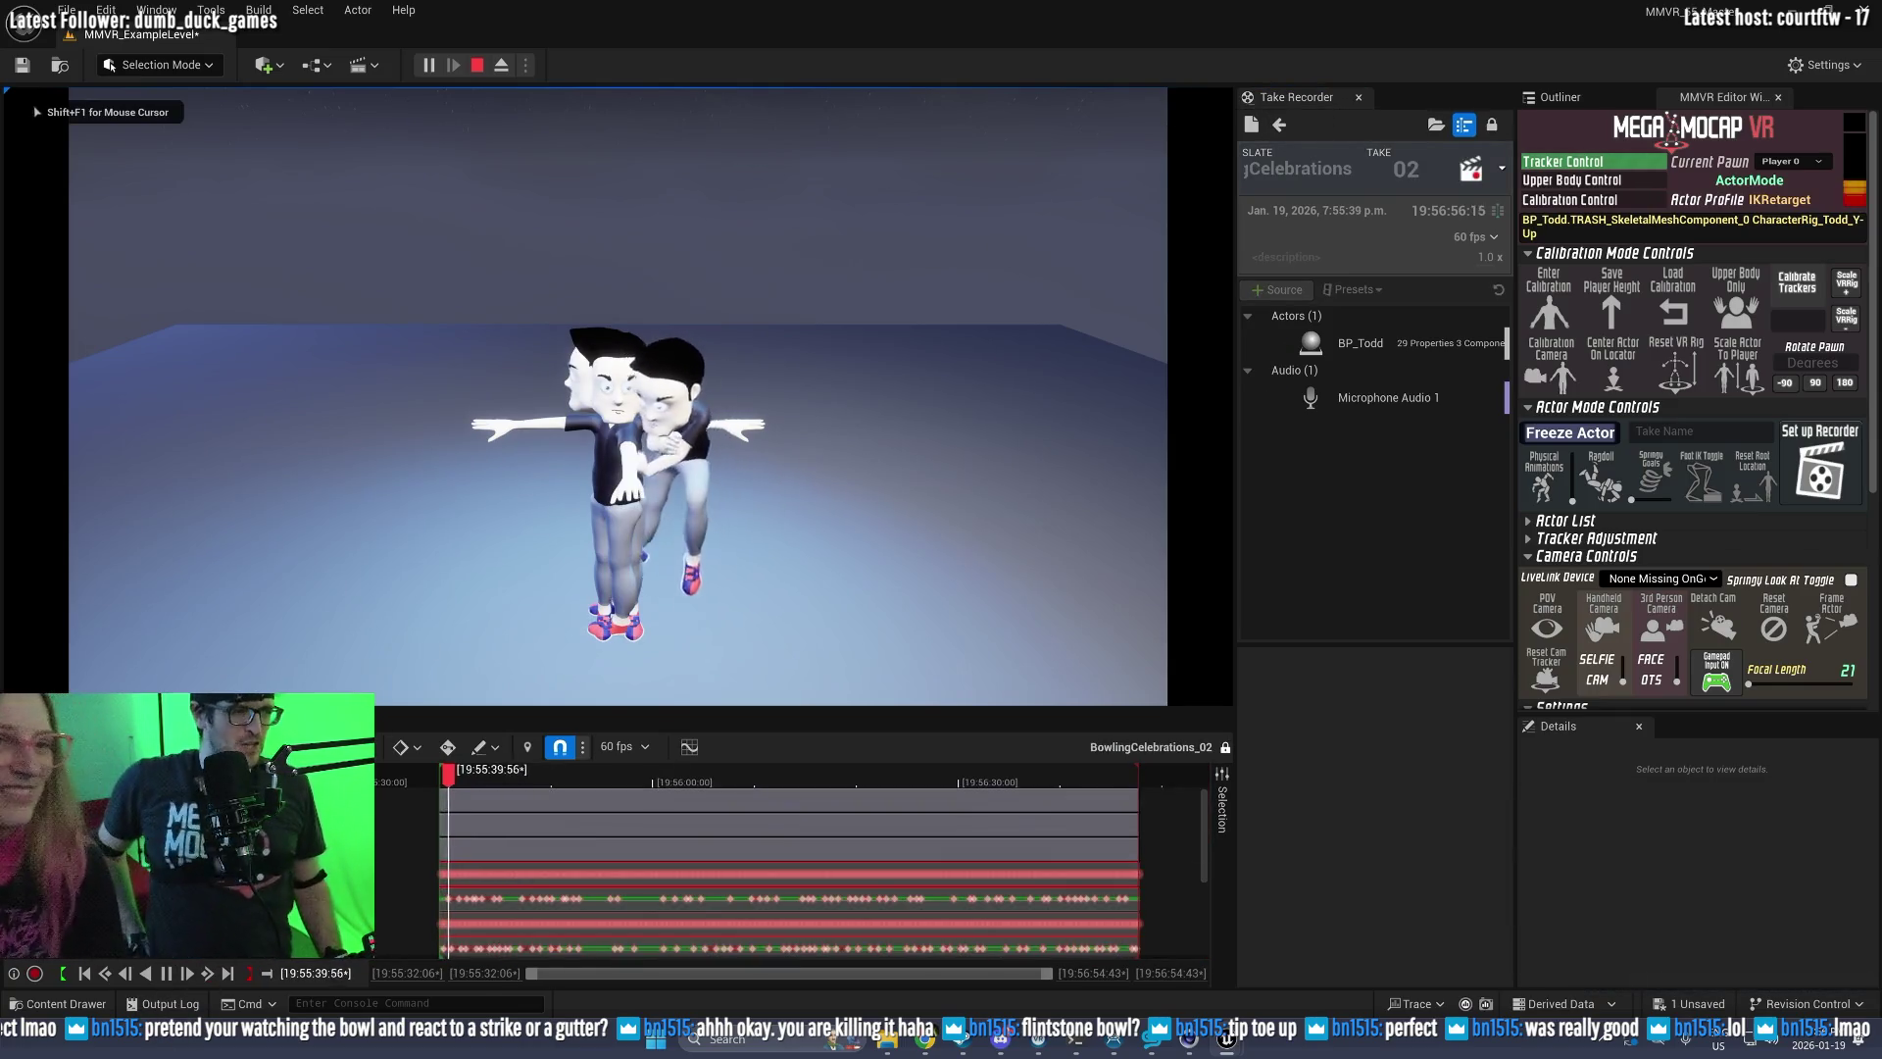
key(F8)
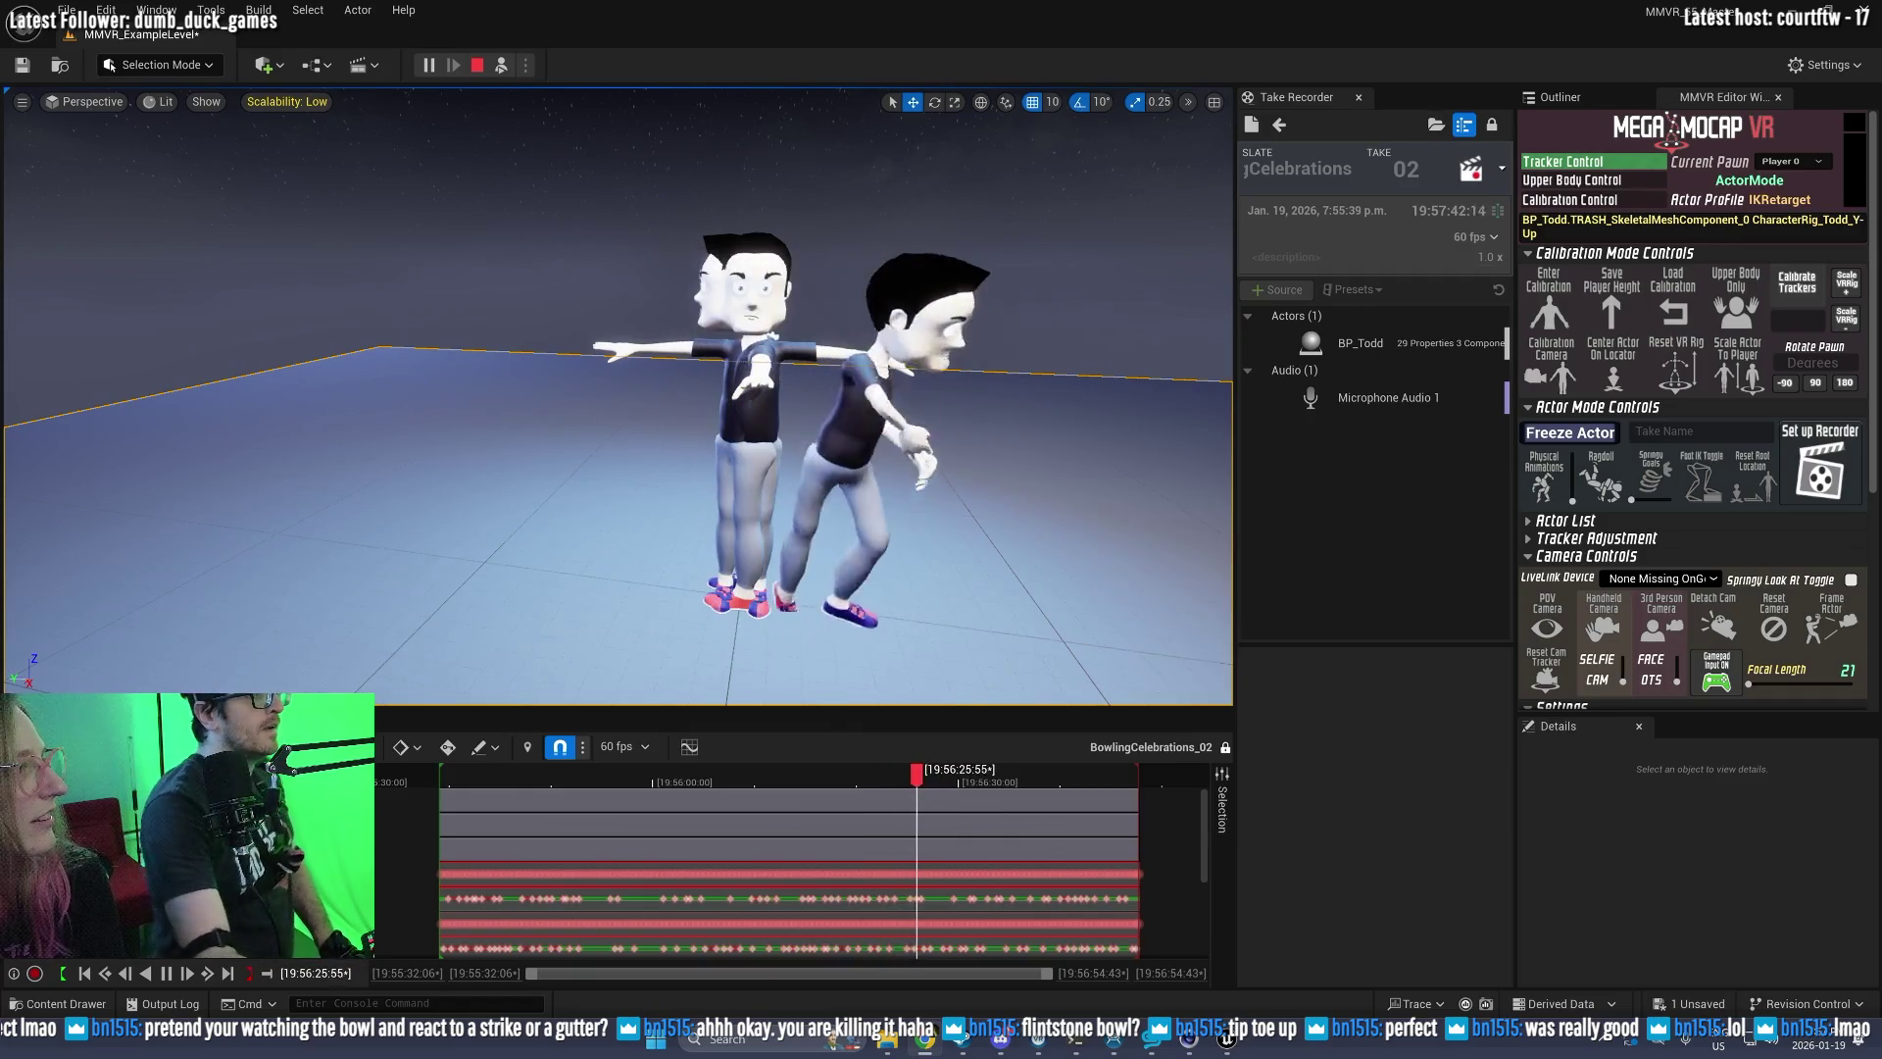
mouse_move(0, 120)
mouse_down()
mouse_move(1312, 120)
mouse_move(1233, 120)
mouse_up()
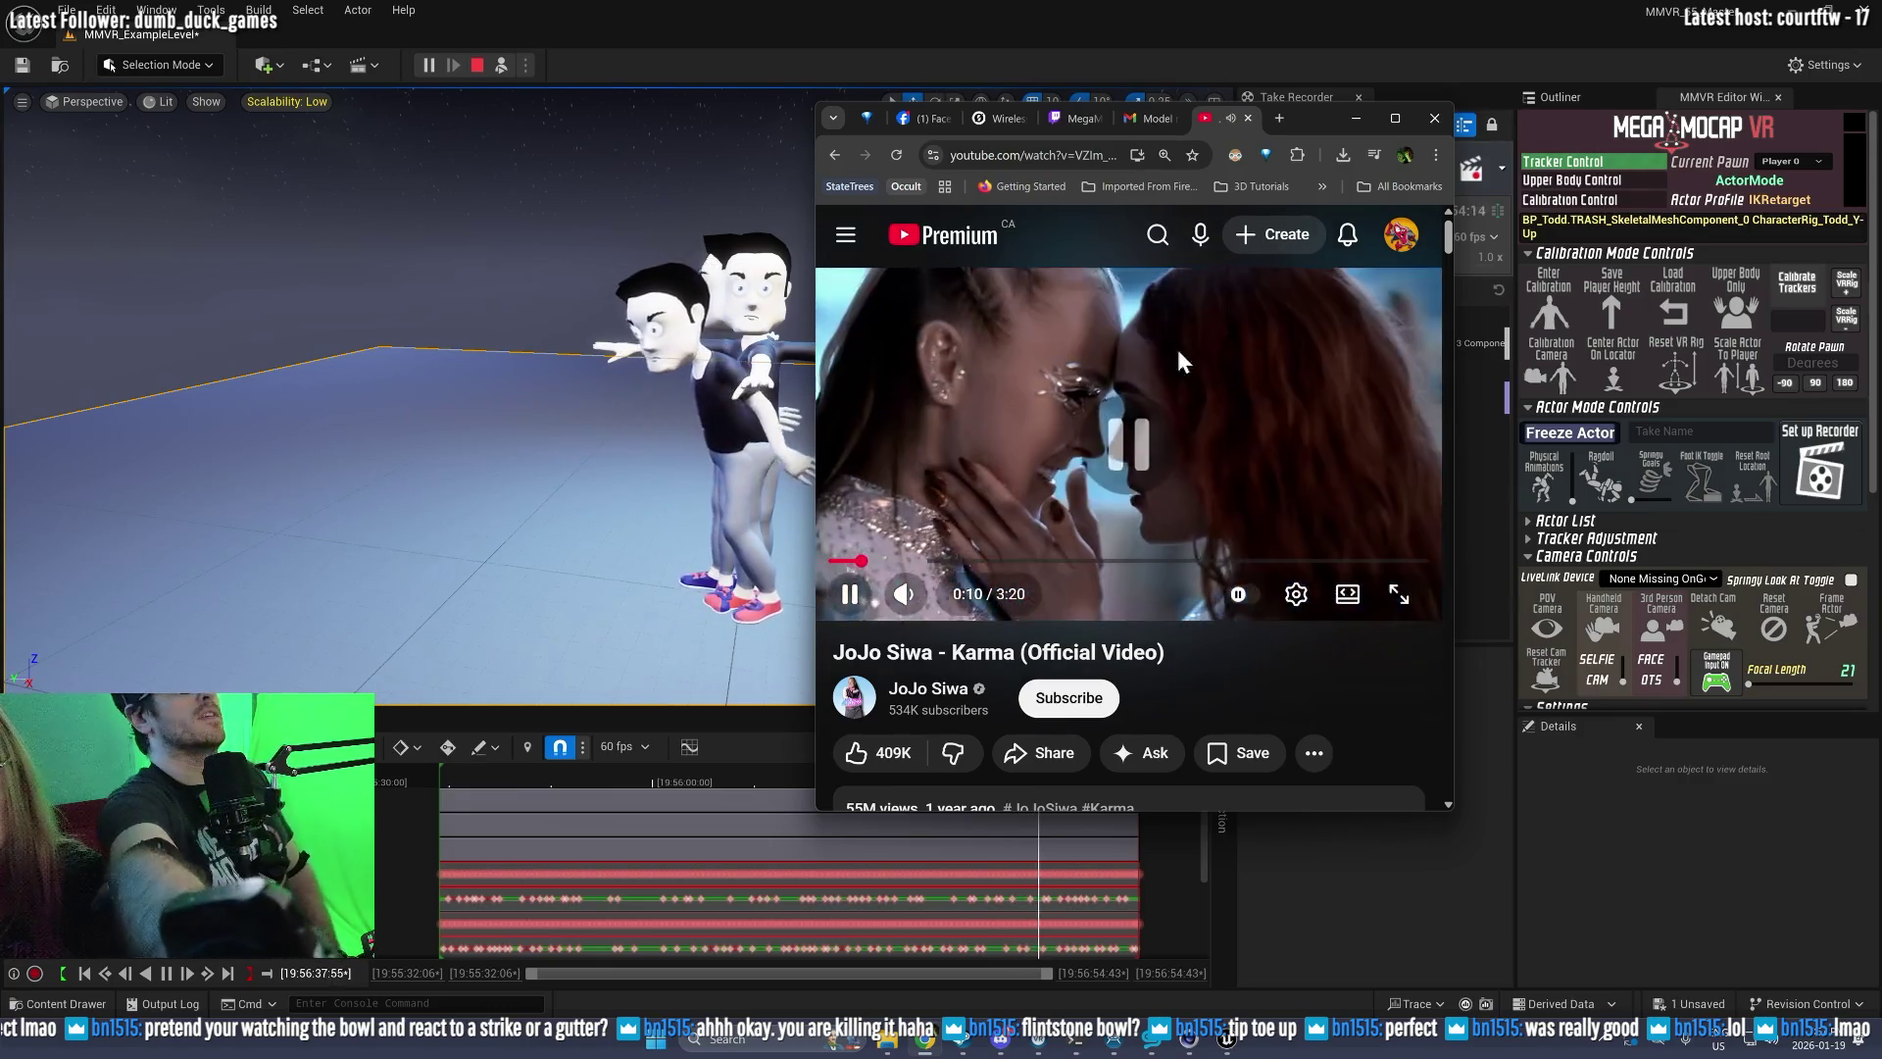
Step: Play the Jojo Siwa Karma Crazy Dance video from the Twitch chat link, then return to Unreal
click(1076, 120)
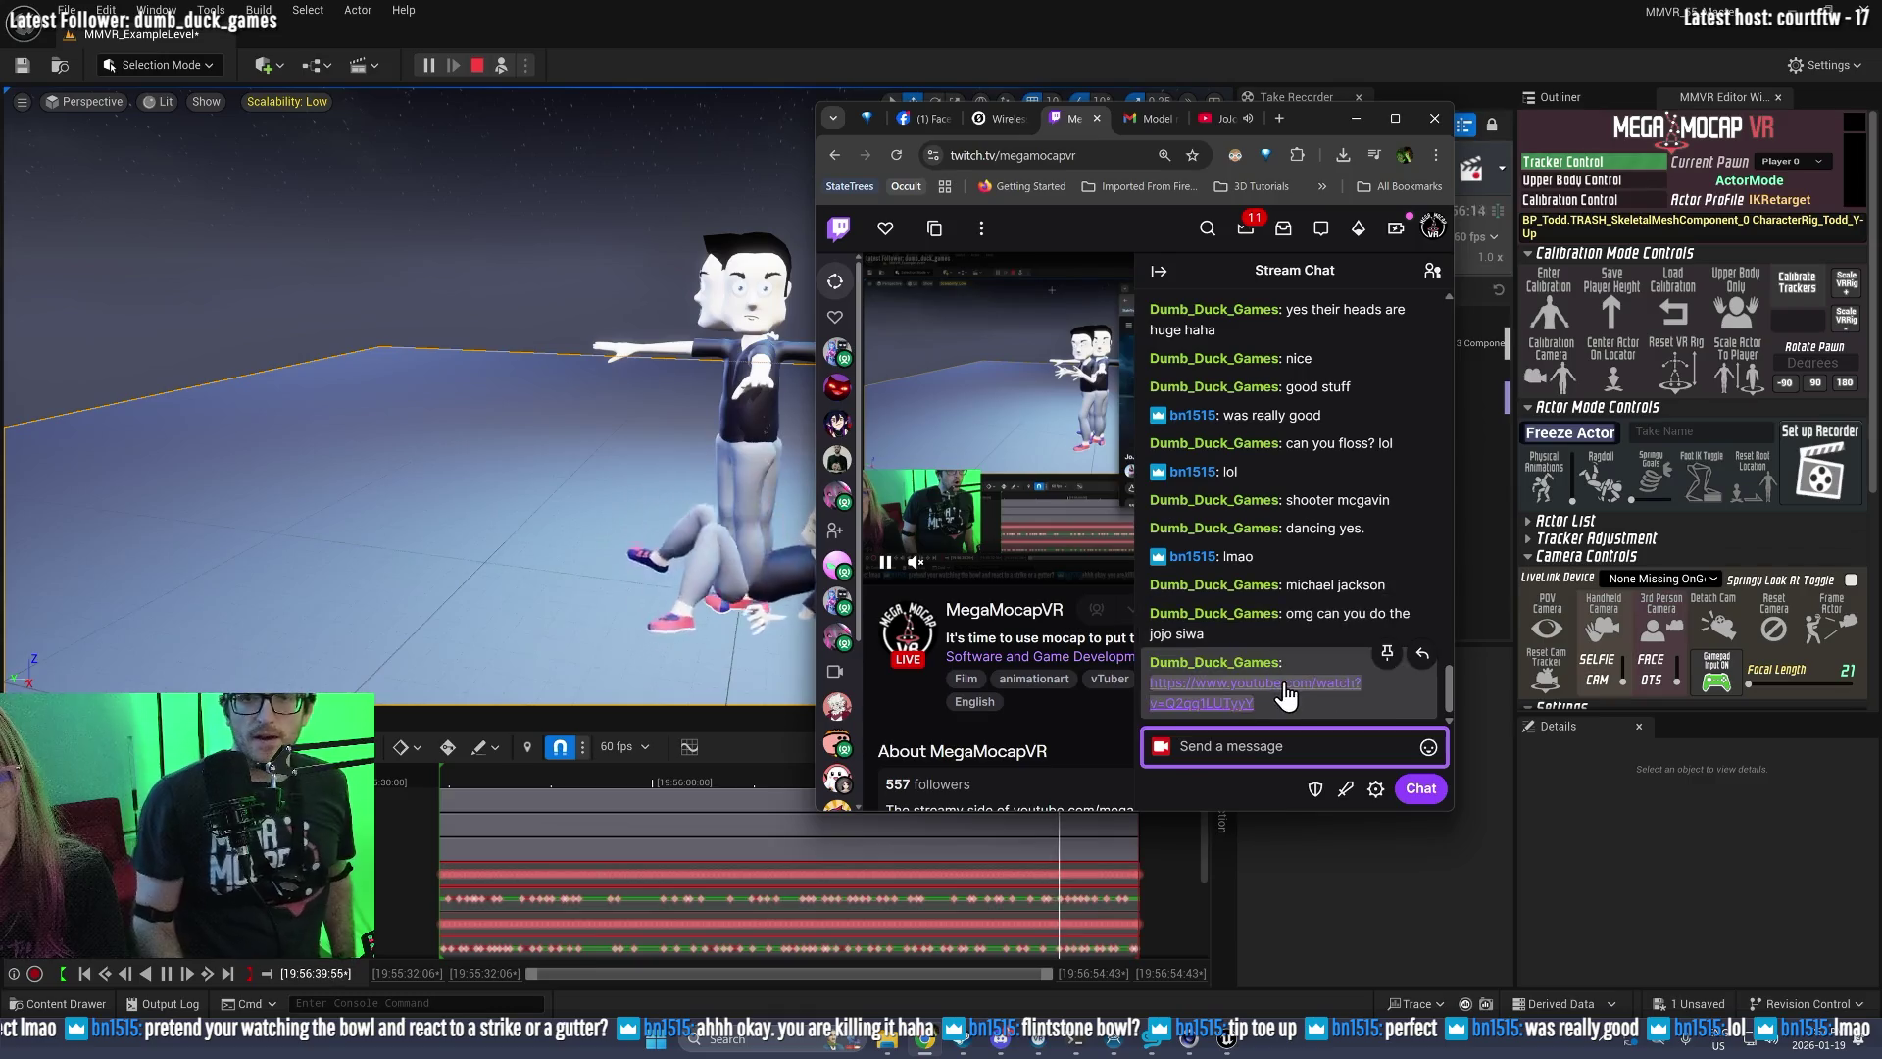
click(1255, 692)
click(1237, 121)
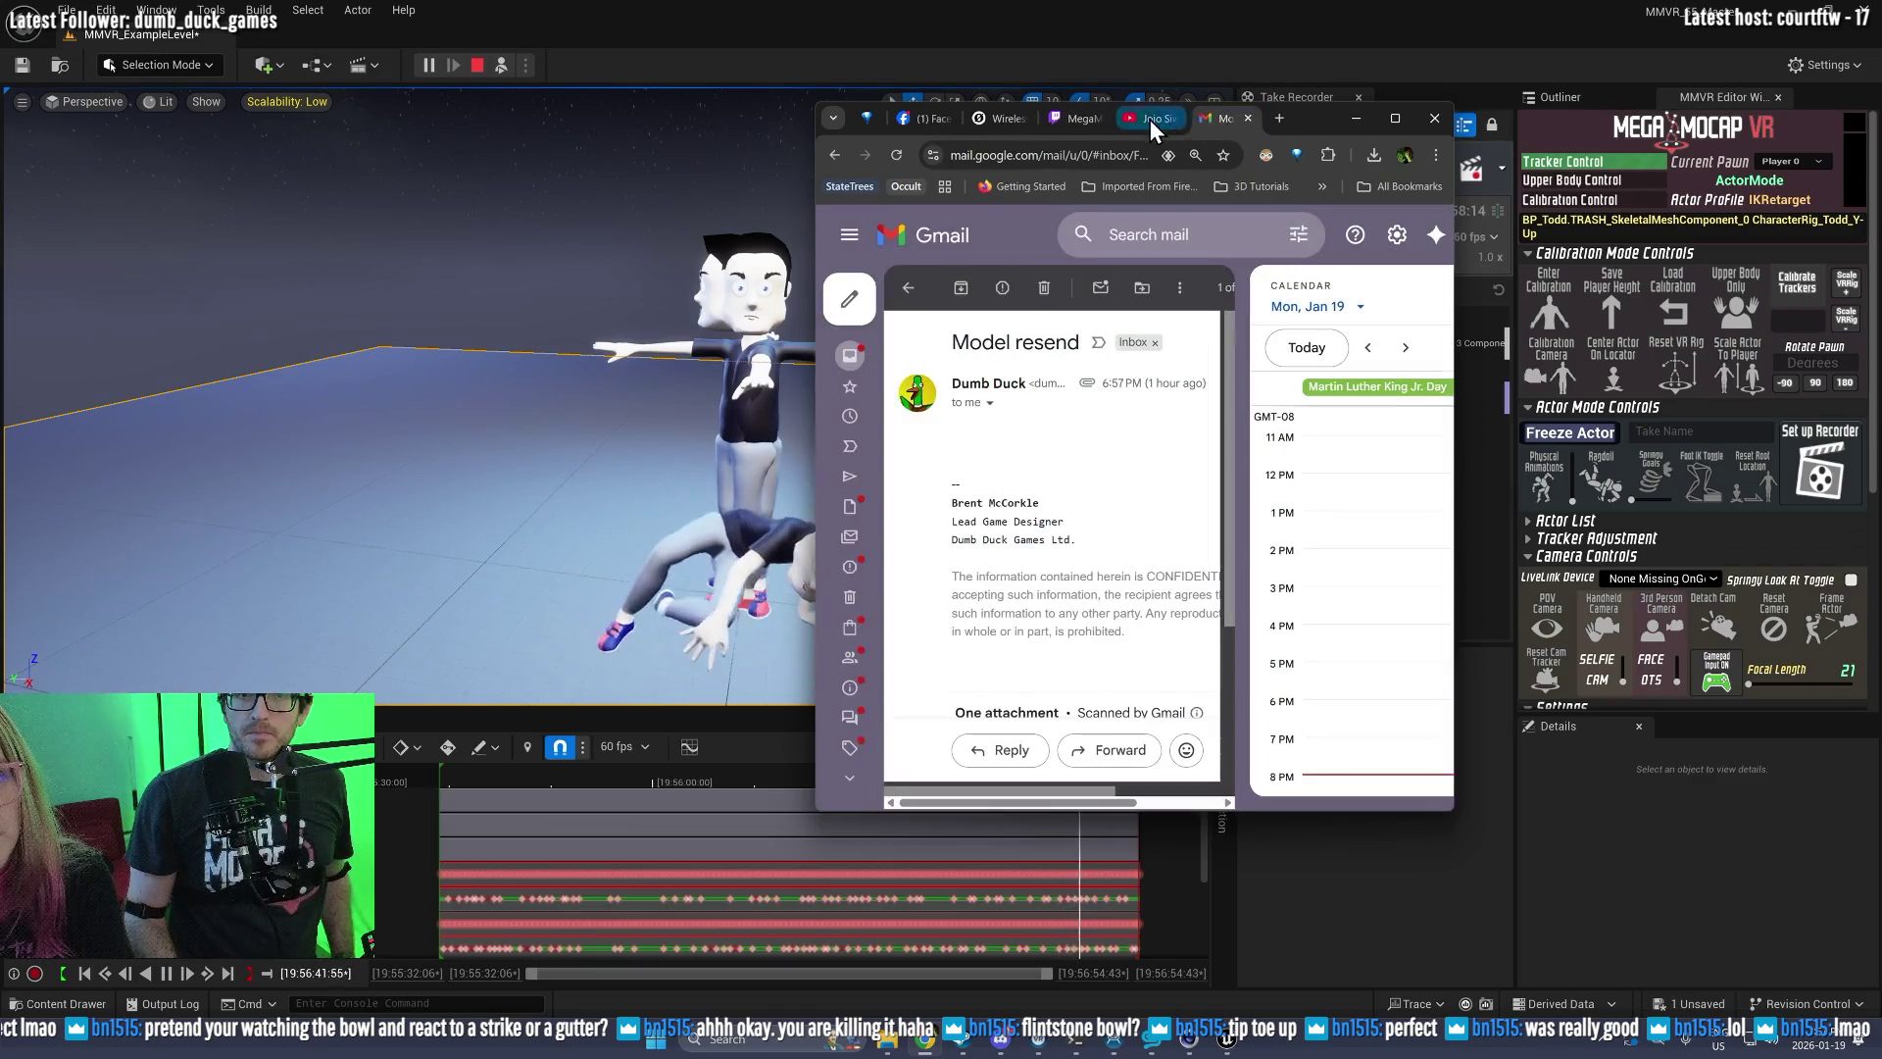
click(1150, 120)
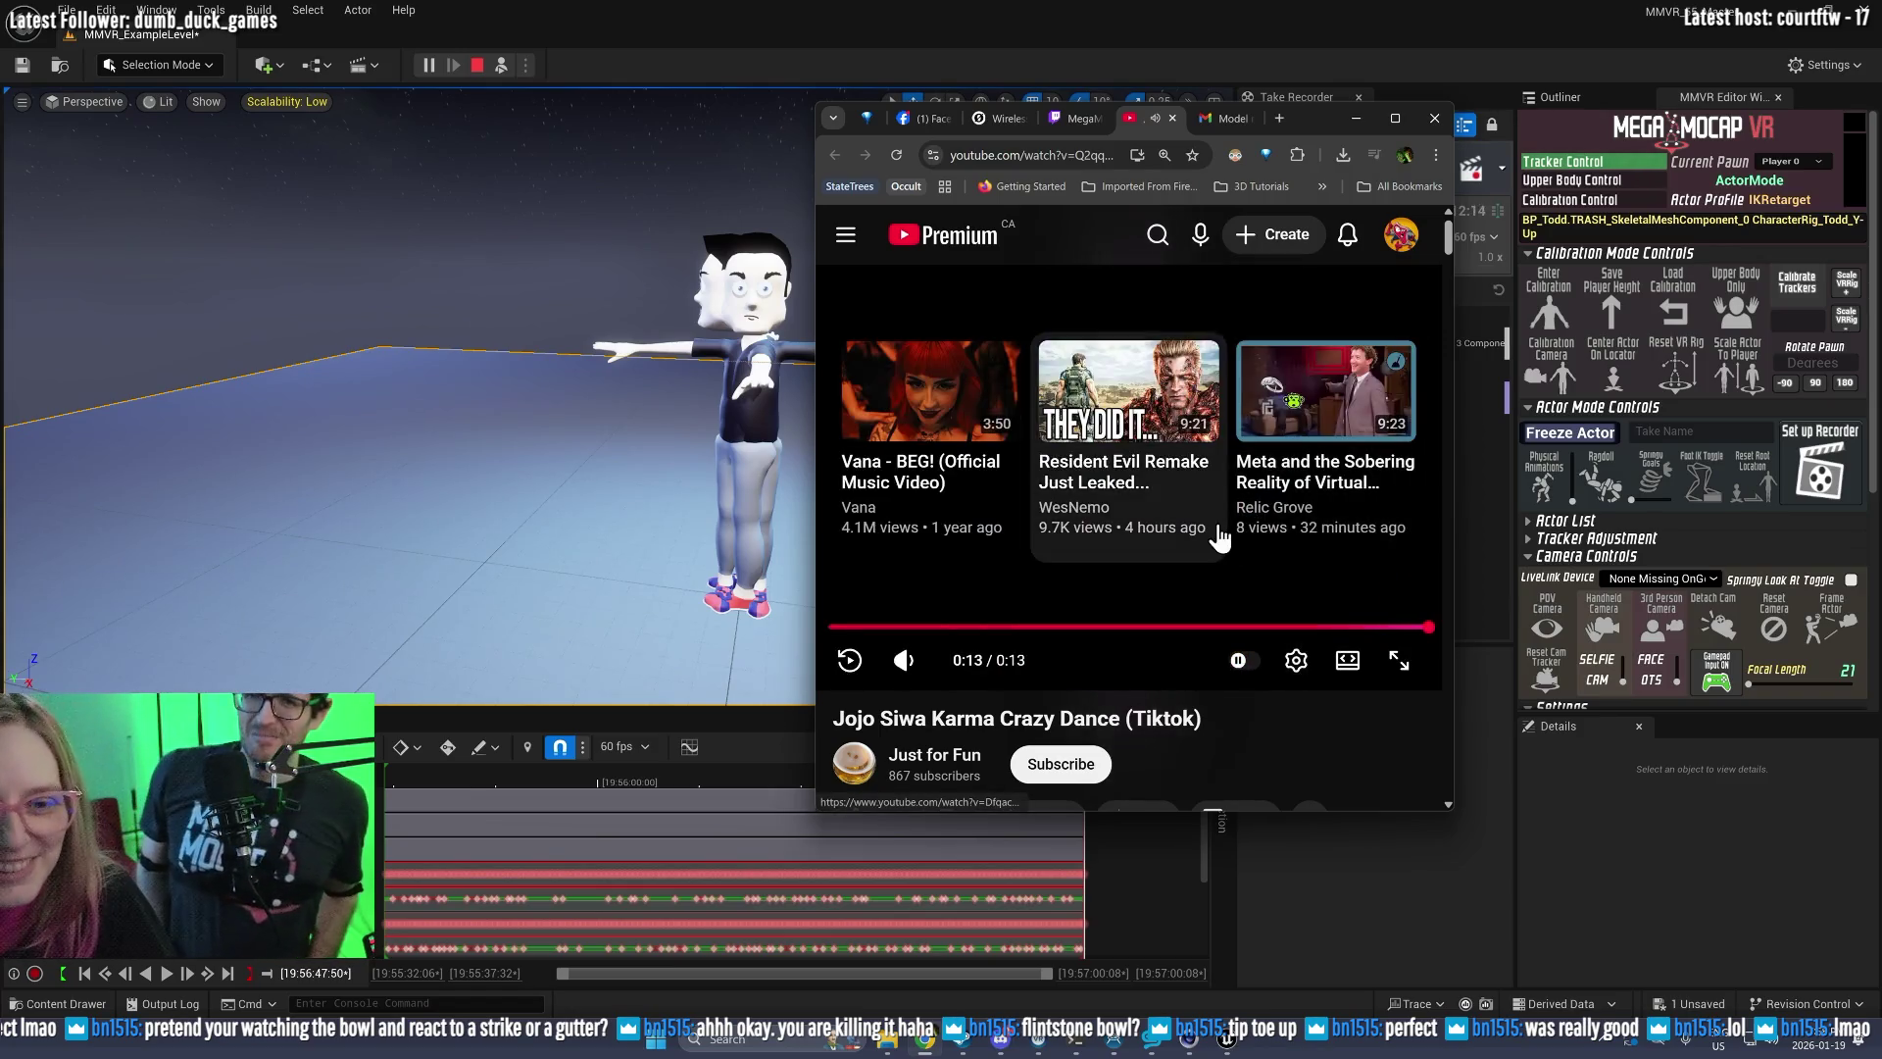
click(849, 667)
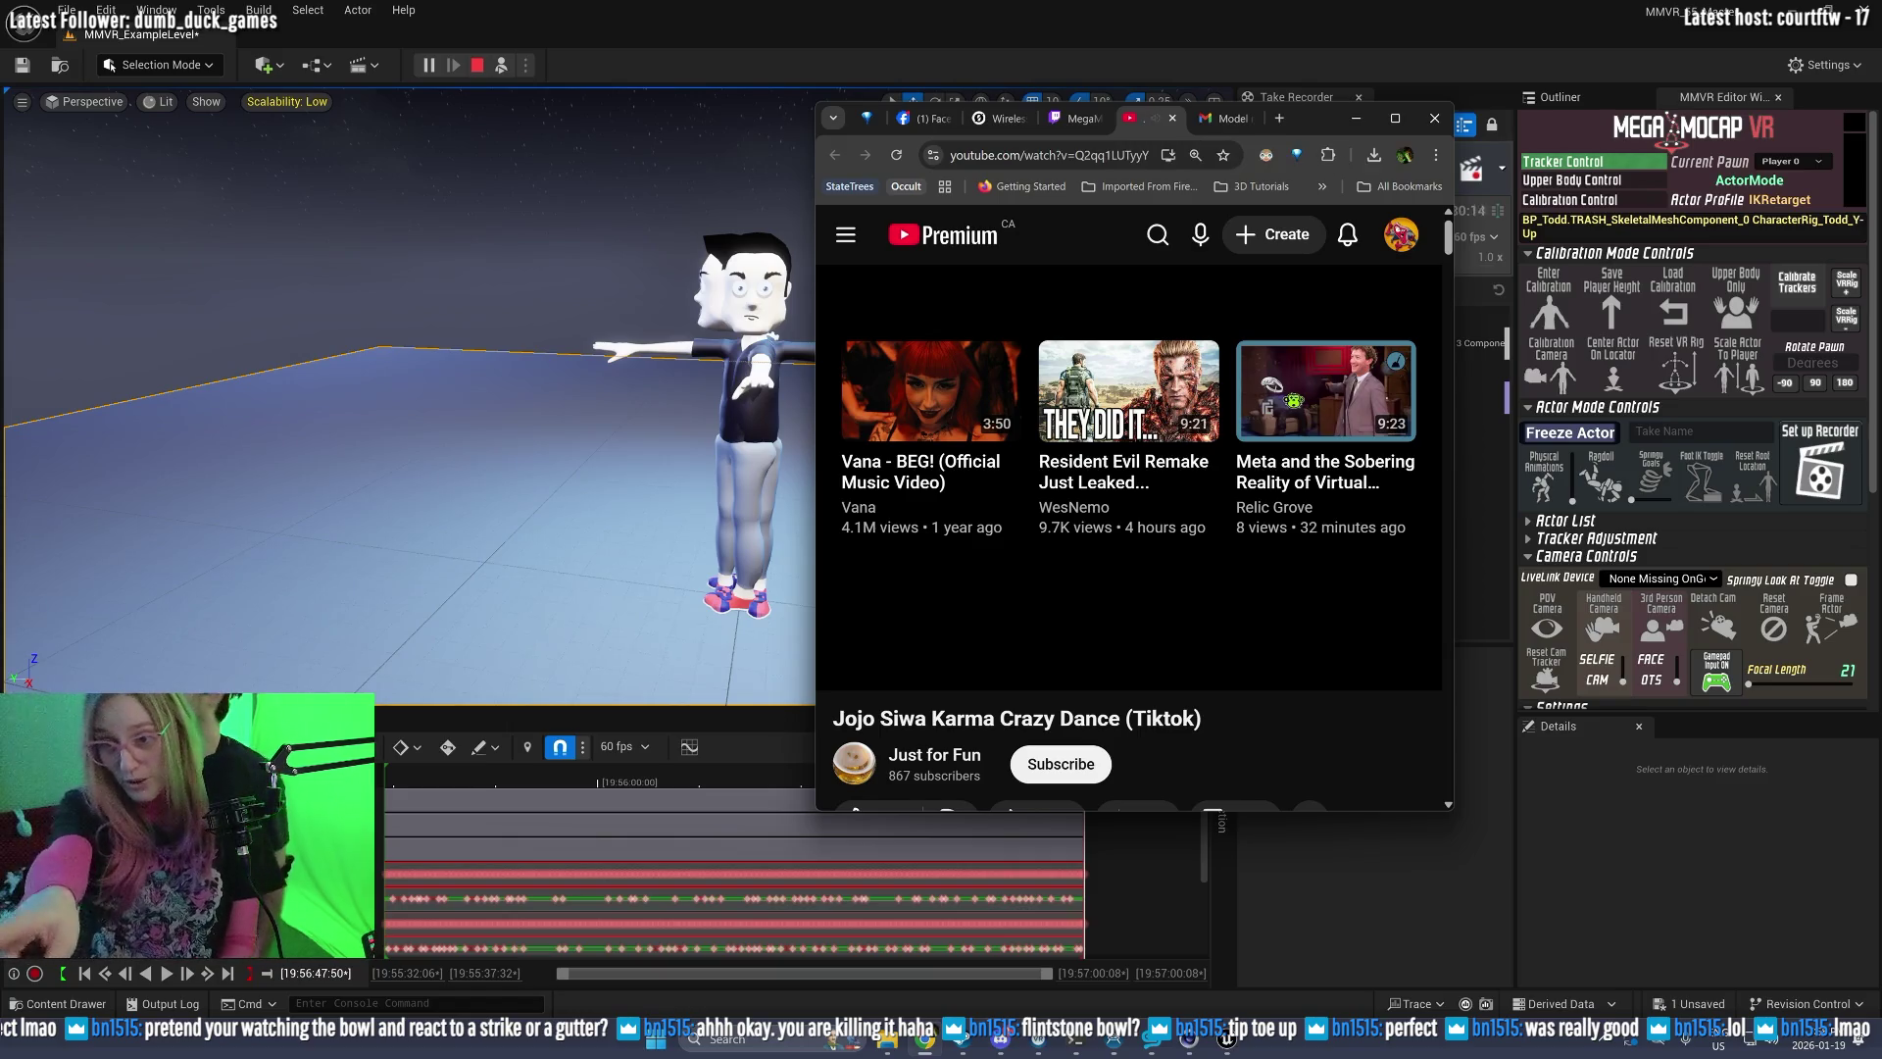
click(1042, 14)
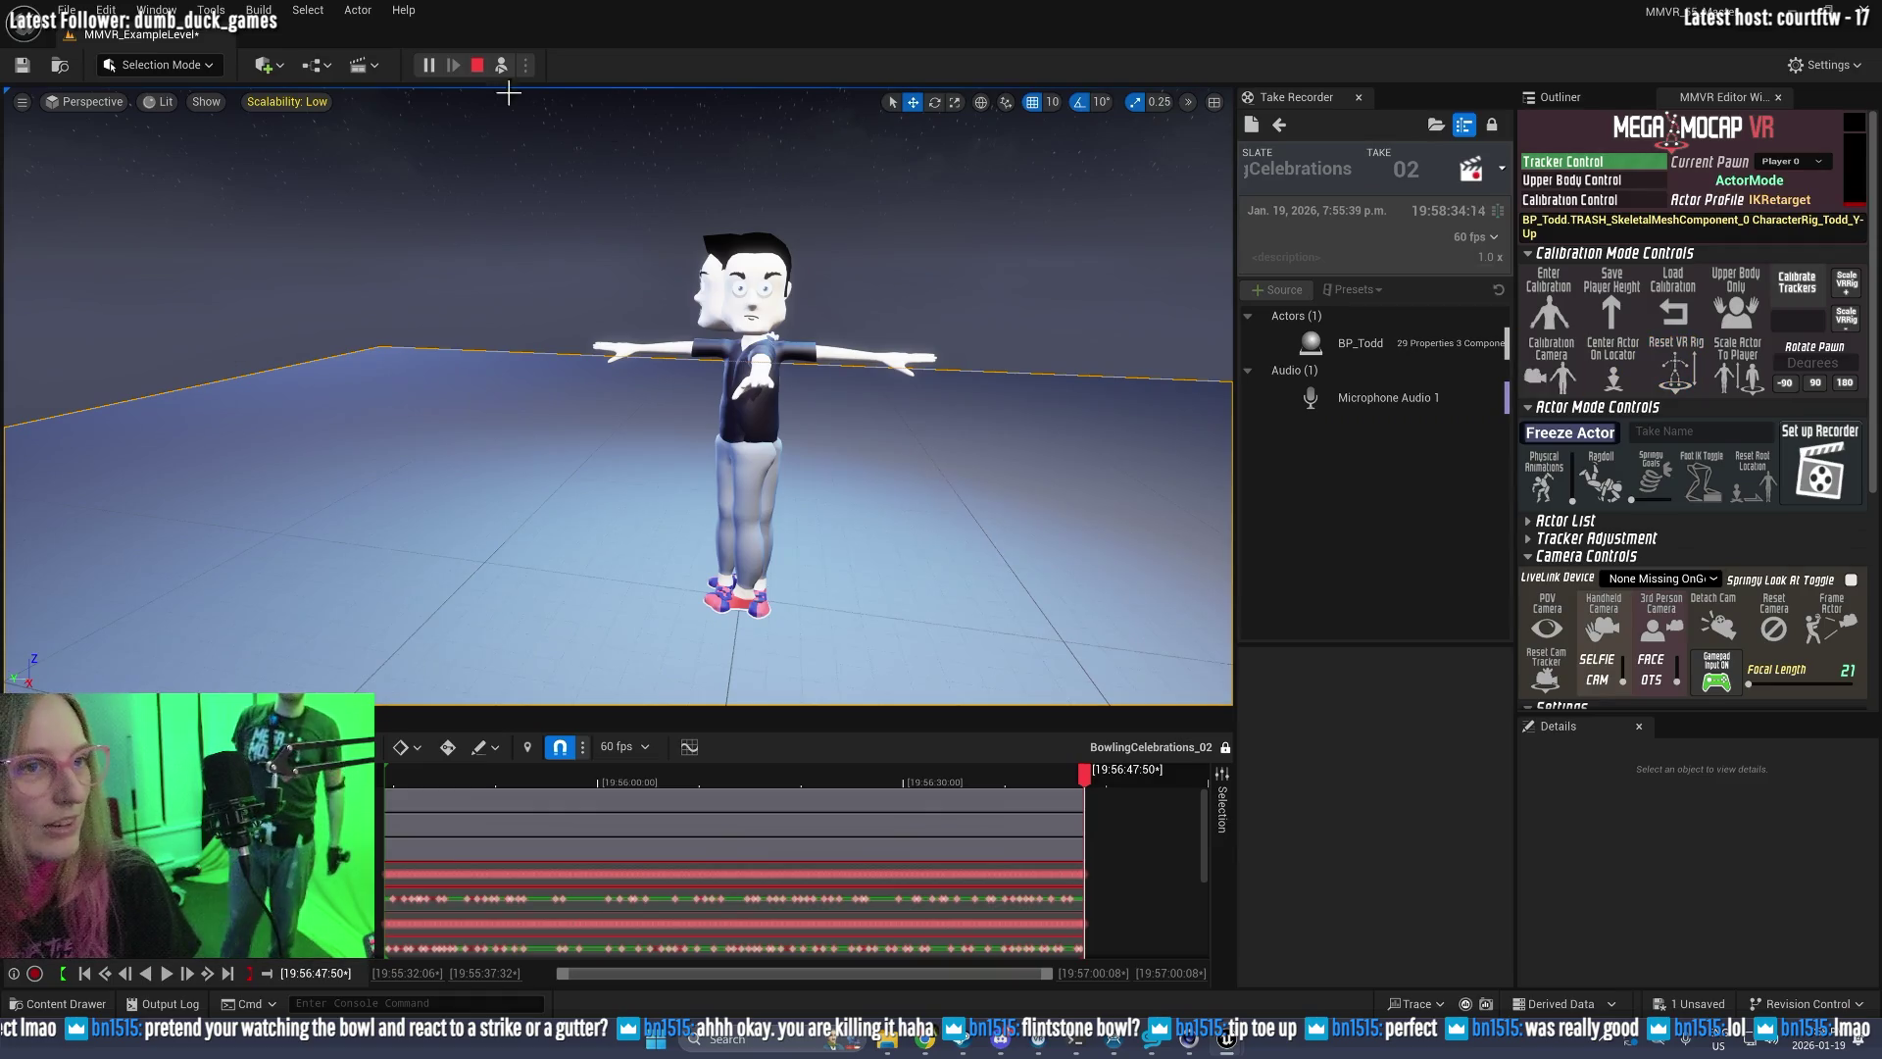
Step: Restart Play-in-Editor, load the saved calibration, and reset Take Recorder to pending take 03
click(477, 64)
click(429, 65)
click(1685, 306)
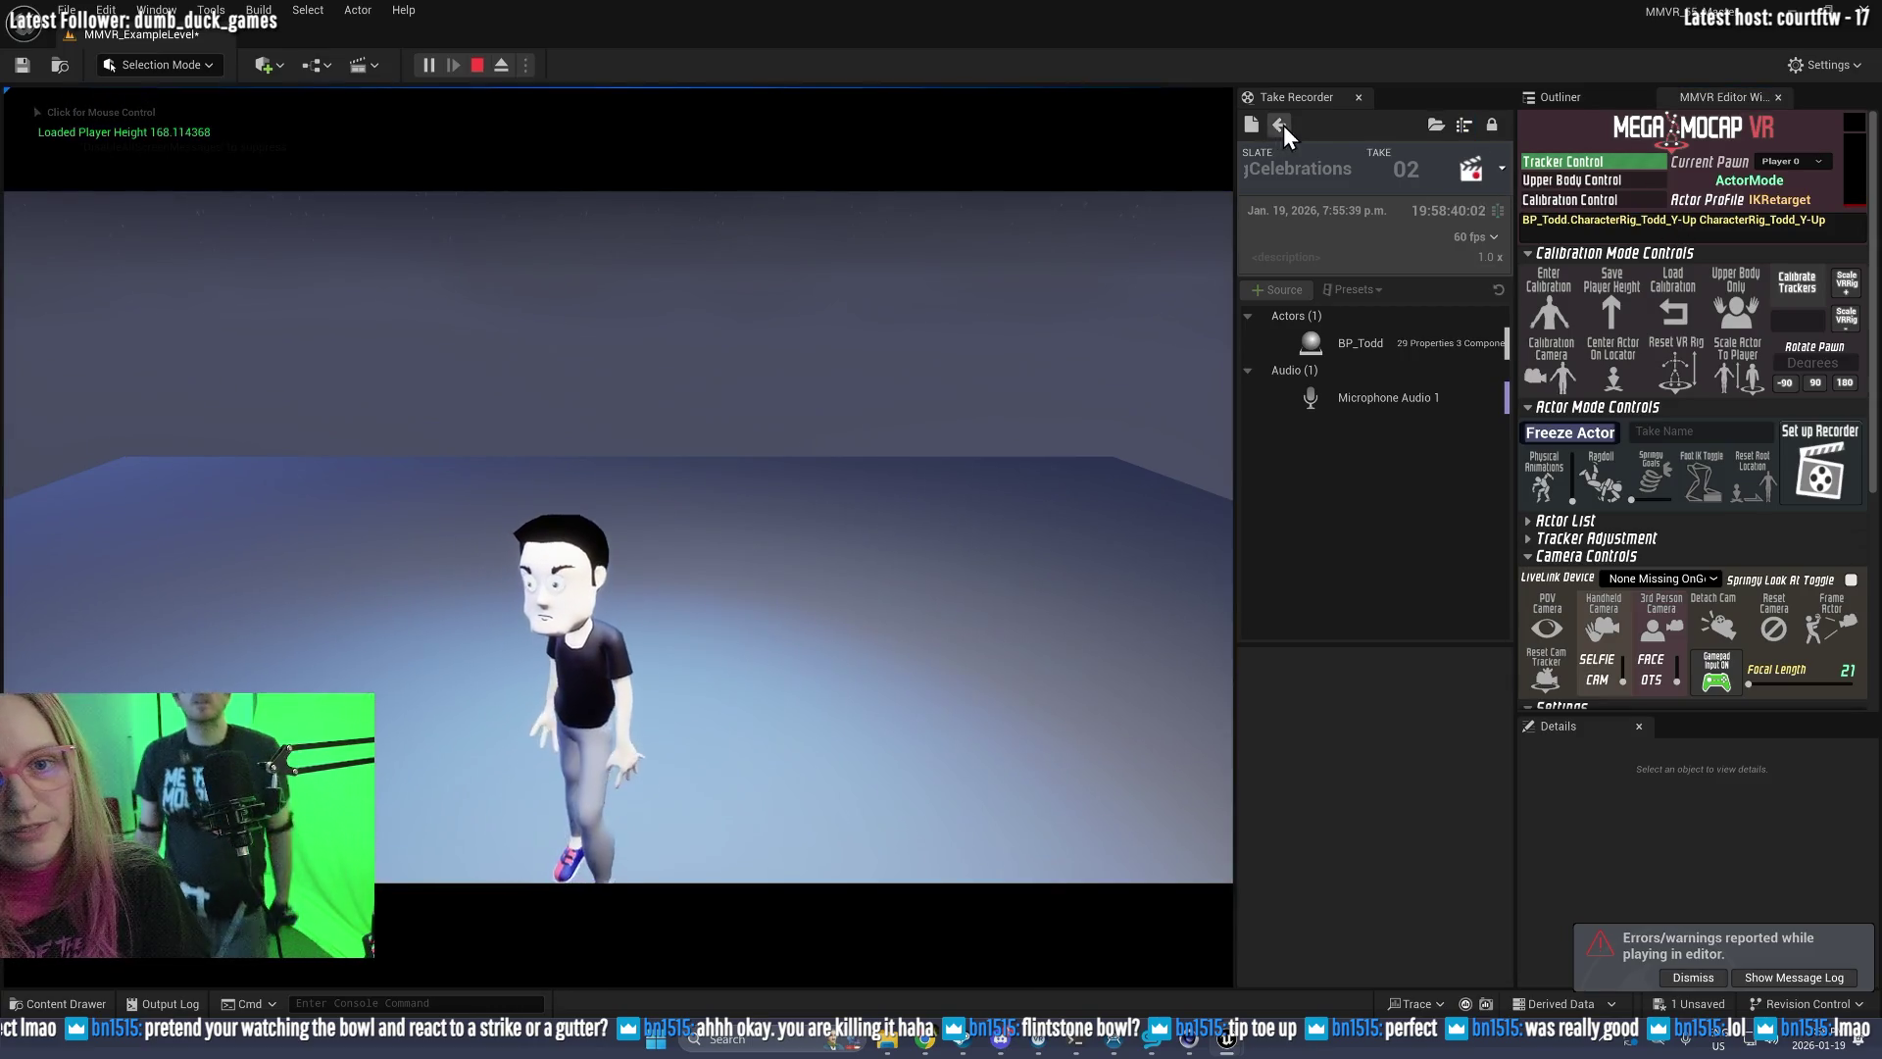
click(1471, 171)
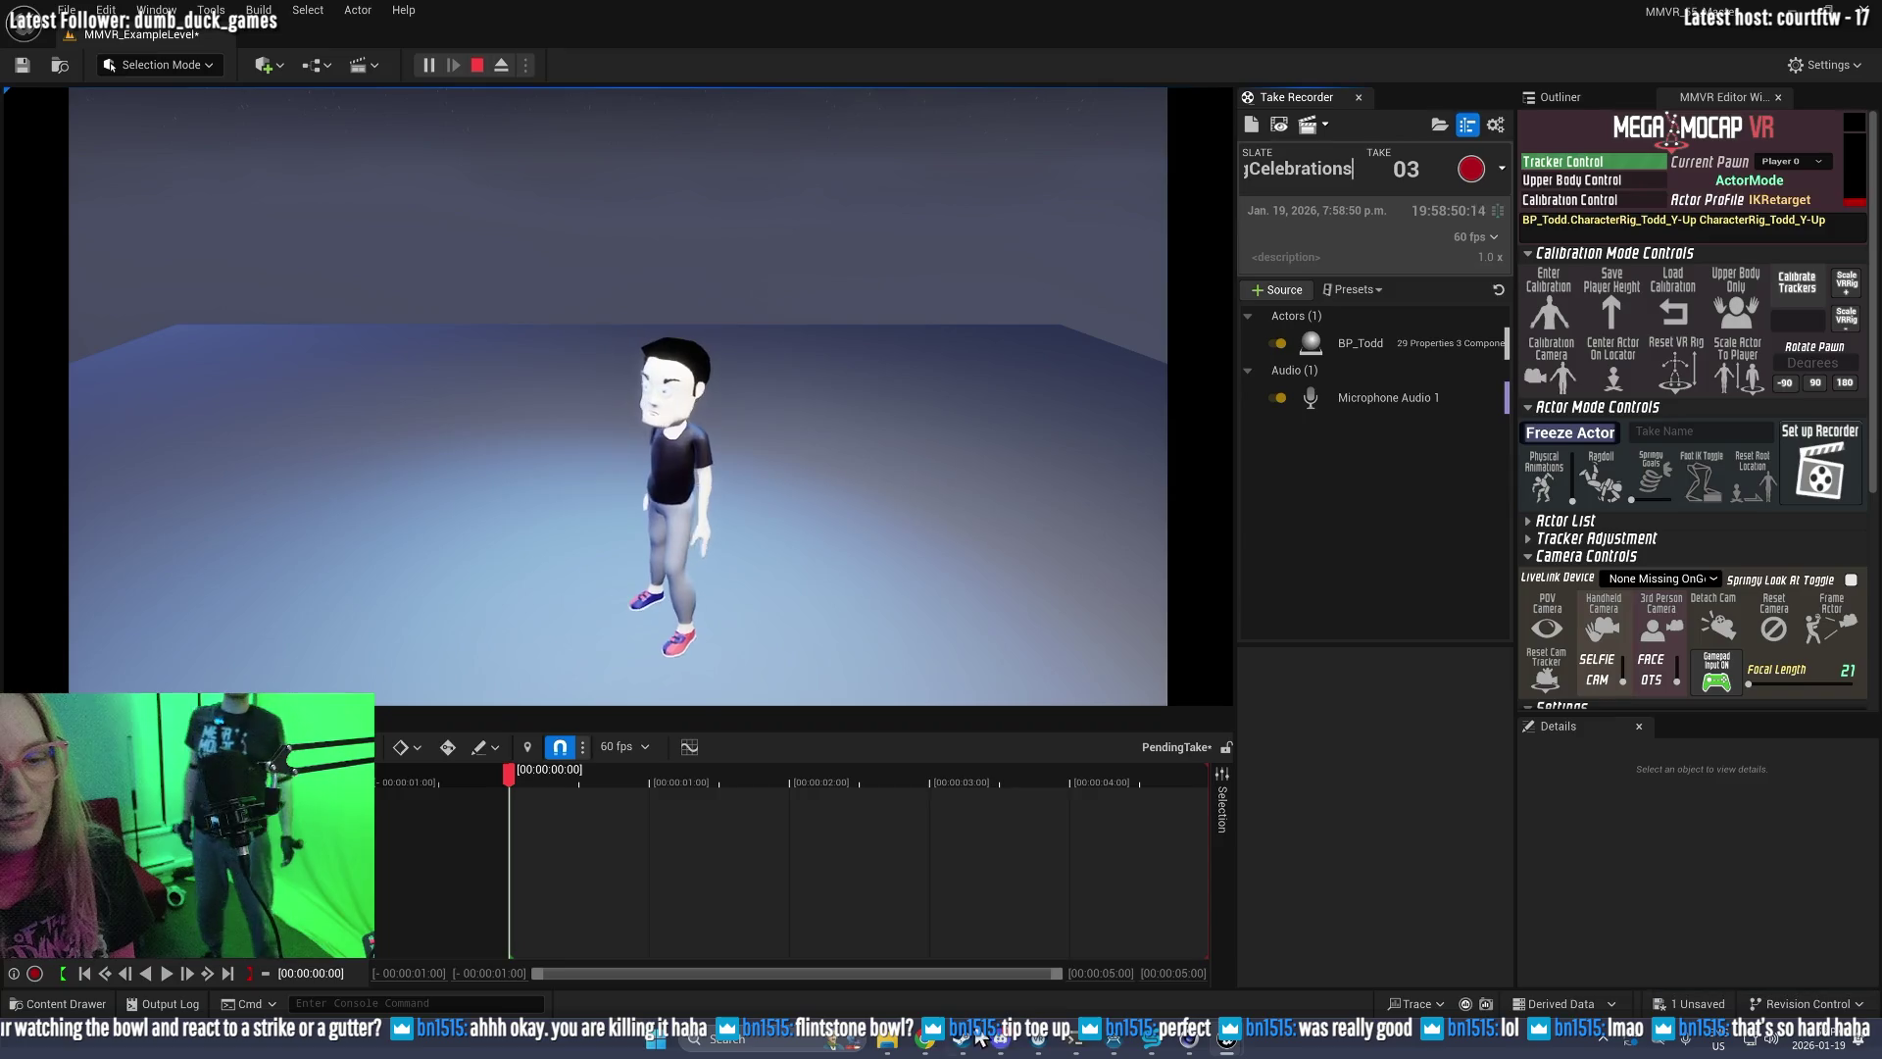
Step: Replay the Jojo Siwa dance clip in YouTube, move the browser aside, and bring Unreal forward
mouse_move(927, 1045)
click(925, 912)
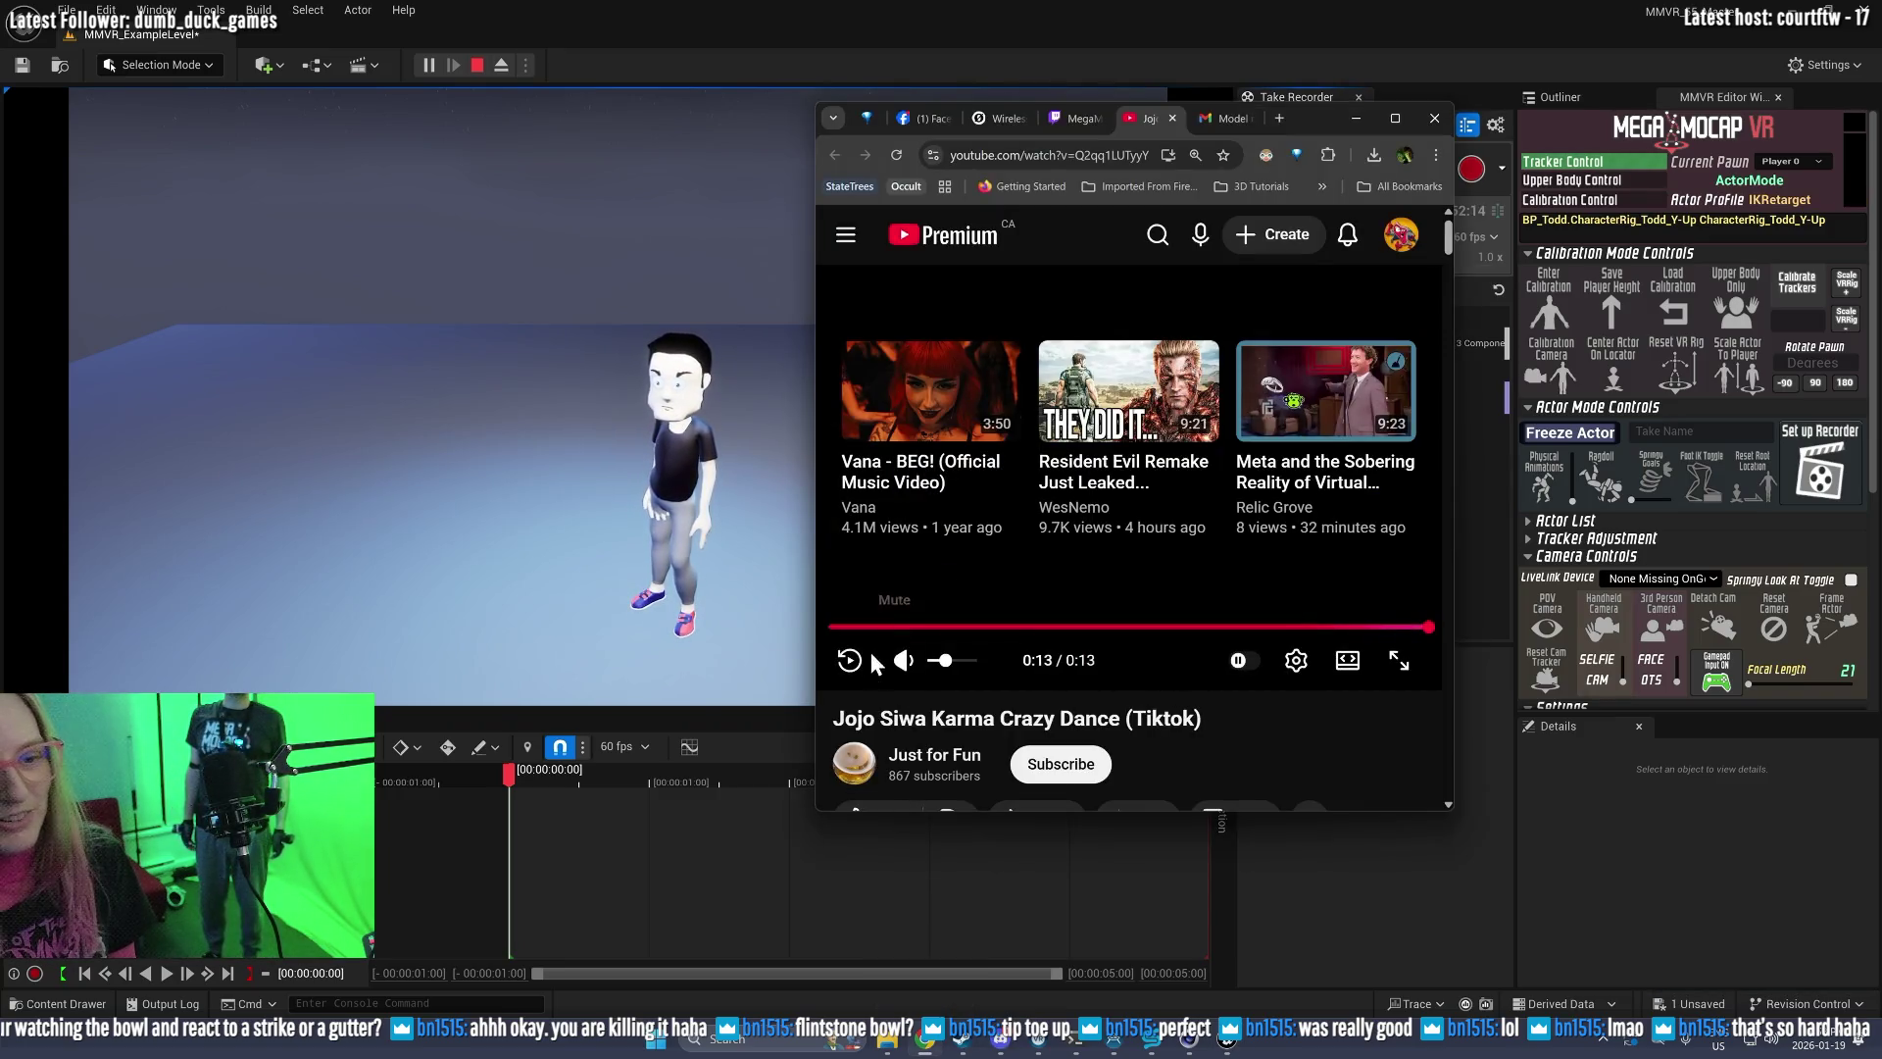
click(850, 667)
drag(1322, 118, 1565, 124)
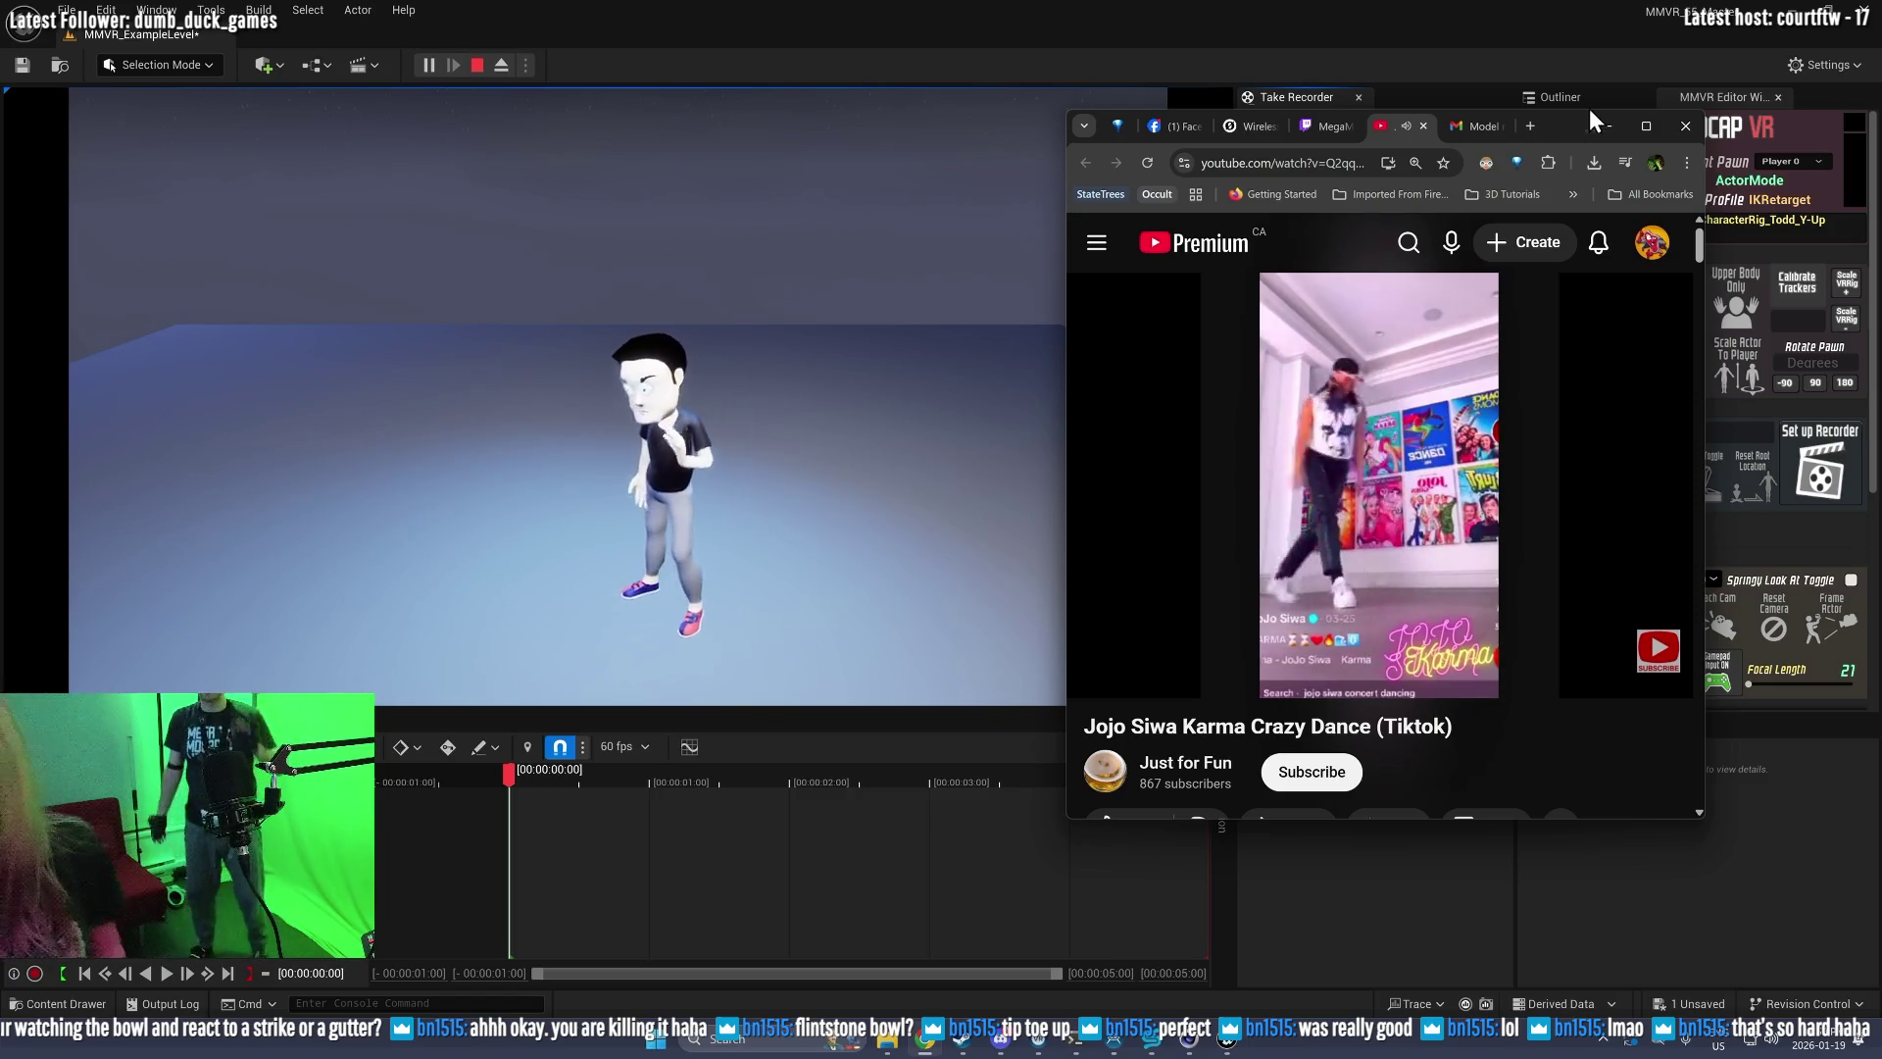
drag(1568, 122, 1675, 141)
mouse_move(1215, 686)
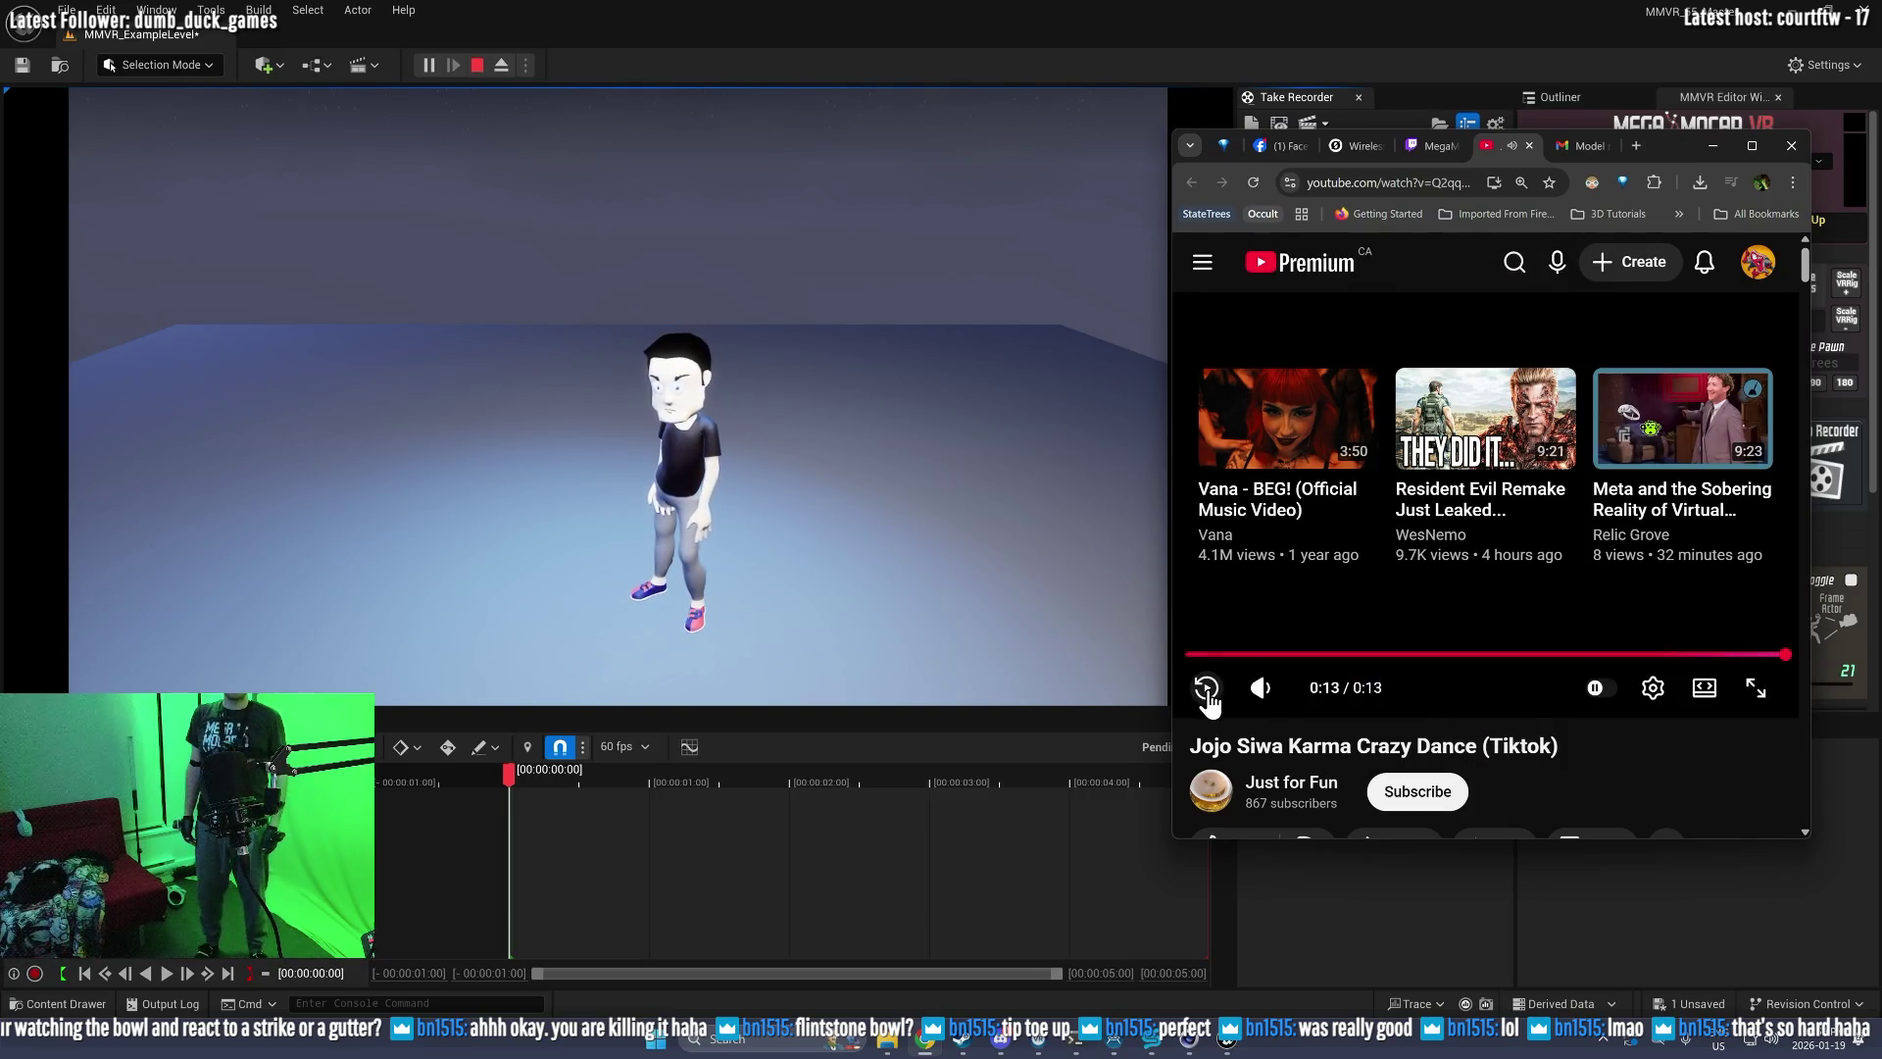
click(1378, 2)
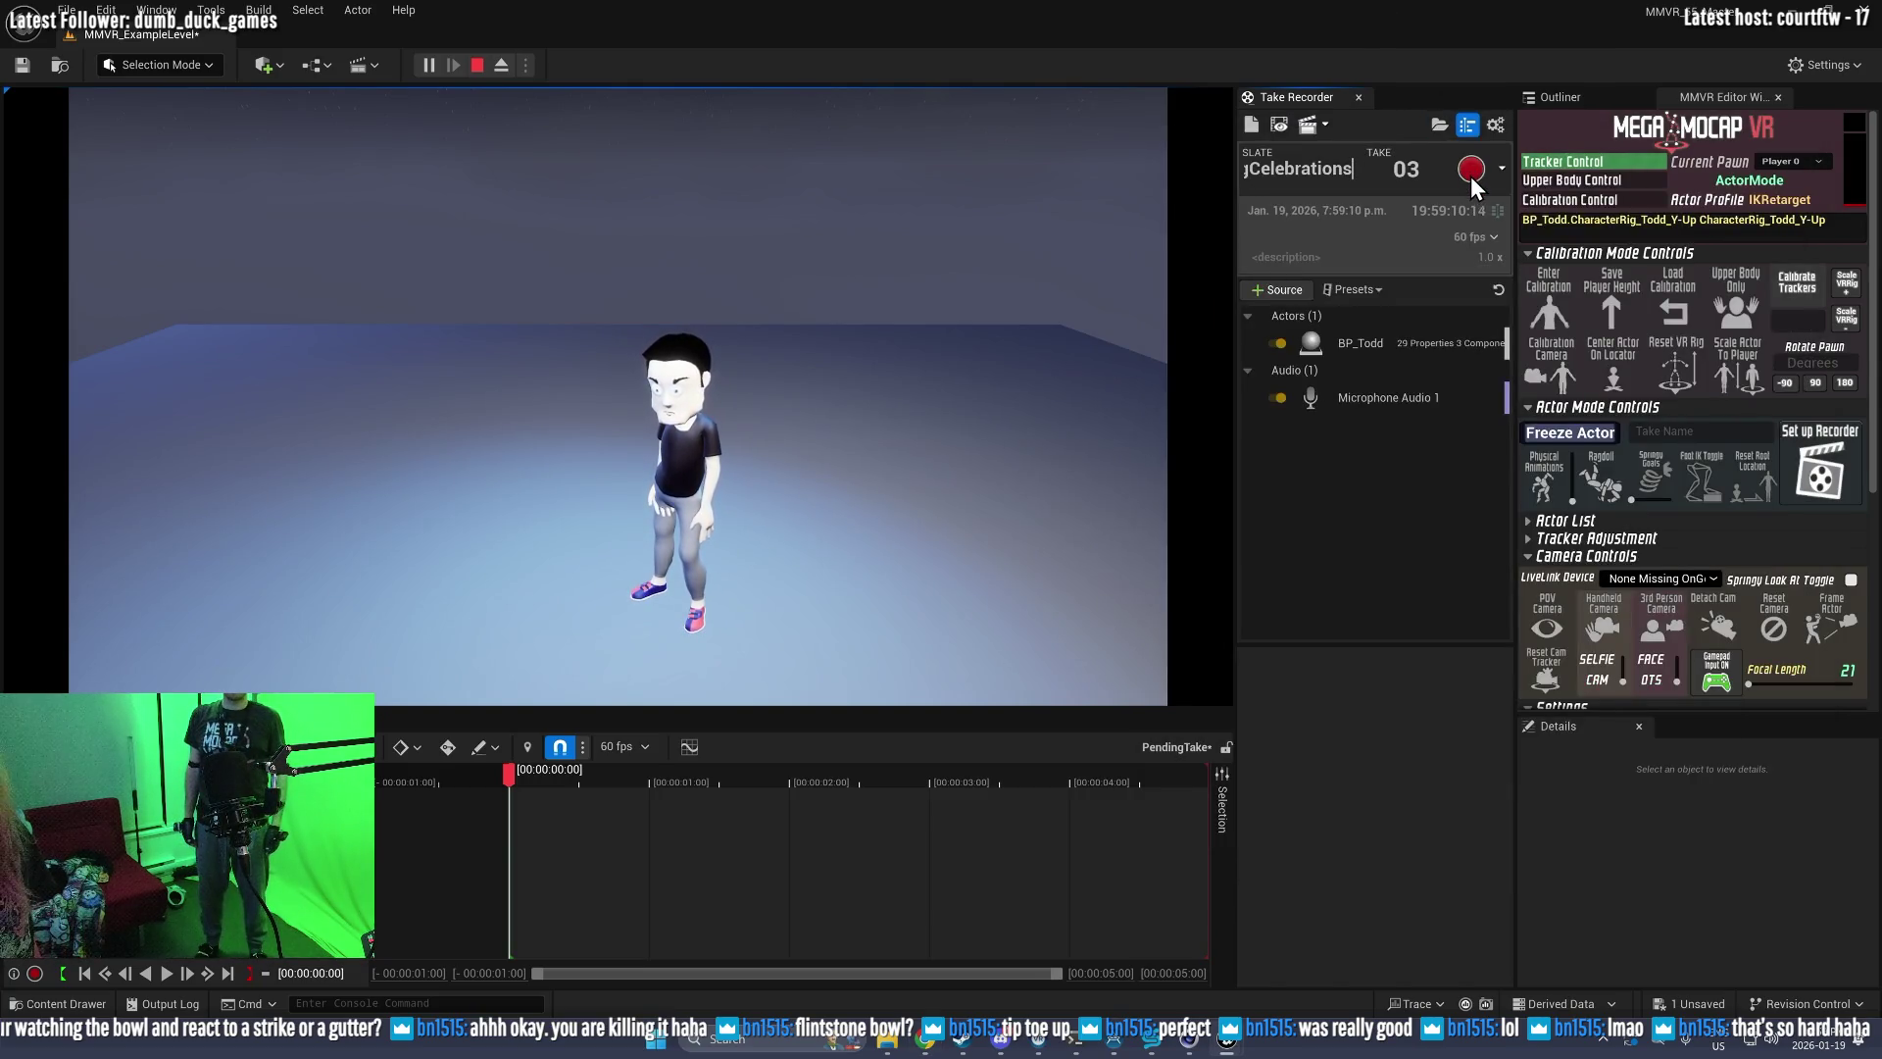
Step: Record BowlingCelebrations take 03 of Todd's performance, about 13 seconds long
click(1472, 174)
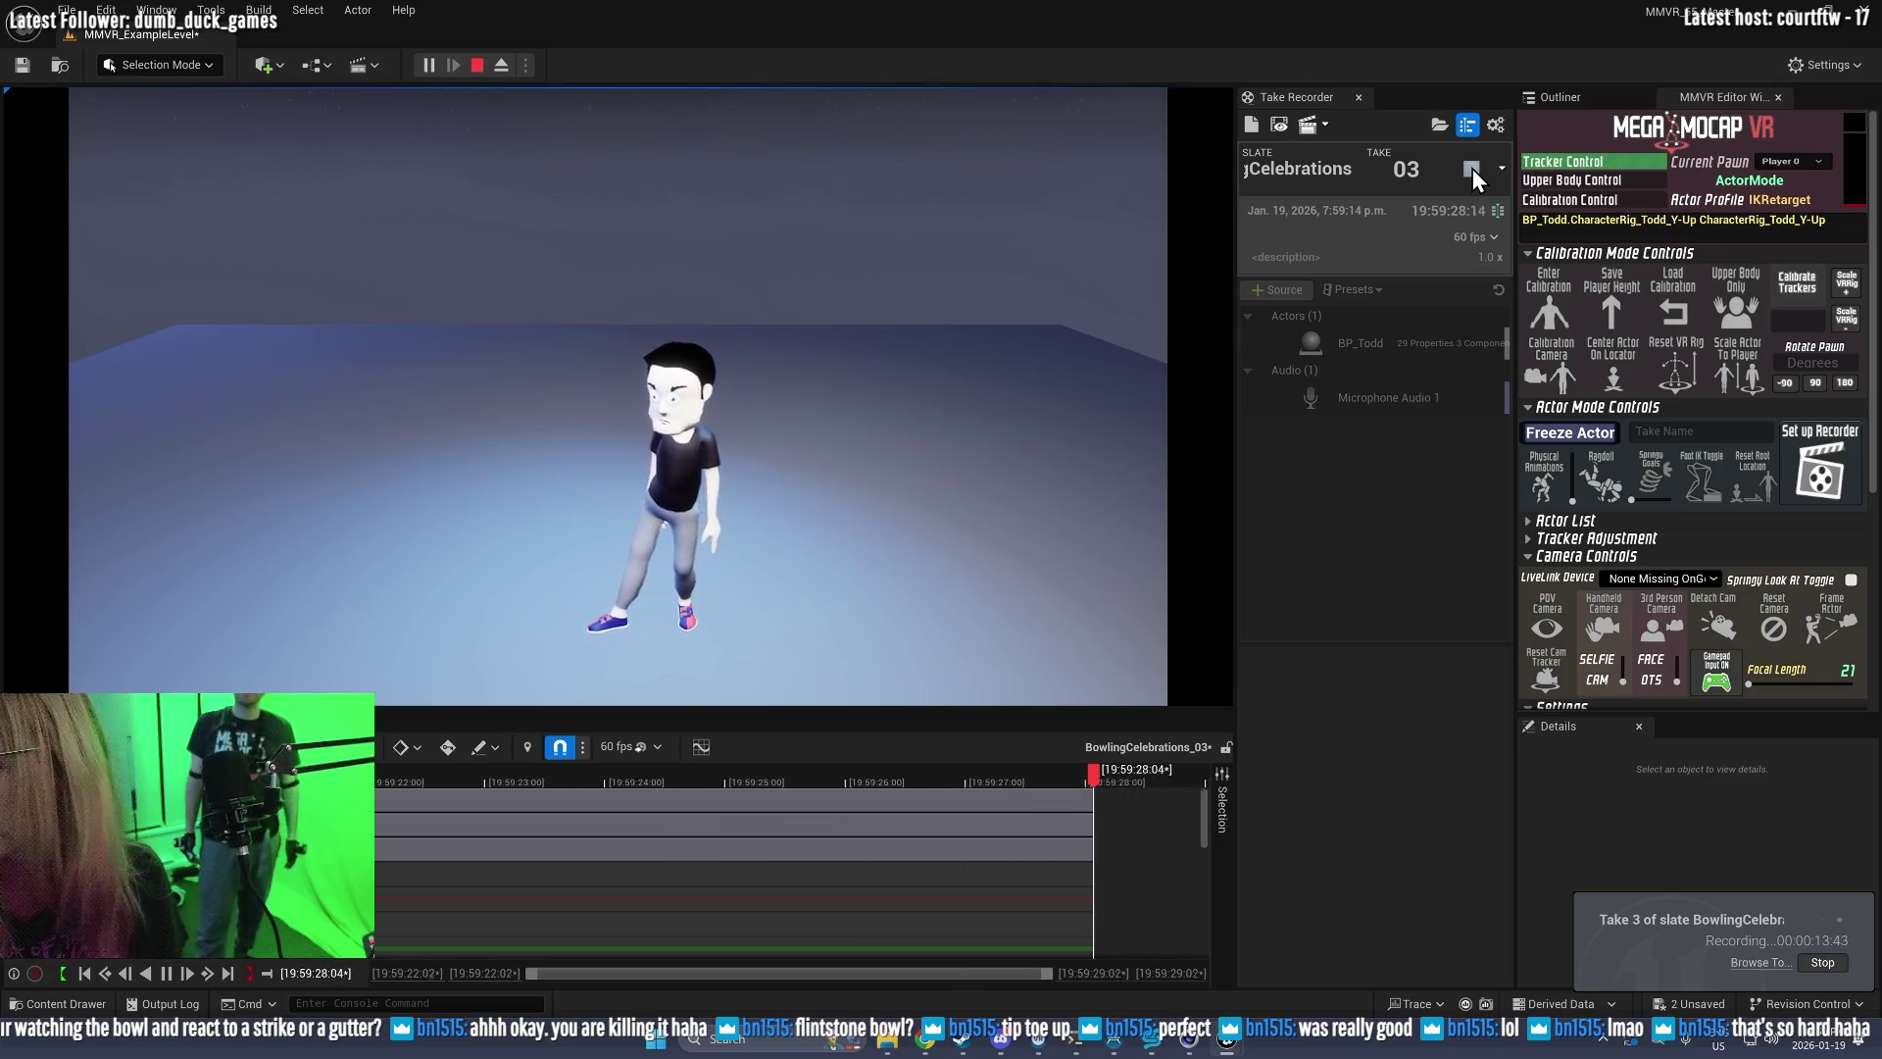
click(1472, 172)
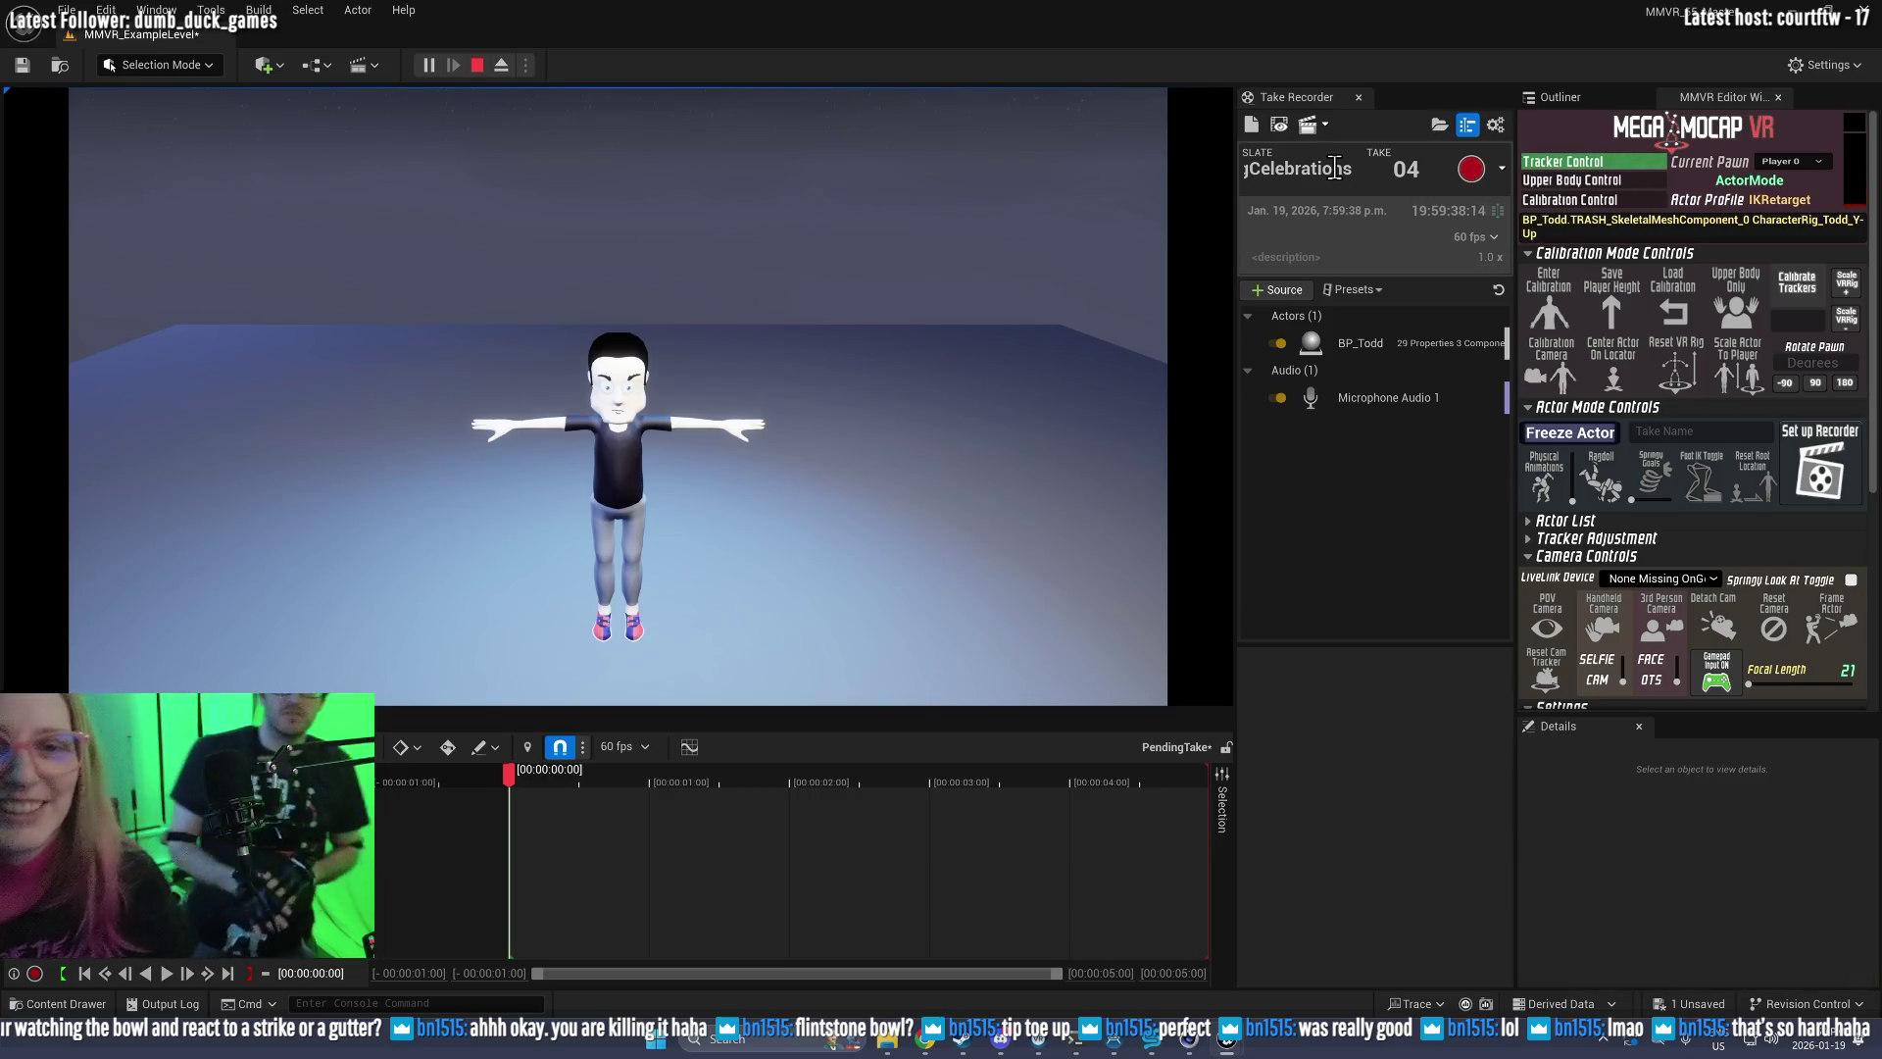
Step: Rename the Take Recorder slate from BowlingCelebrations to BowlingFailure
drag(1330, 168, 1275, 171)
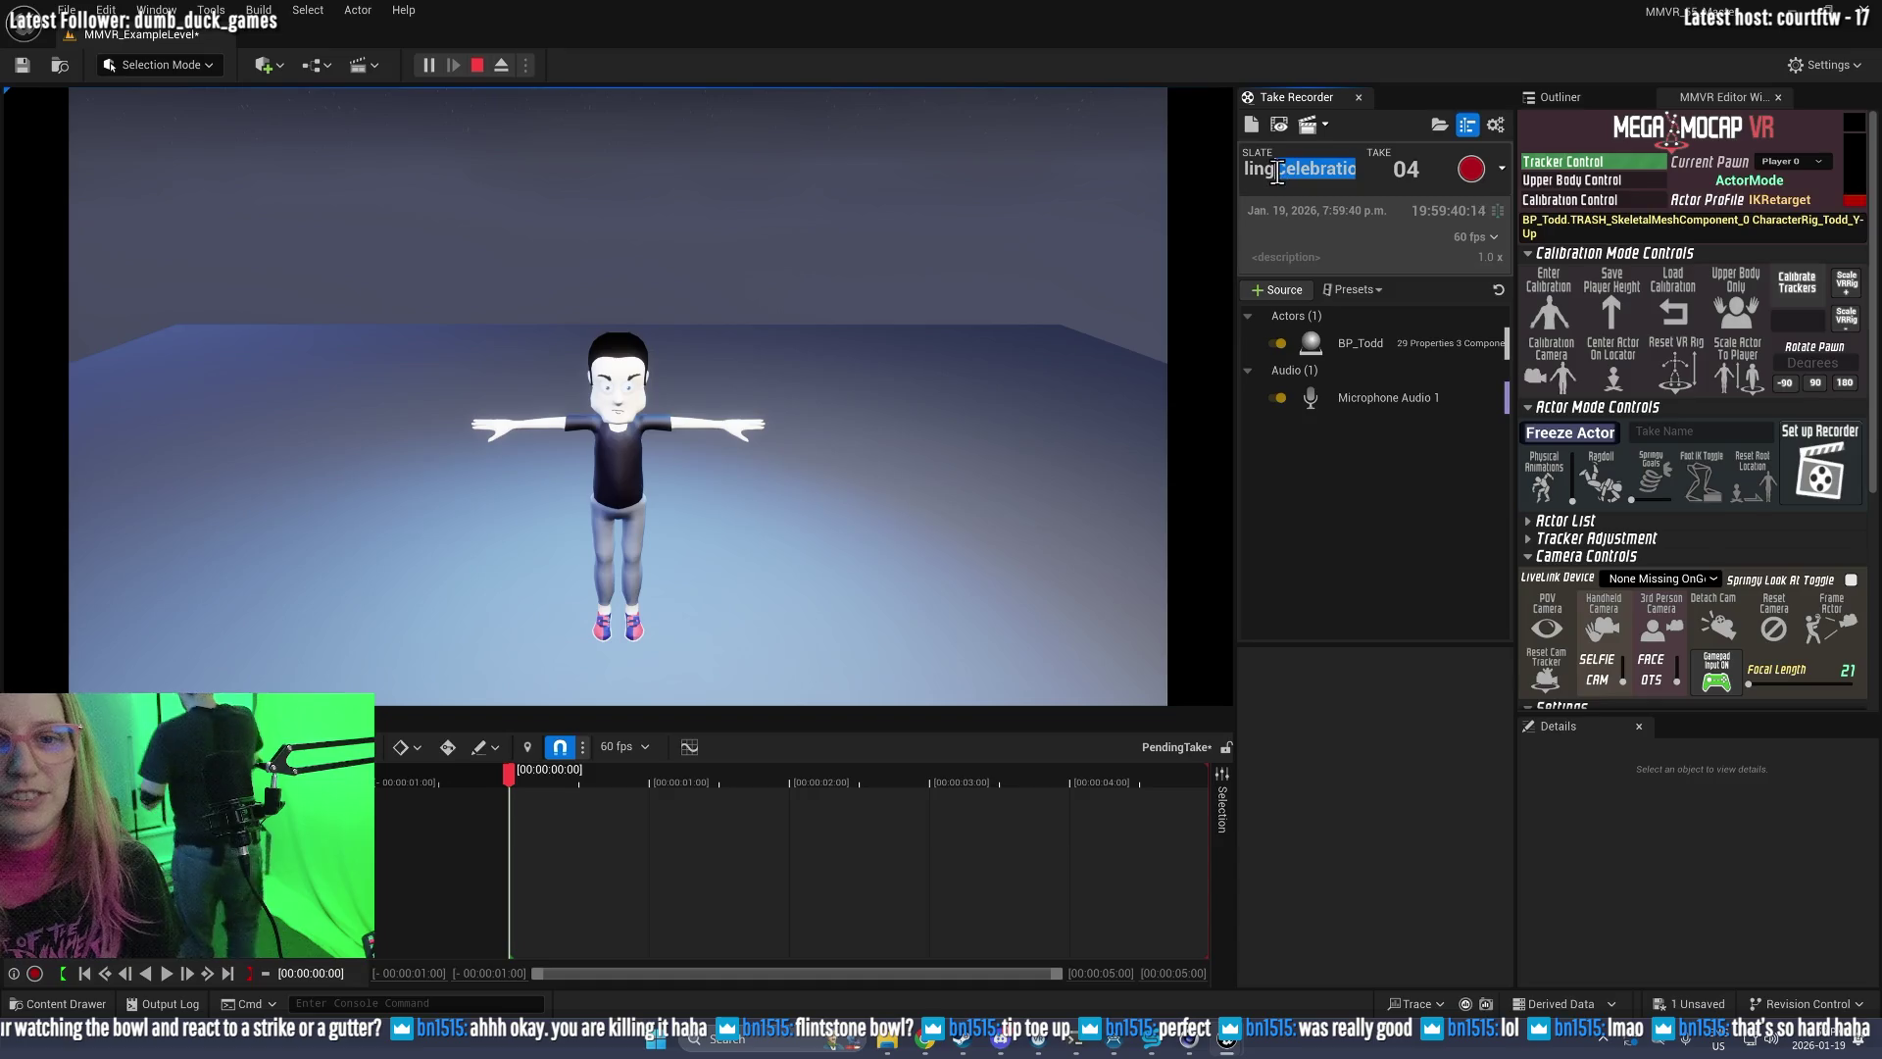
key(BackSpace)
text(lingFaili)
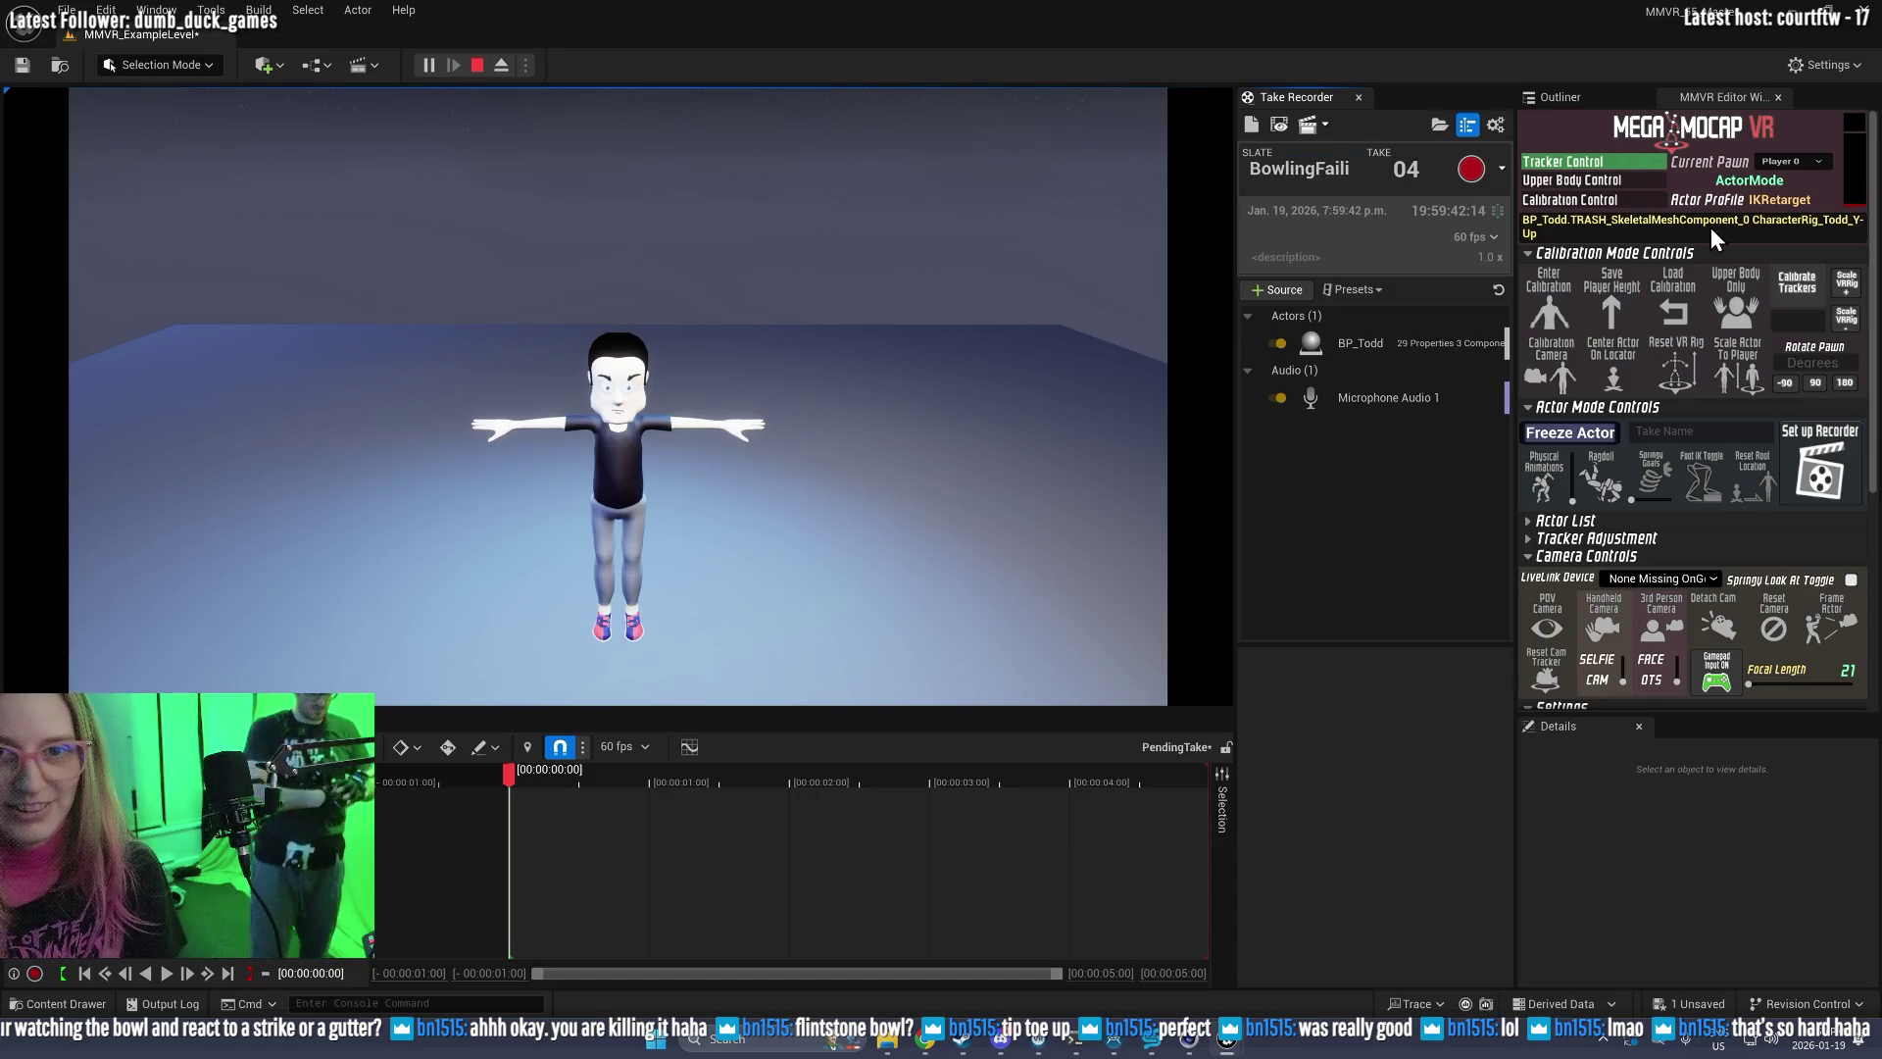
key(BackSpace)
key(BackSpace)
key(BackSpace)
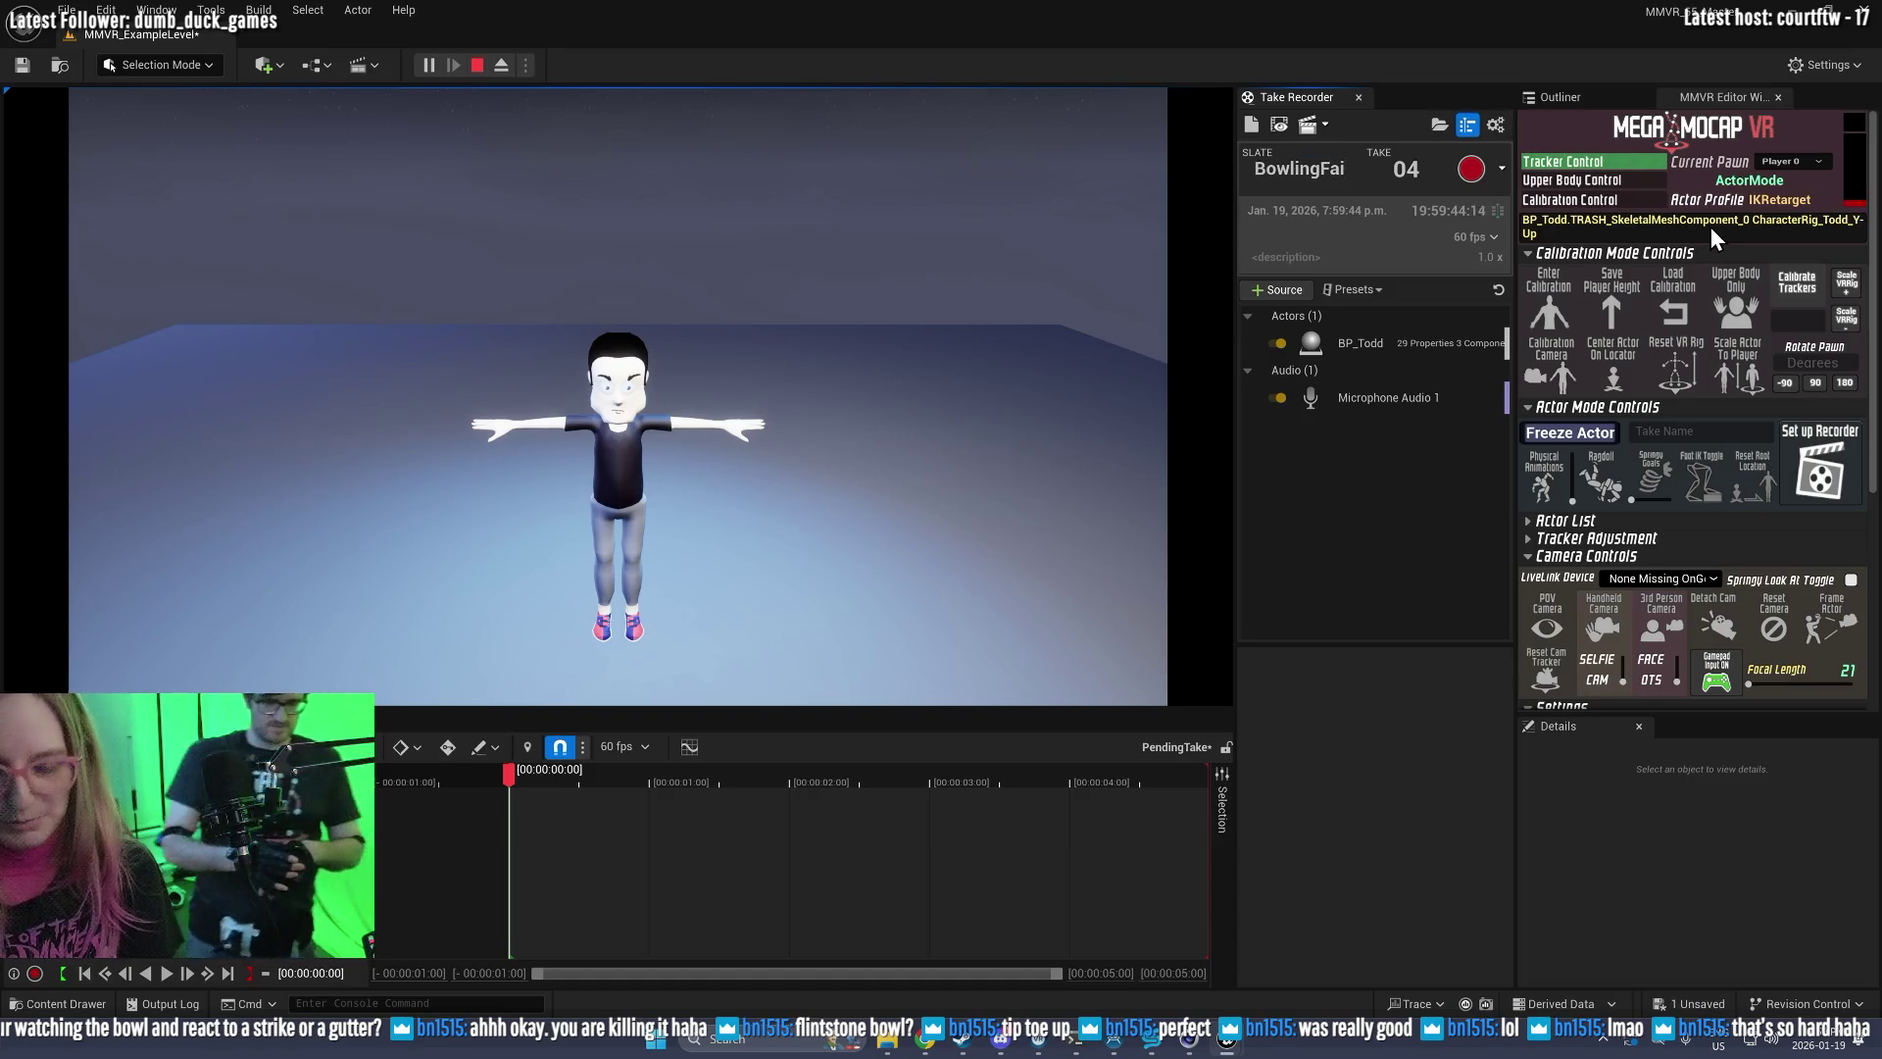
text(ures)
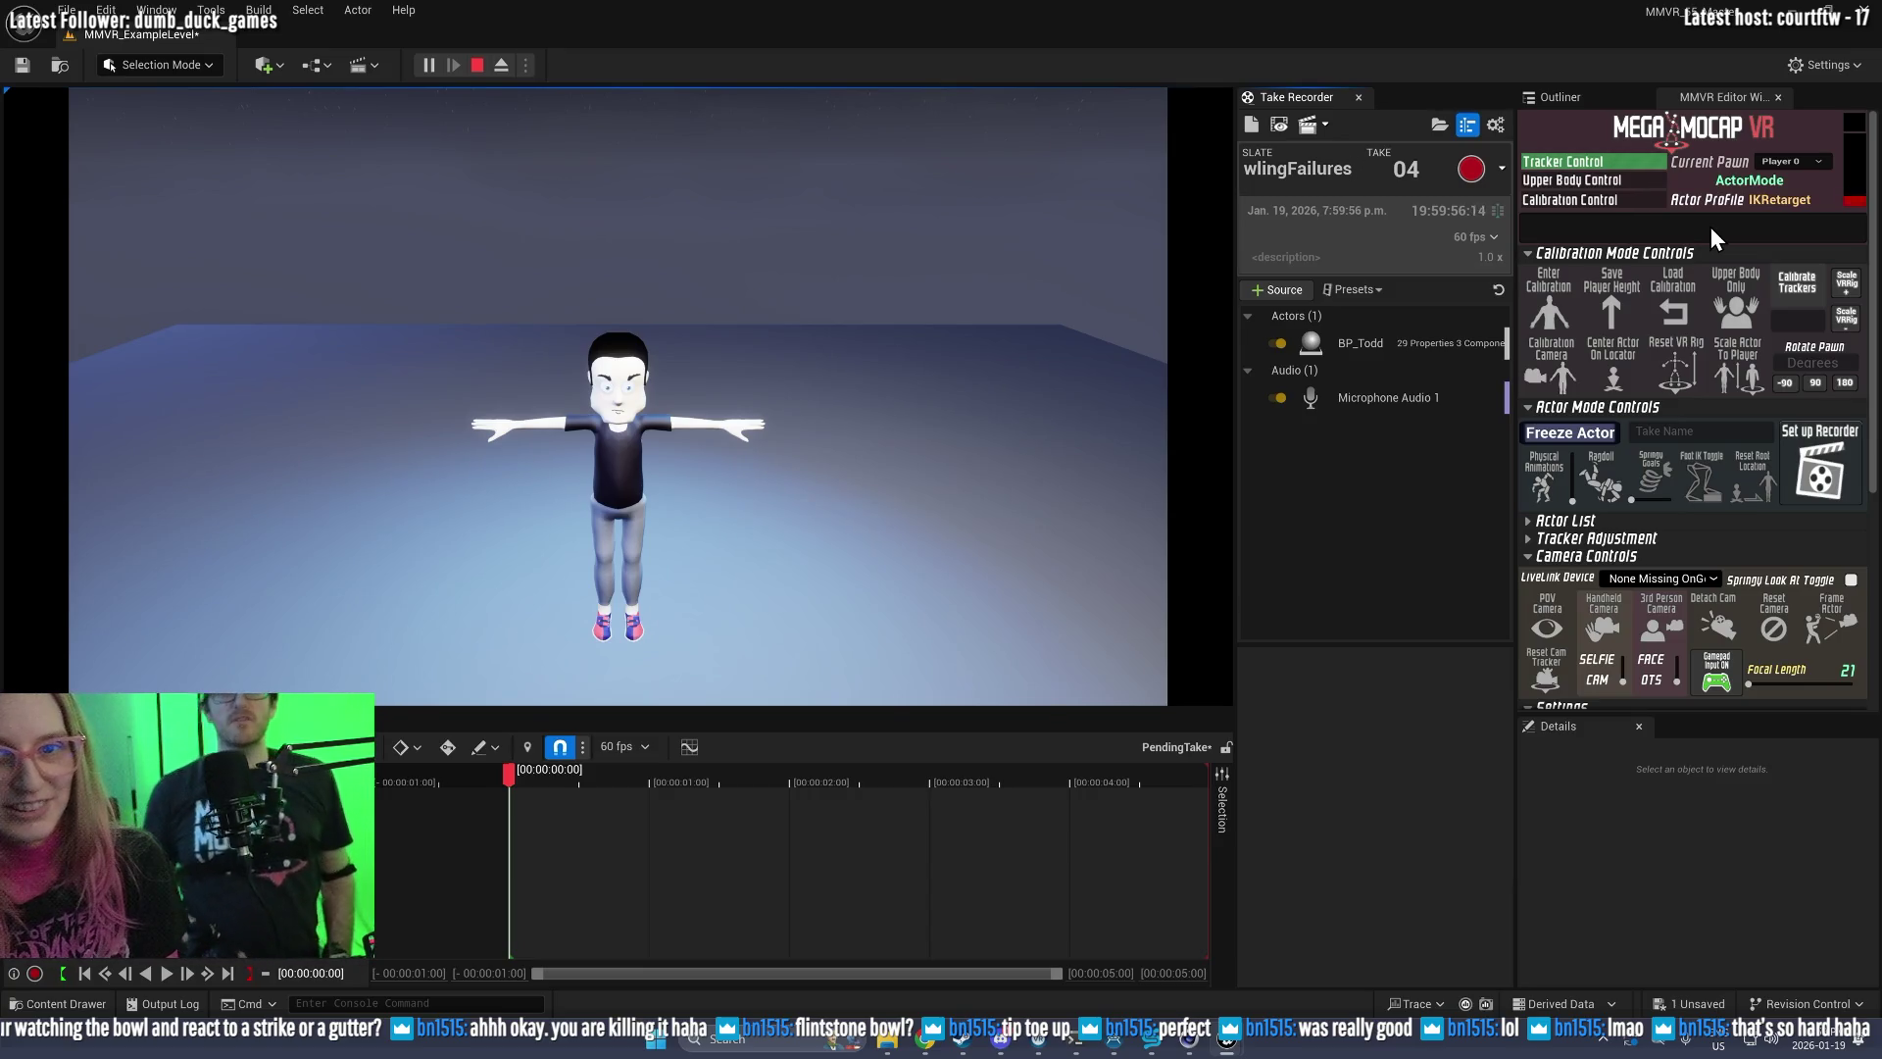
key(BackSpace)
key(Return)
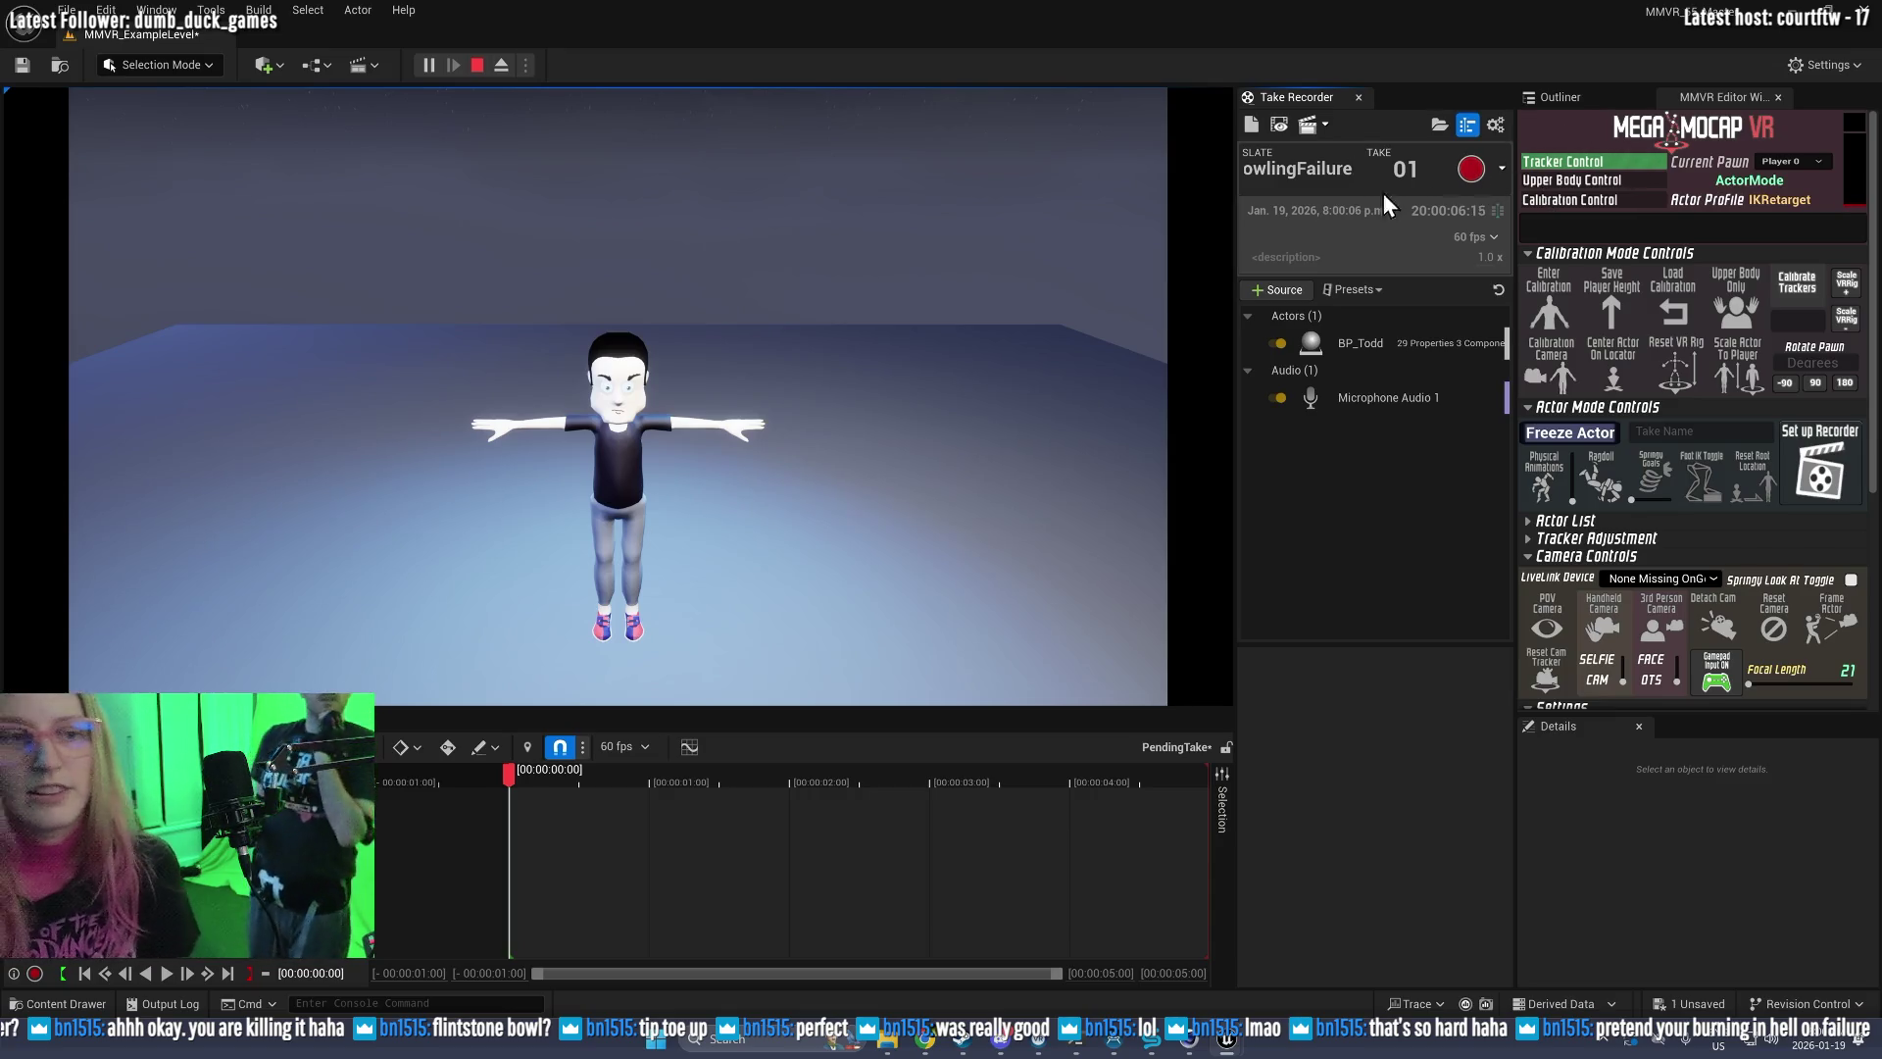
Step: Restart Play-in-Editor, reload the saved calibration, and hide the Sequencer timeline panel
click(476, 65)
click(423, 65)
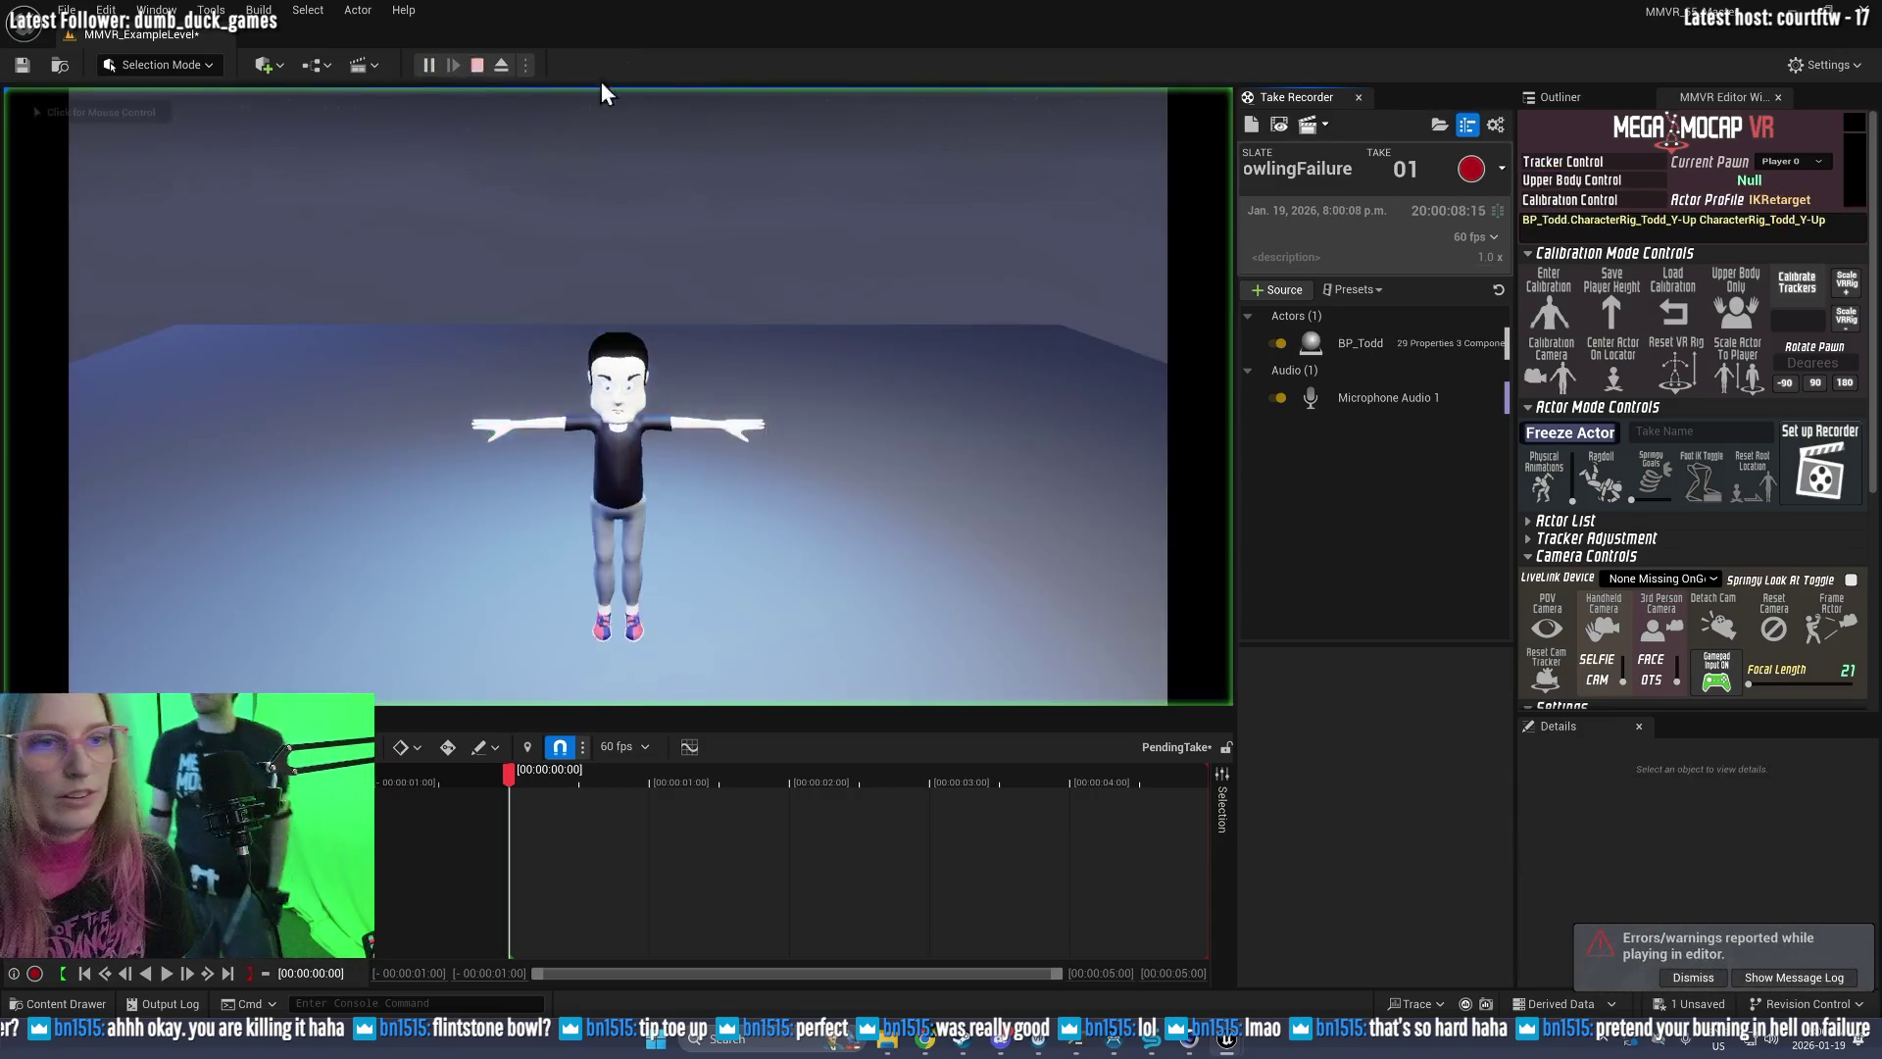
click(1674, 304)
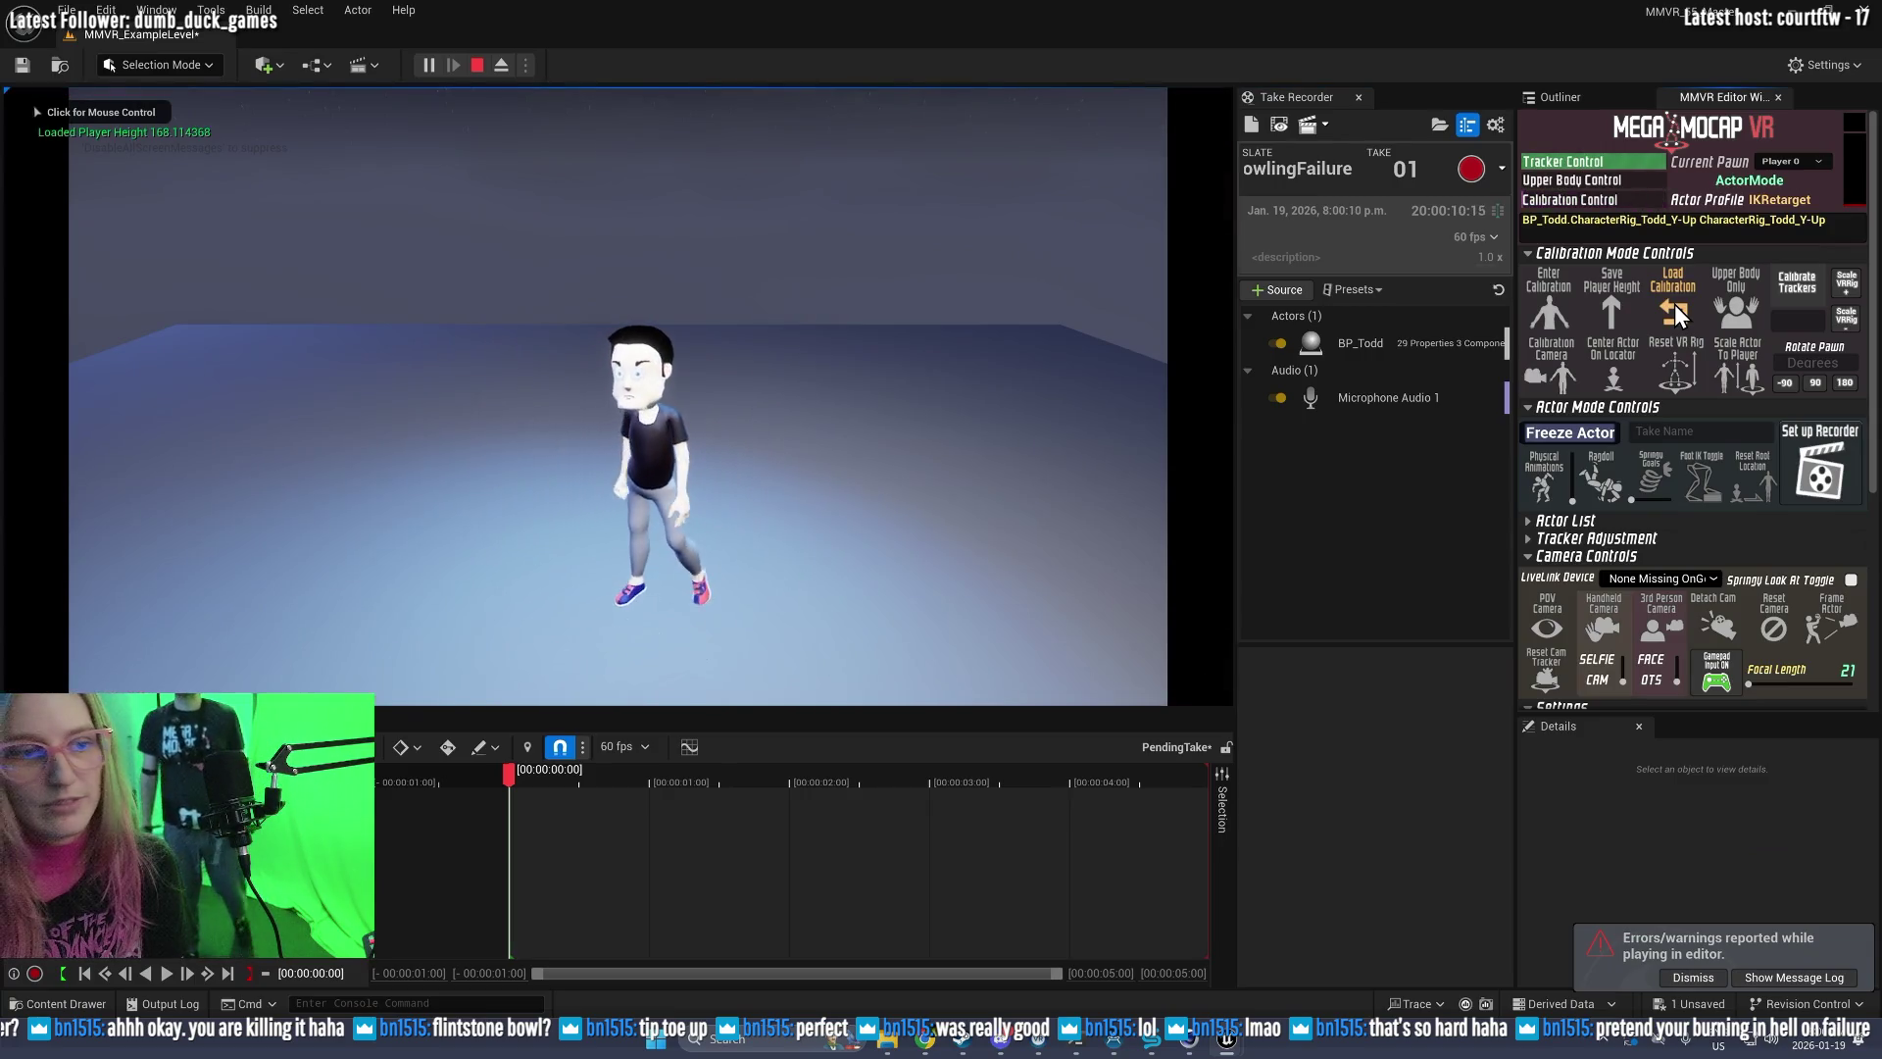
click(1467, 124)
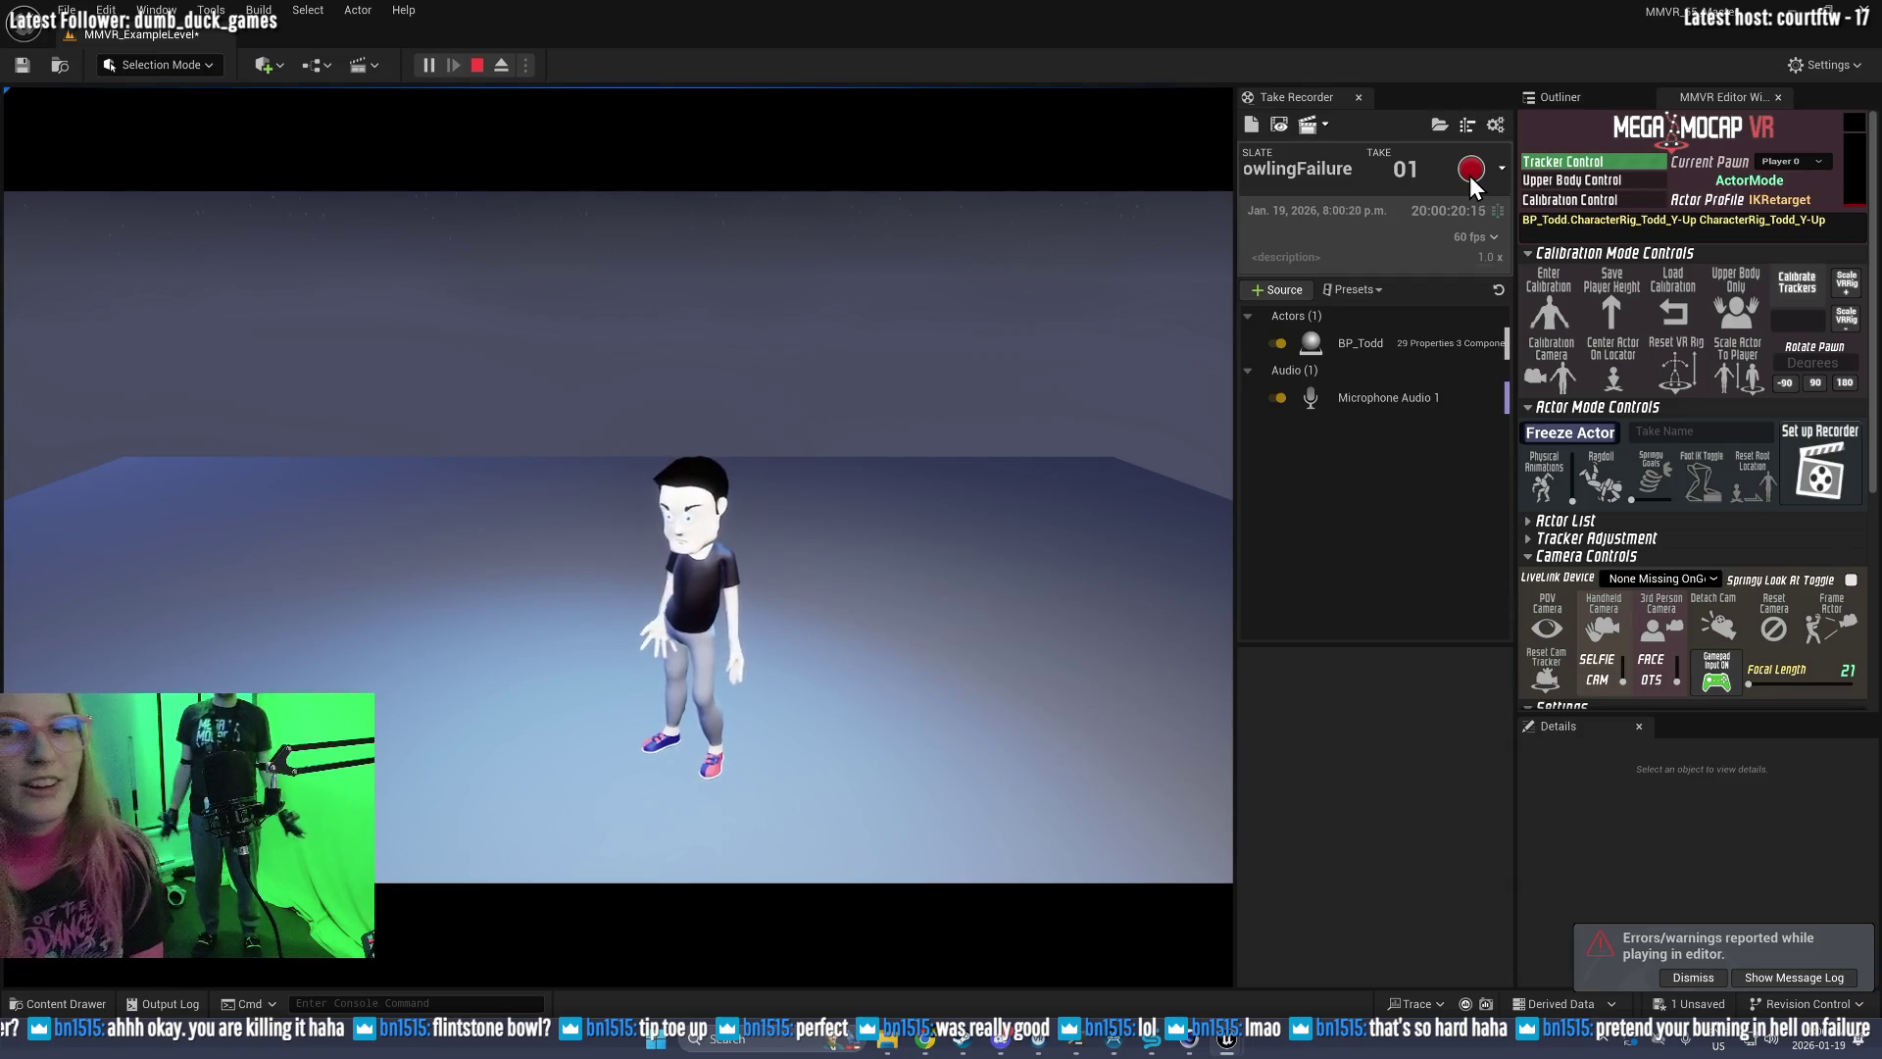
Step: Record BowlingFailure take 01 for BP_Todd, about 1 minute 20 seconds long
click(1470, 171)
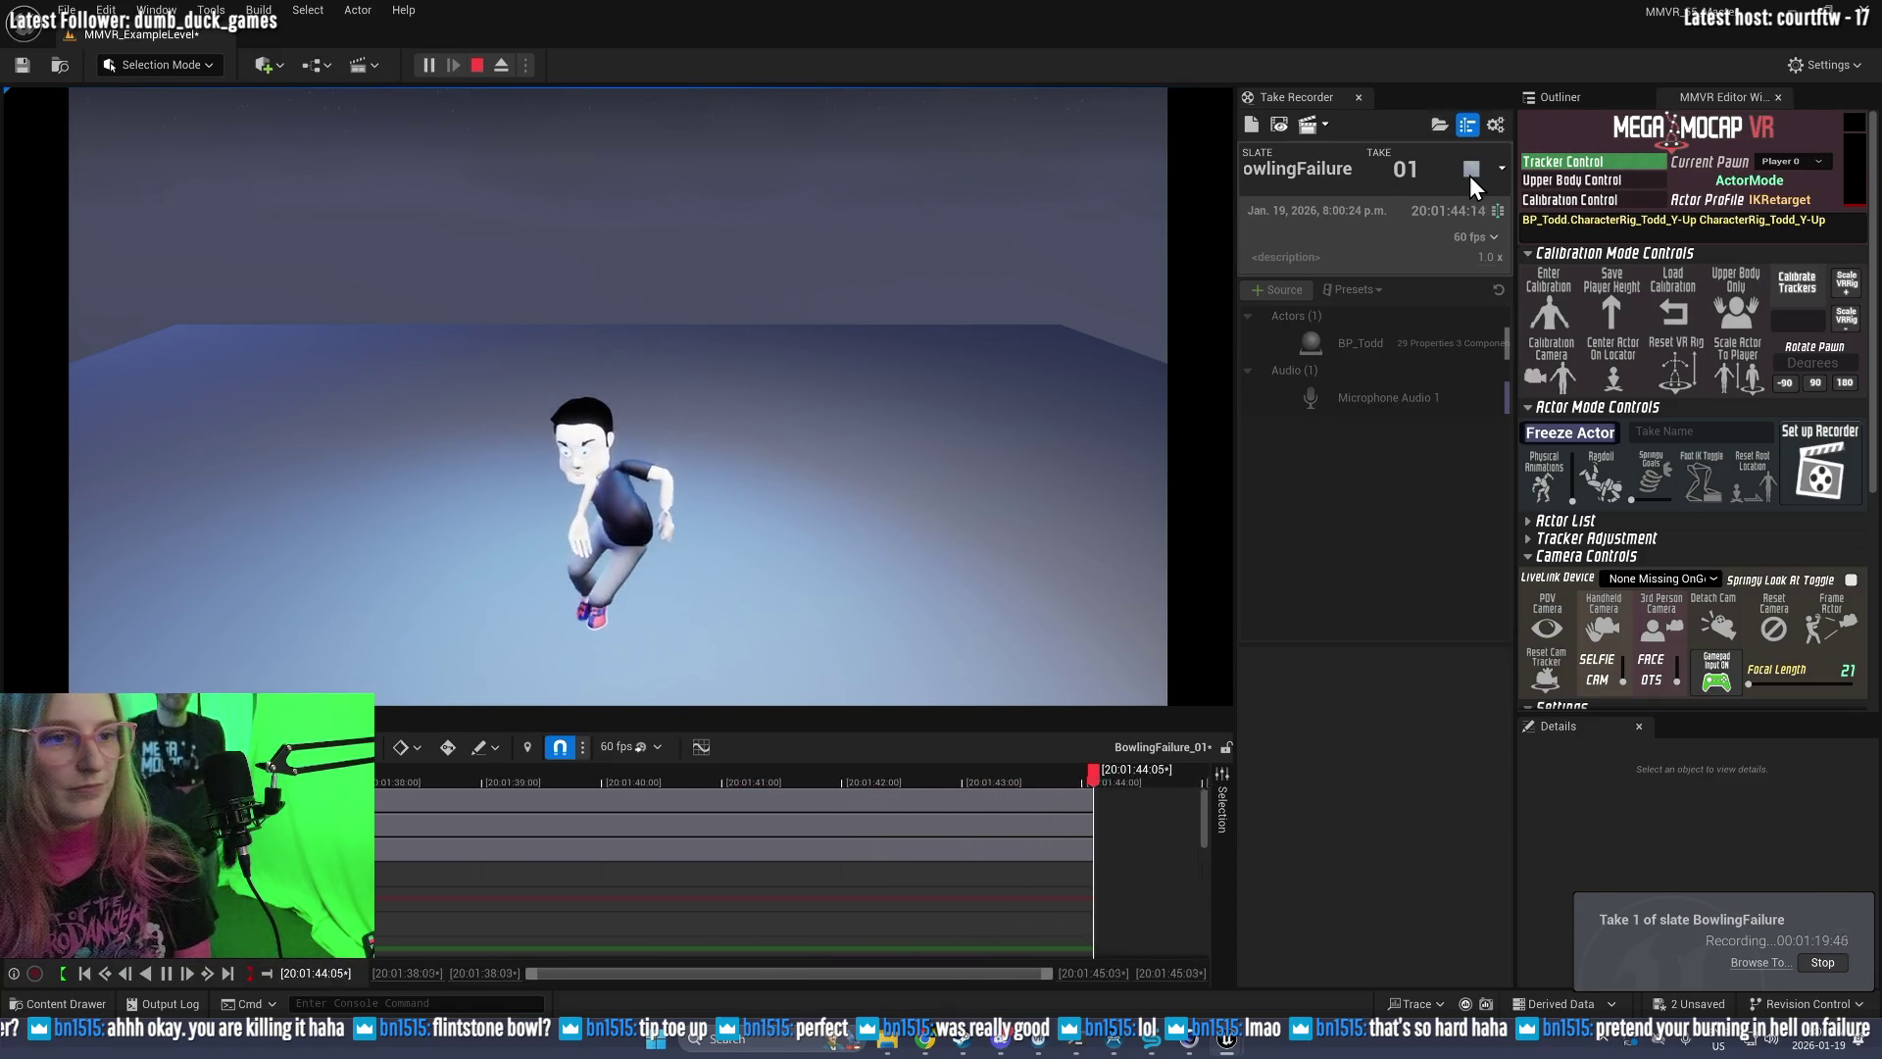
click(1468, 174)
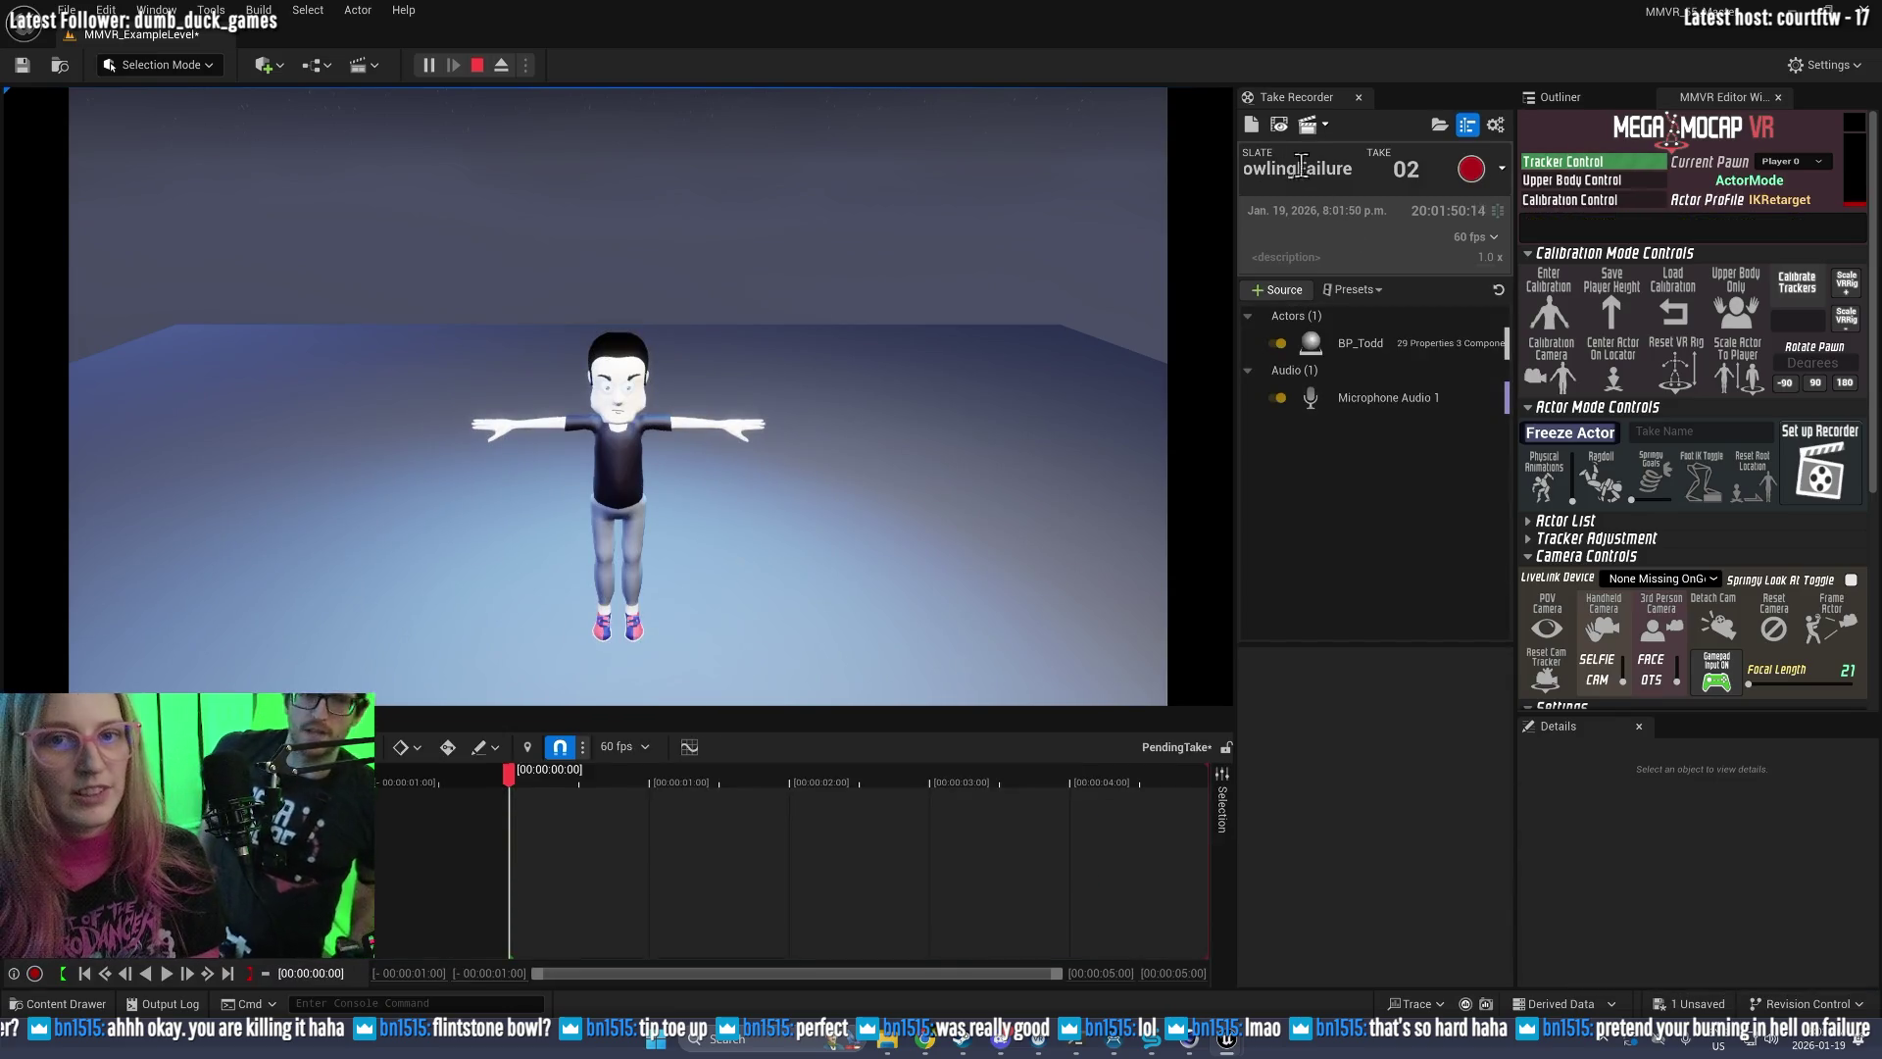
Step: Restart Play-in-Editor with the saved calibration reloaded and begin recording BowlingFailure take 02
click(479, 69)
click(431, 66)
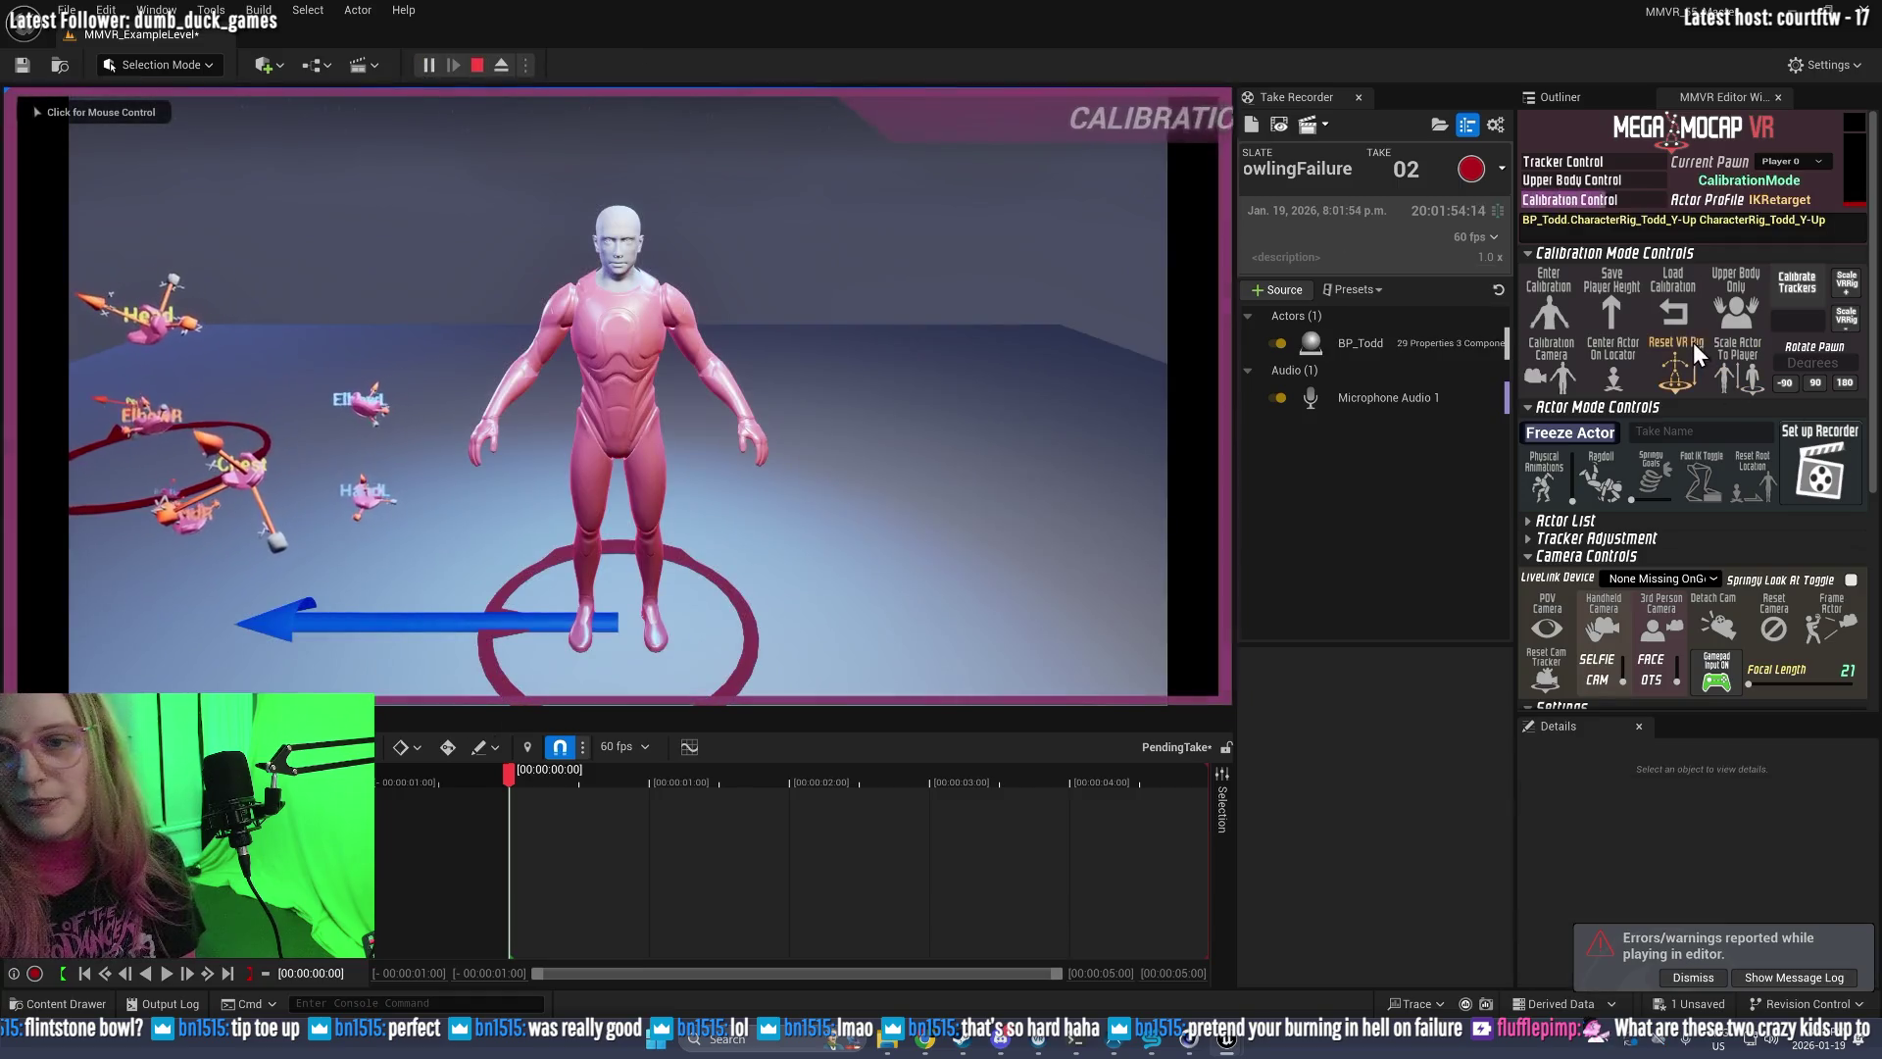
click(1680, 302)
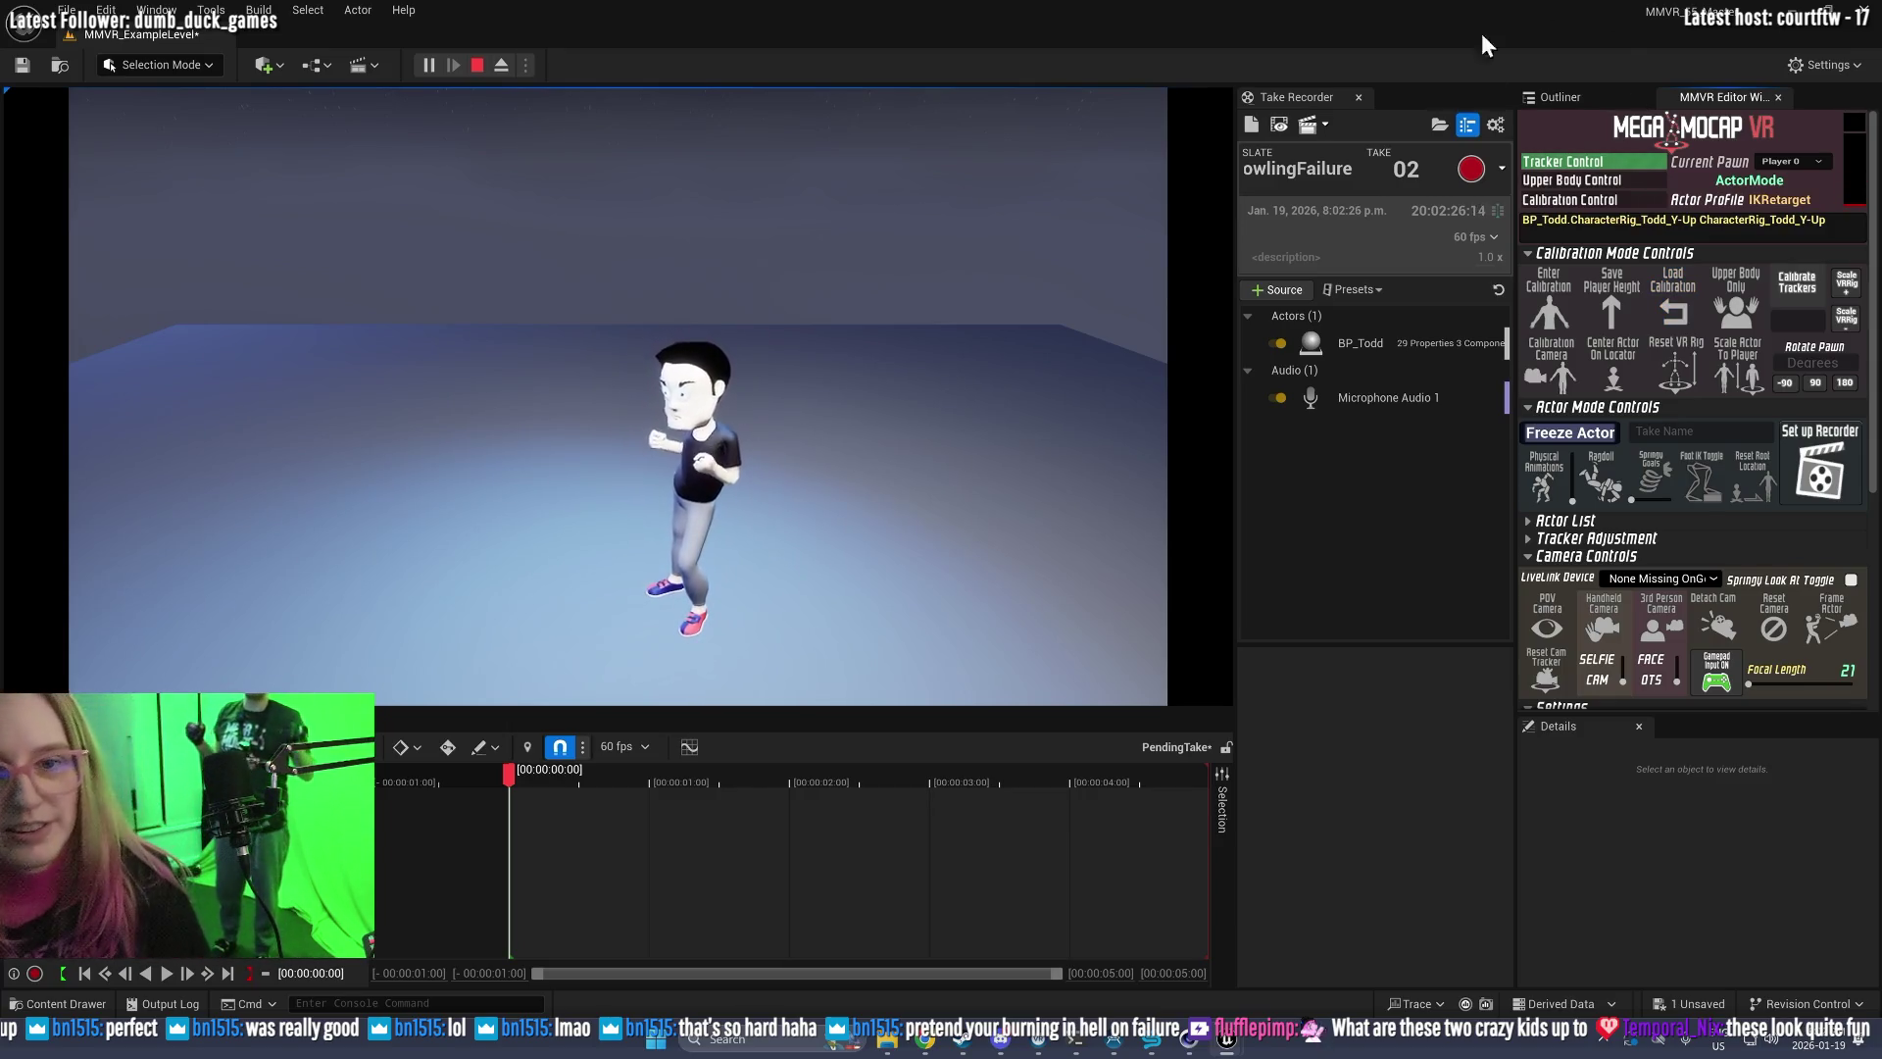
click(1468, 171)
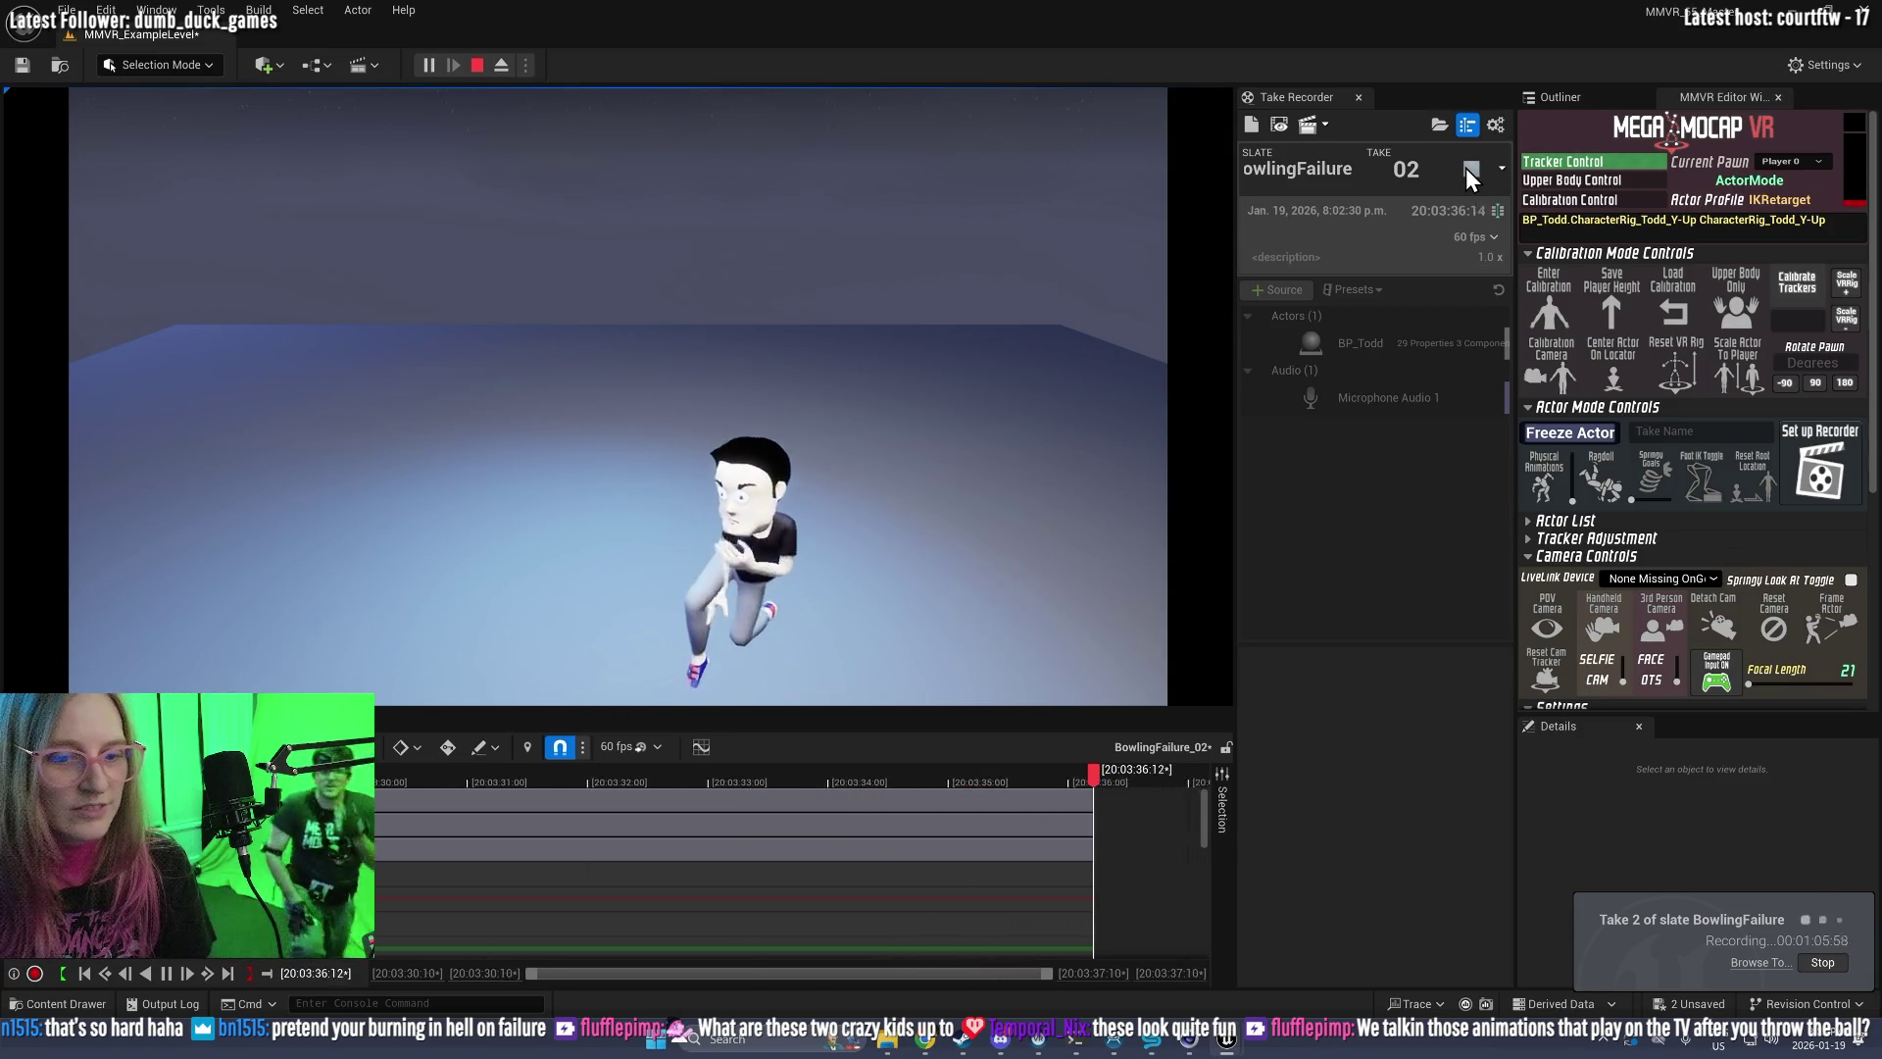
Step: Stop BowlingFailure take 02 after about 1 minute 6 seconds
click(1468, 171)
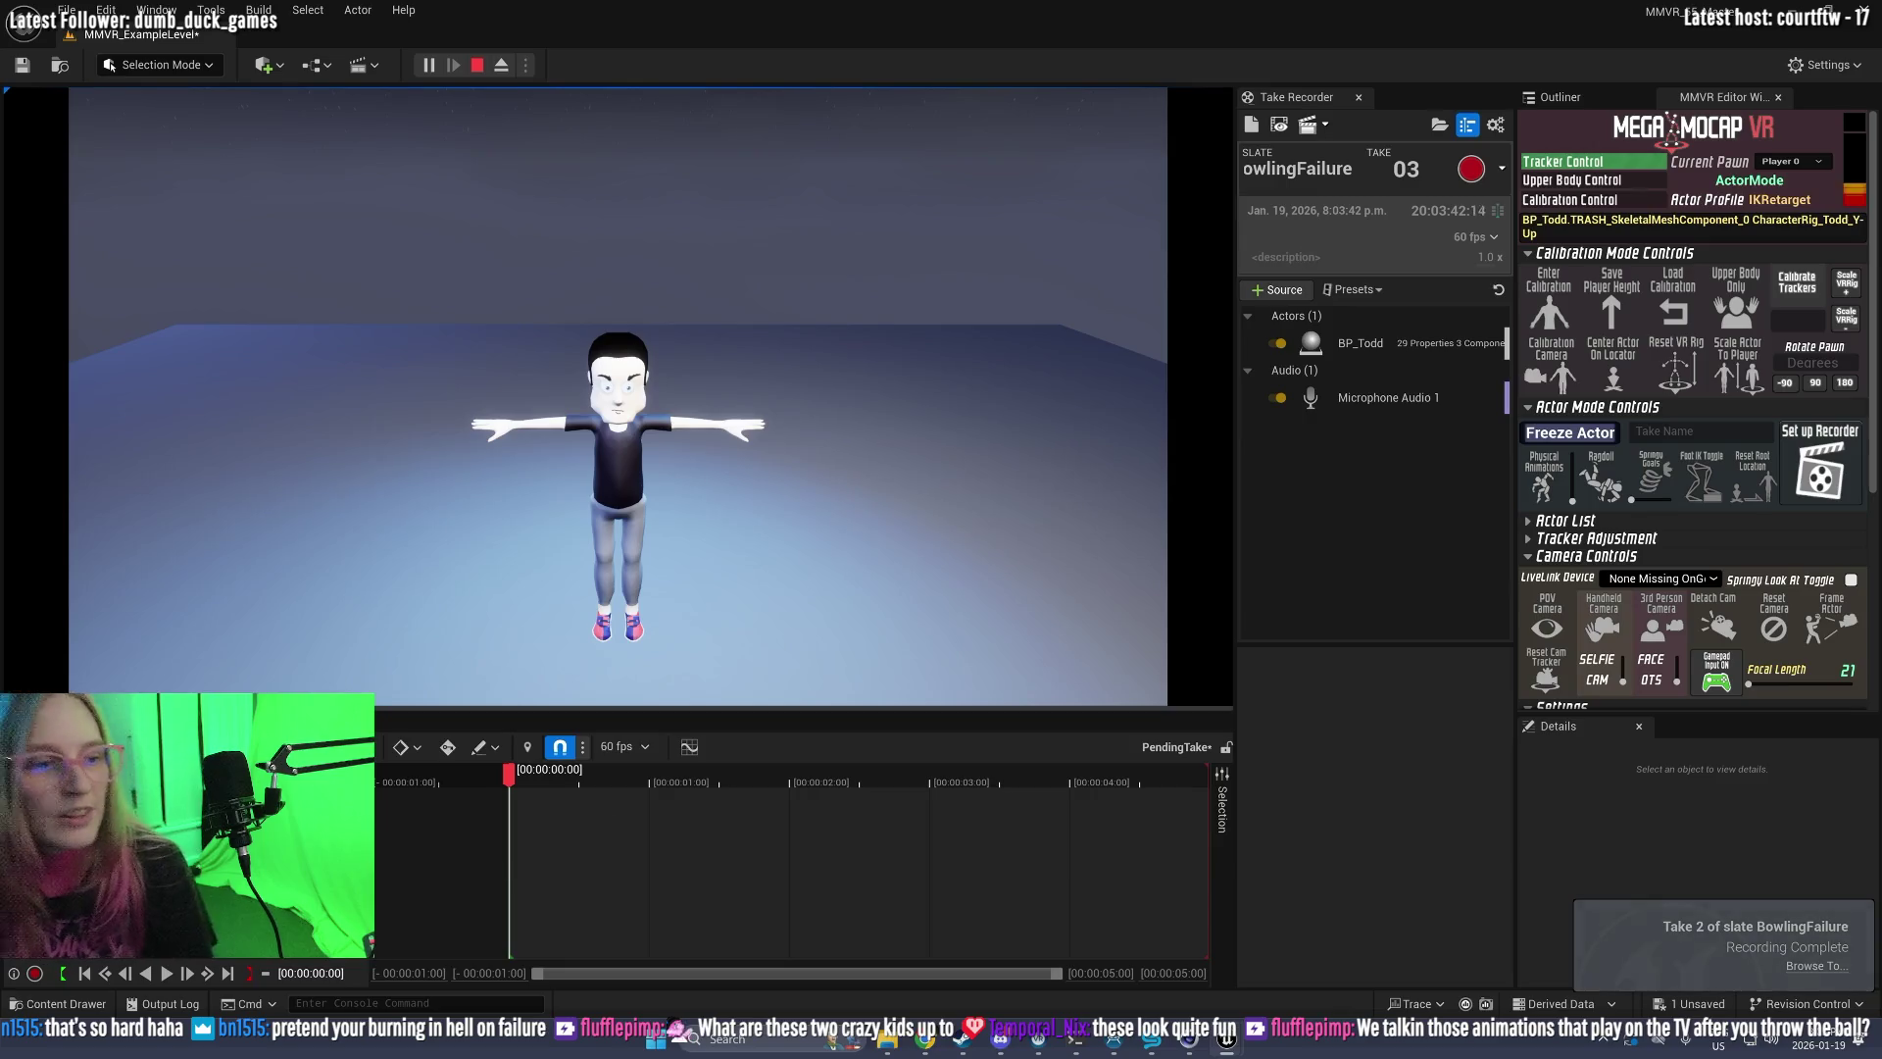
click(1277, 125)
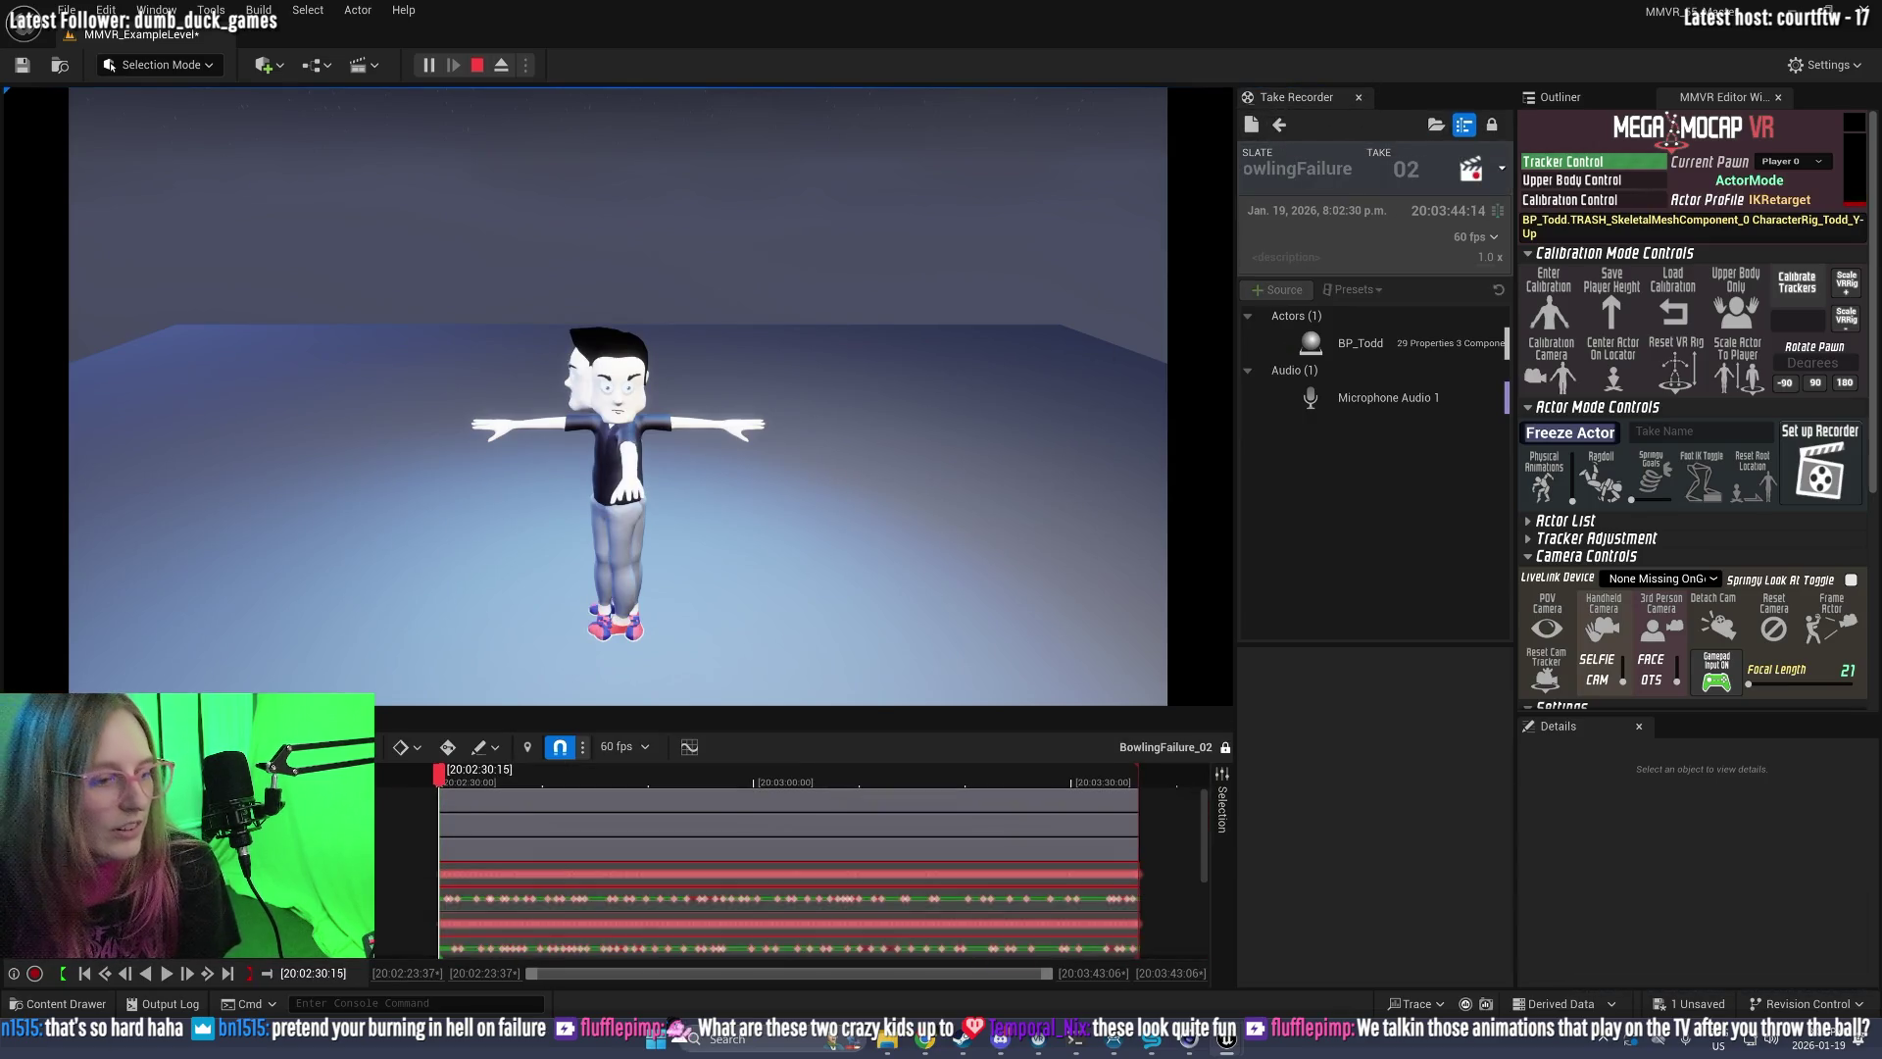
click(169, 973)
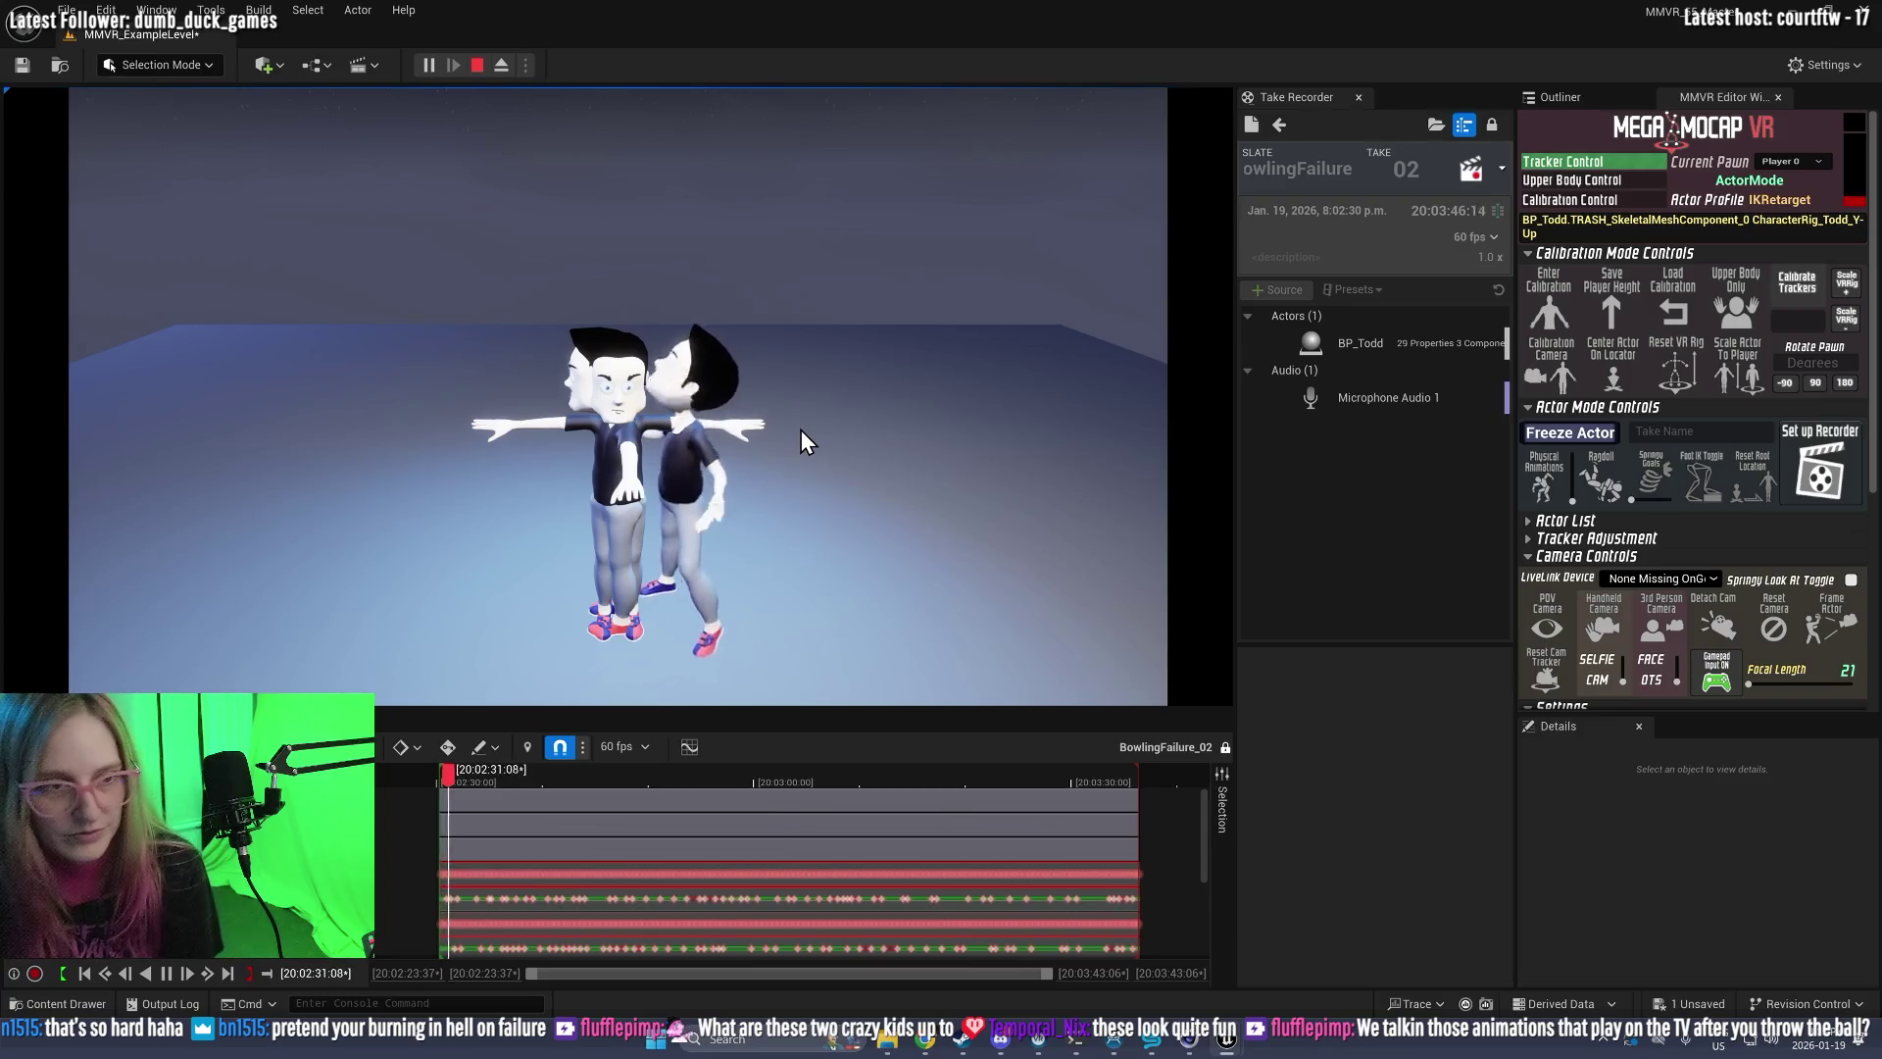
click(801, 428)
mouse_move(801, 428)
mouse_down()
mouse_move(731, 453)
mouse_move(683, 381)
mouse_up()
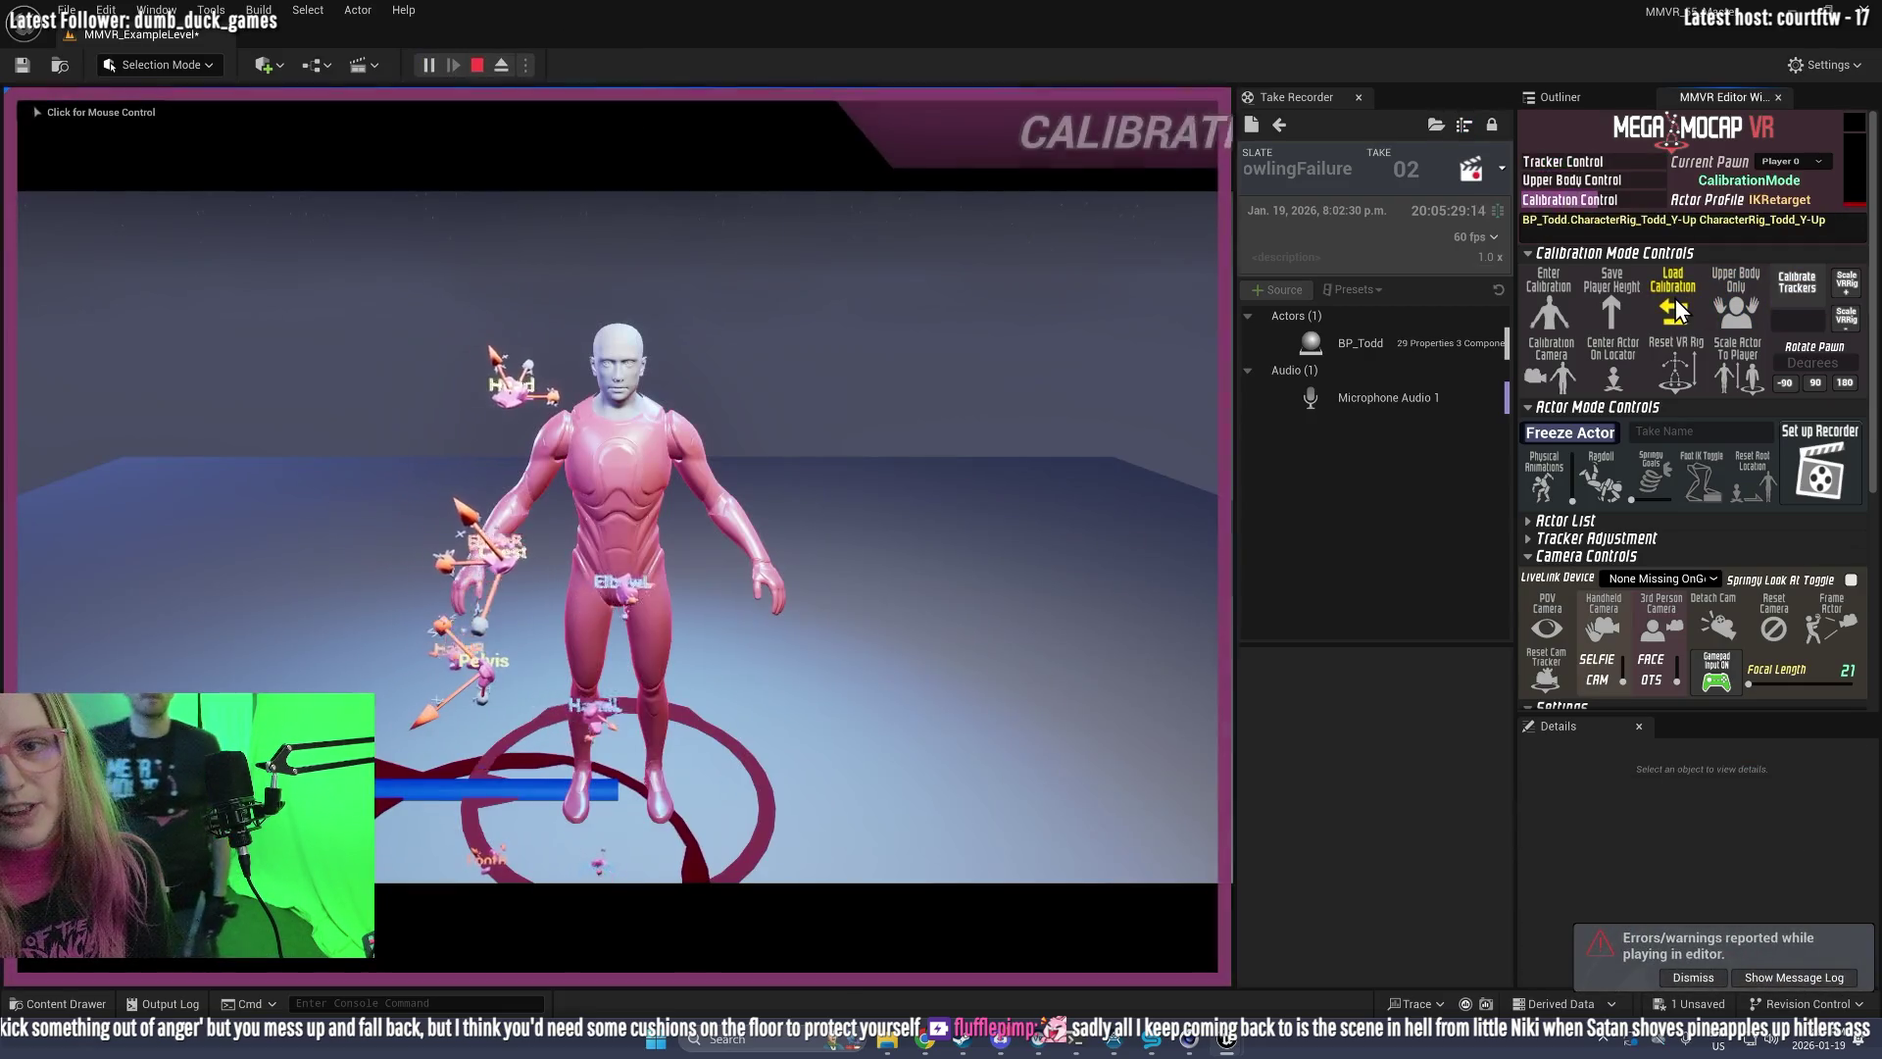
Step: Play the level with calibration loaded and leave review so BowlingFailure take 03 is pending
click(1674, 298)
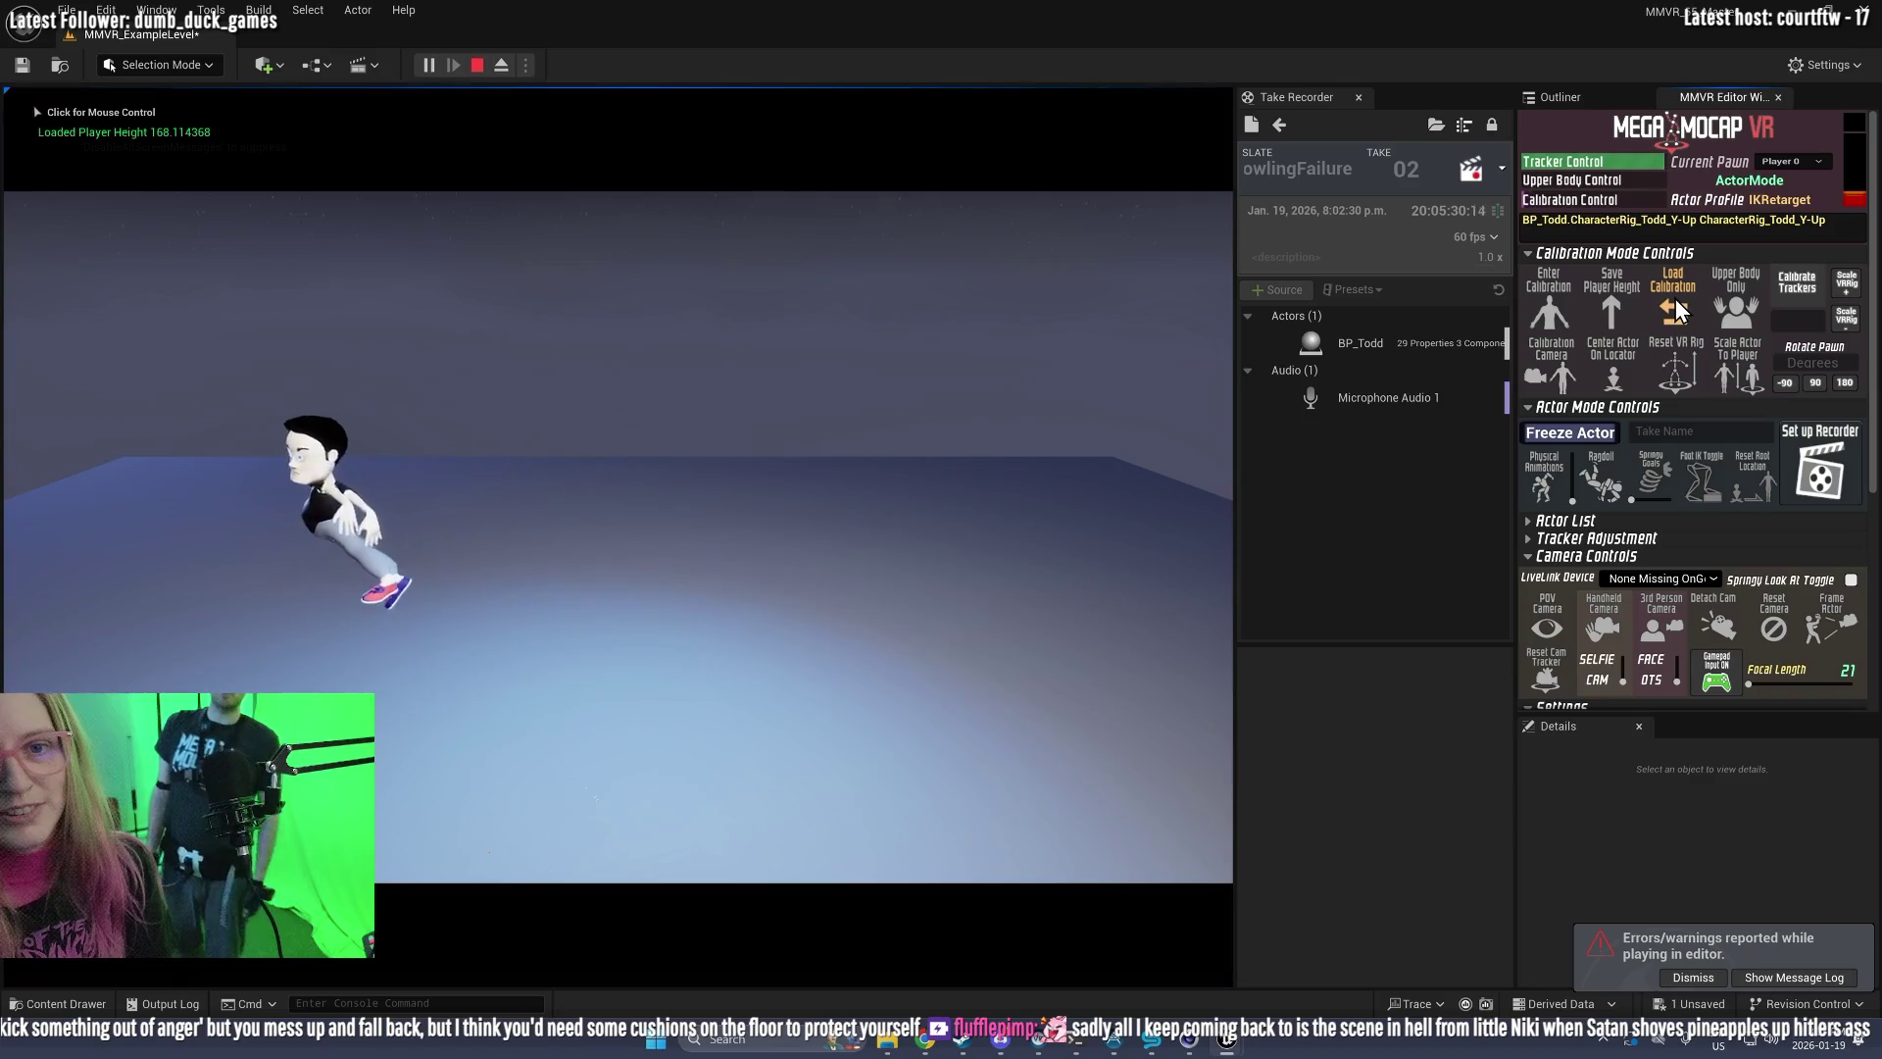
click(1277, 123)
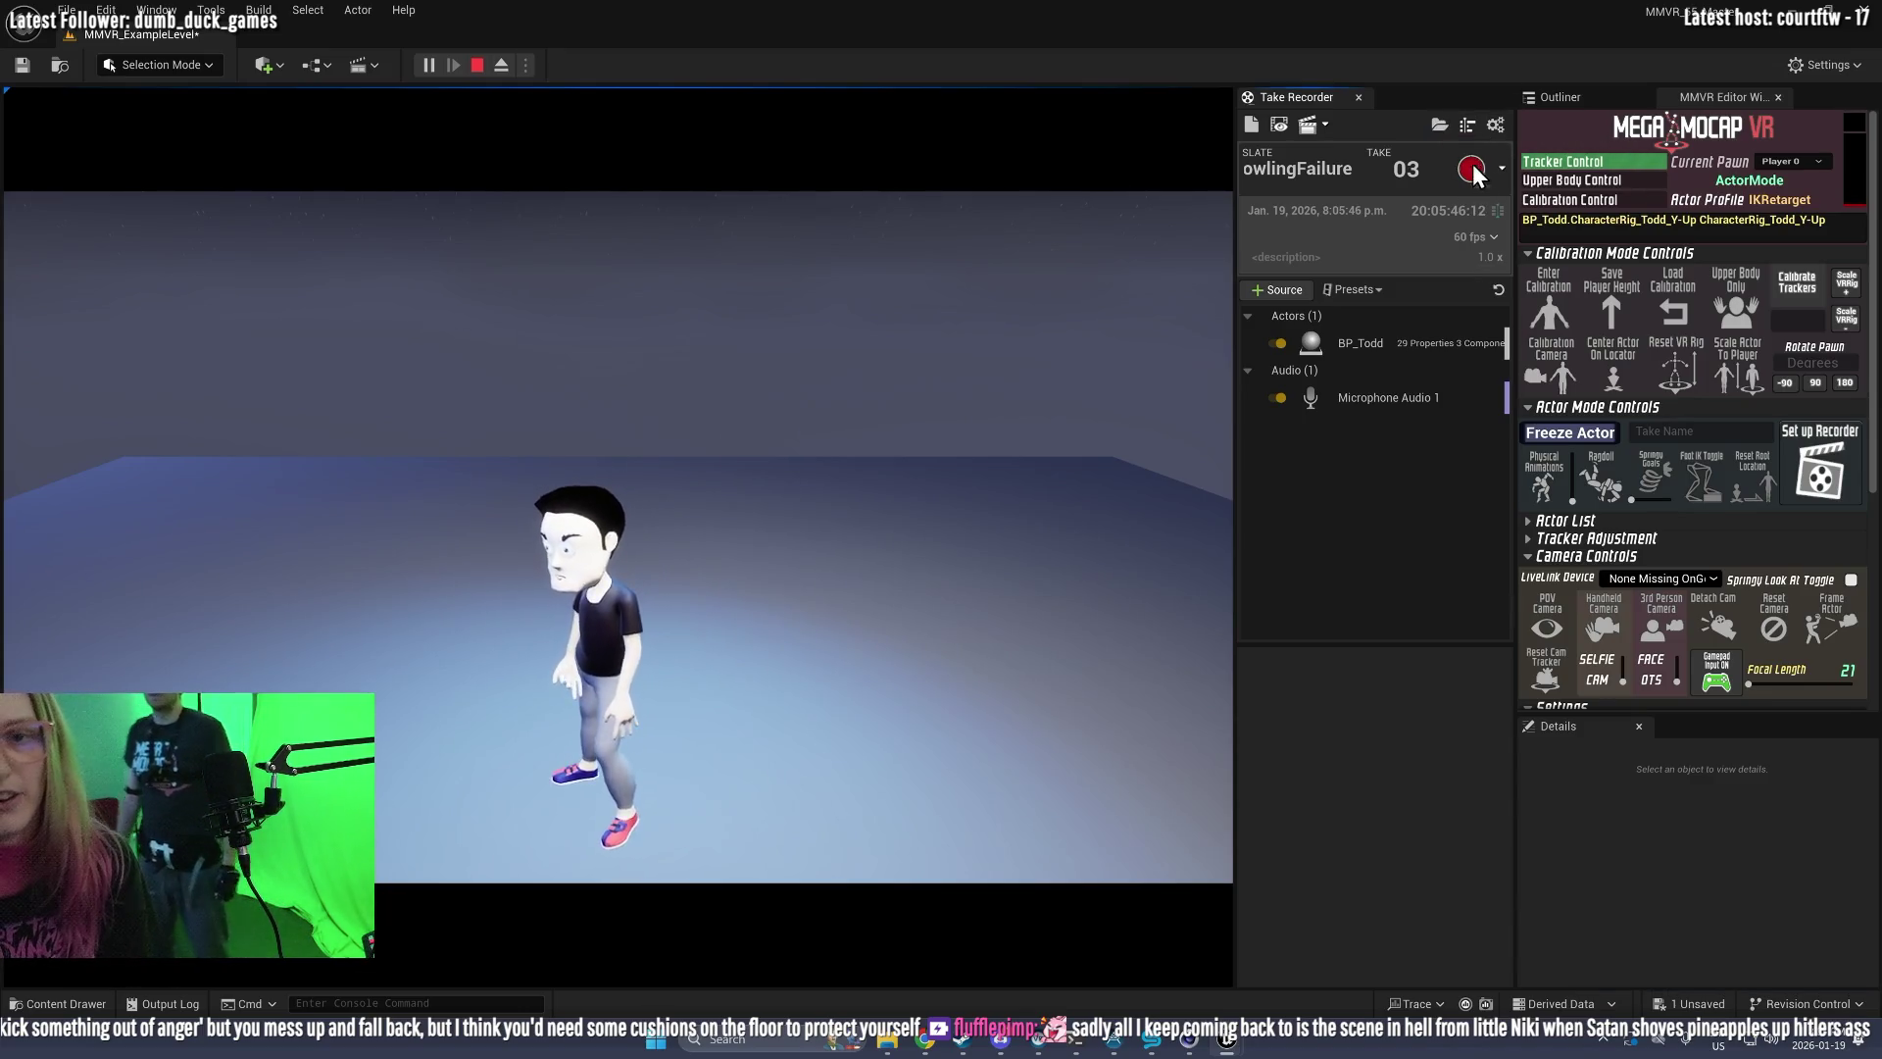
Step: Record BowlingFailure take 3 of Todd's motion capture performance
click(1472, 169)
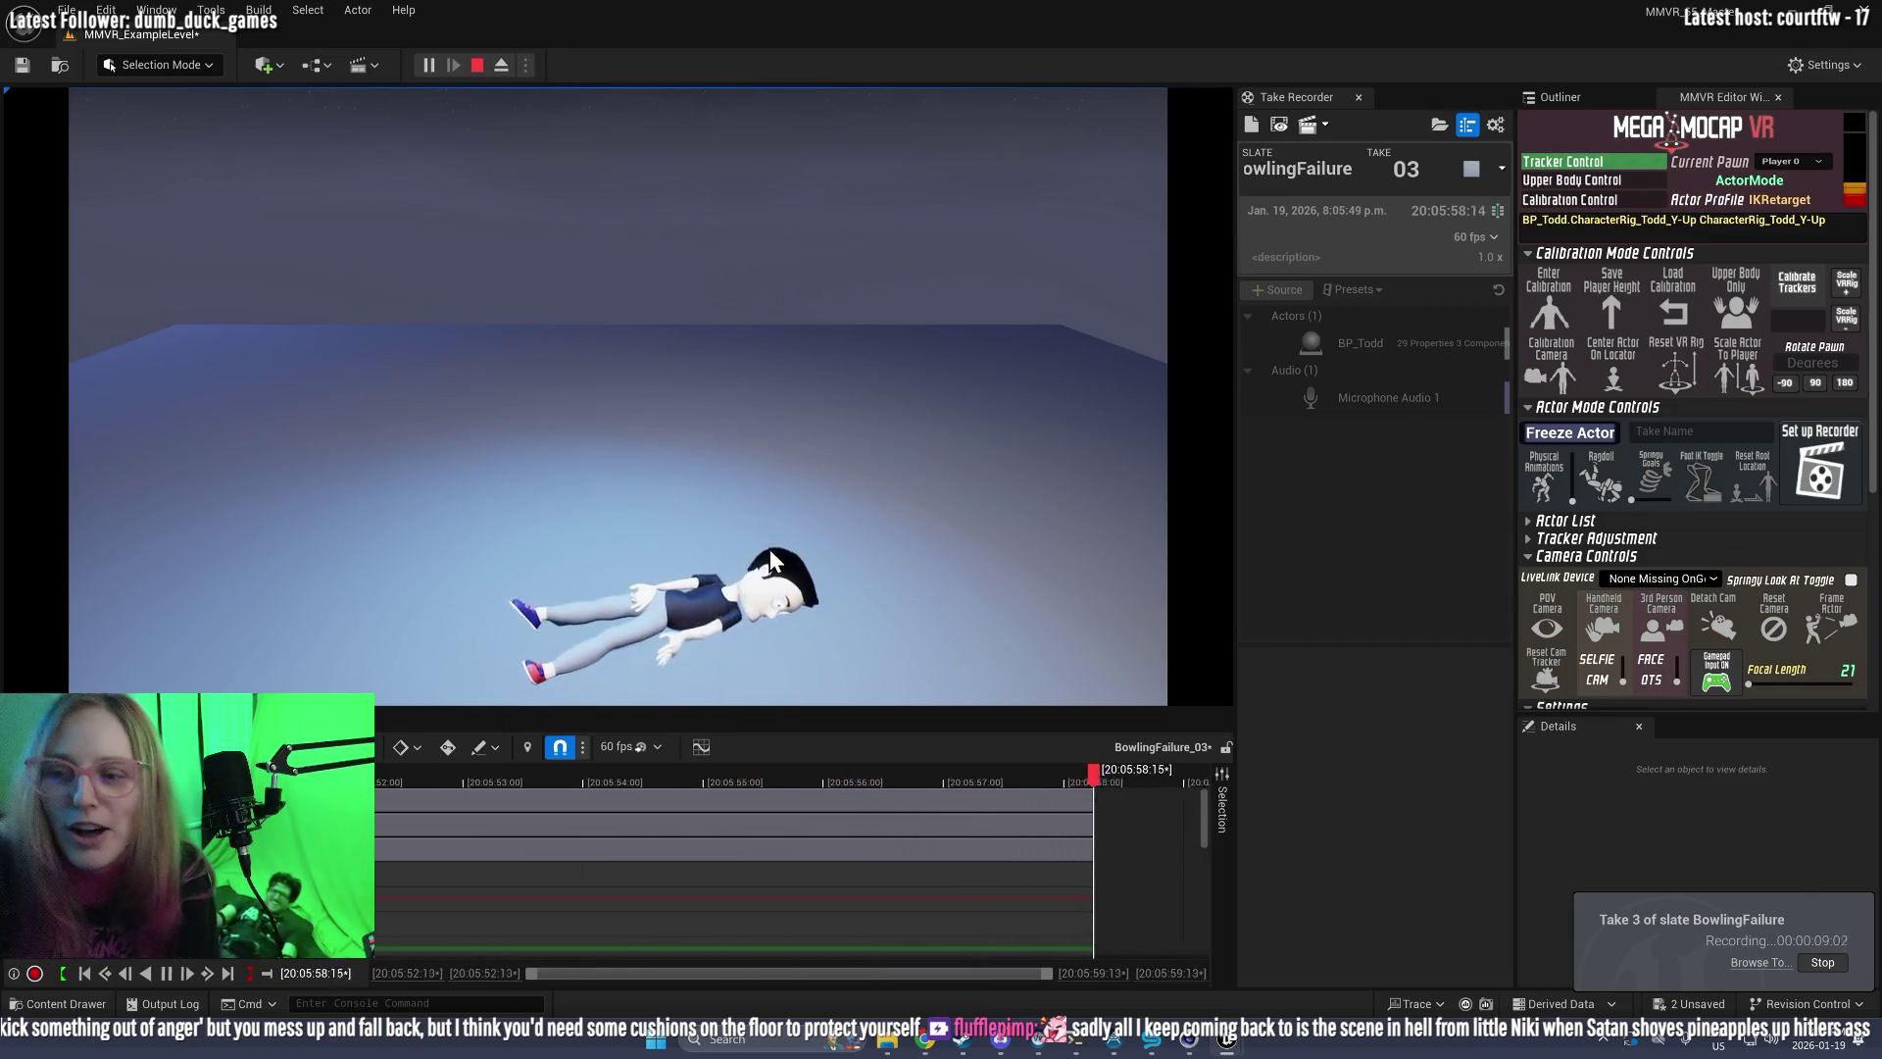
click(1462, 170)
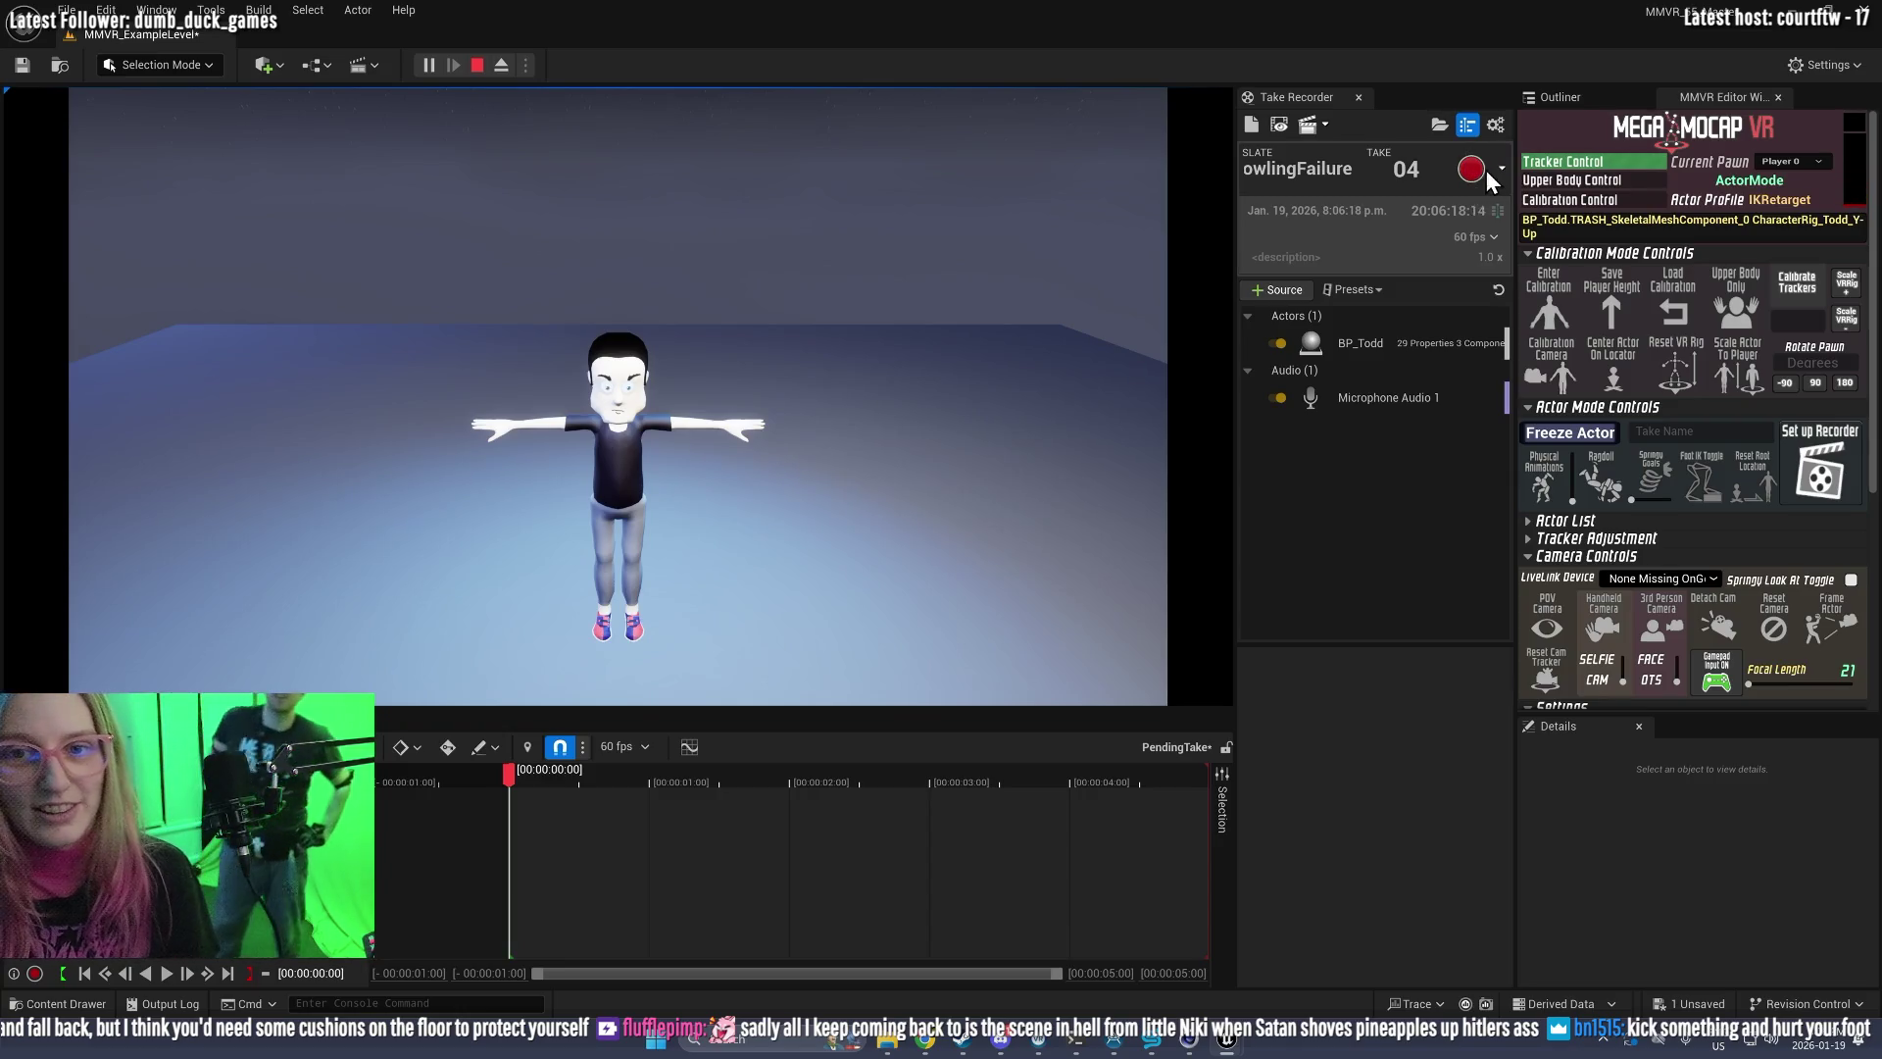
Step: Restart Play-in-Editor and reload Todd's saved player height of 168.11
click(478, 65)
click(433, 67)
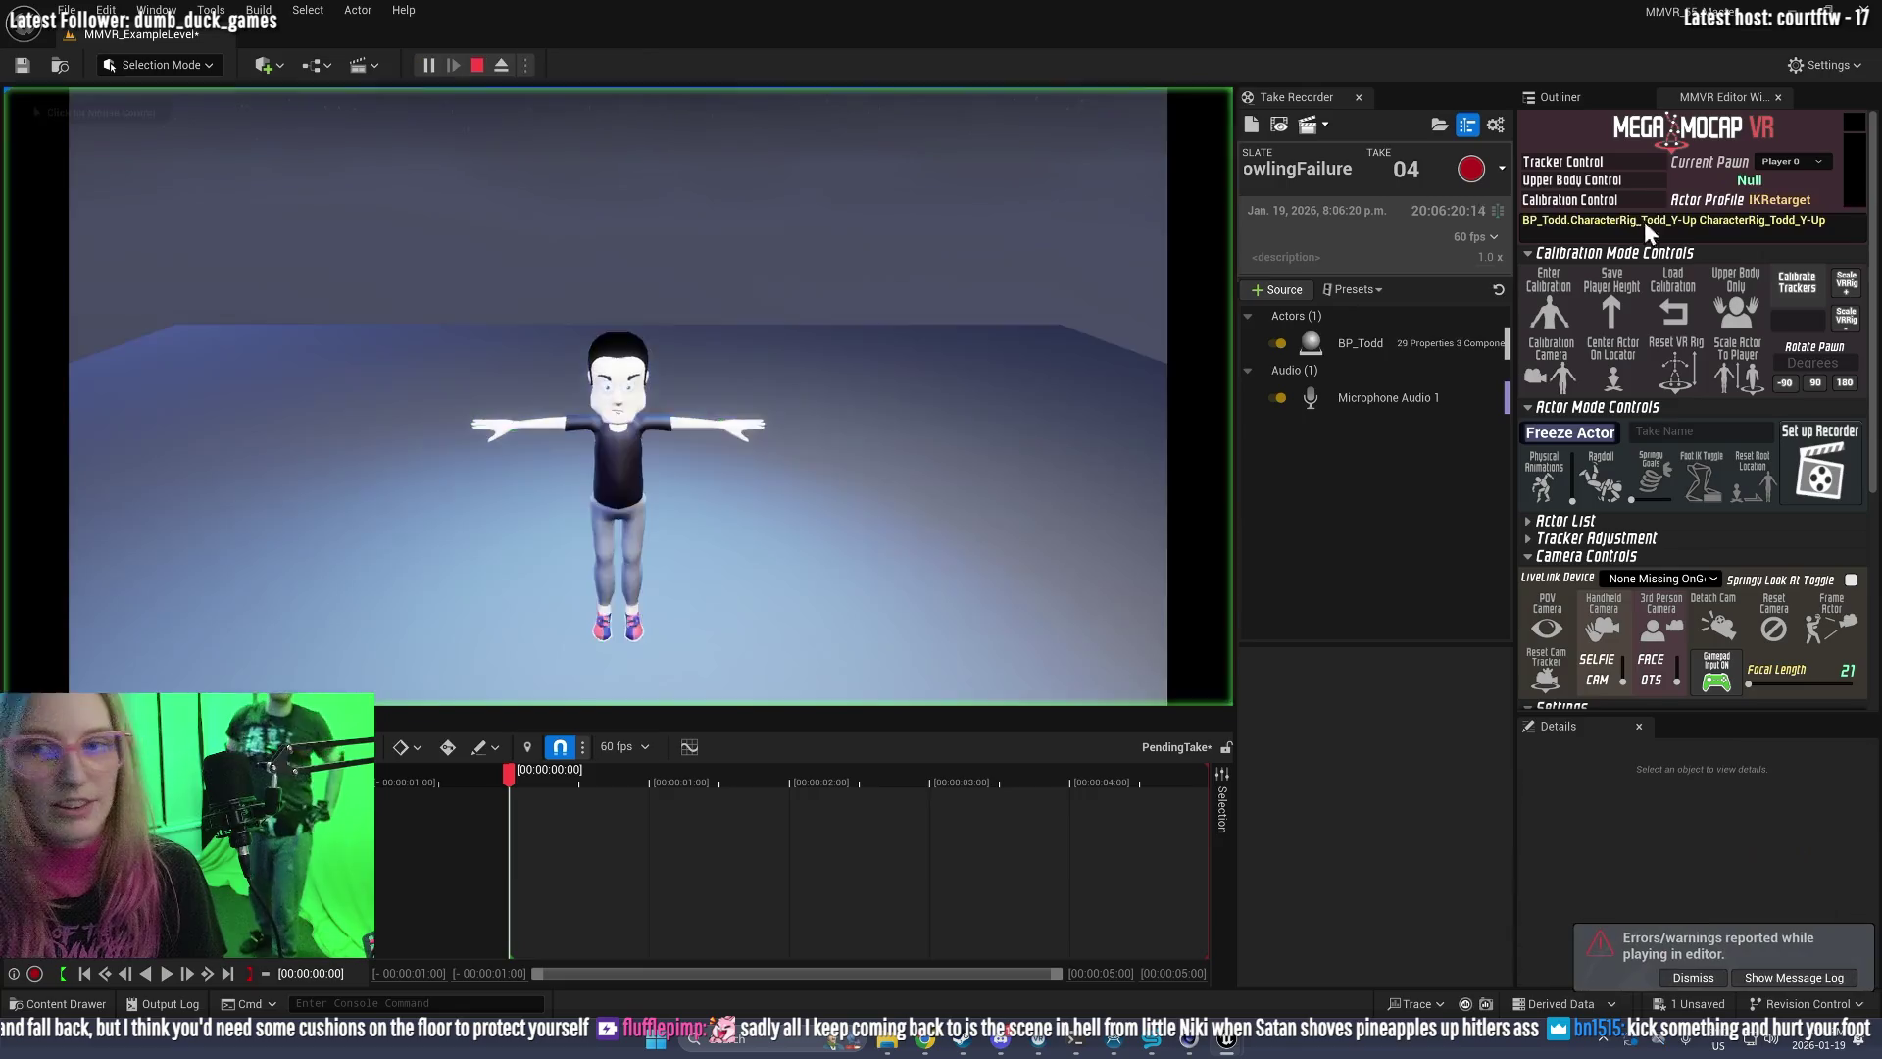
click(1676, 303)
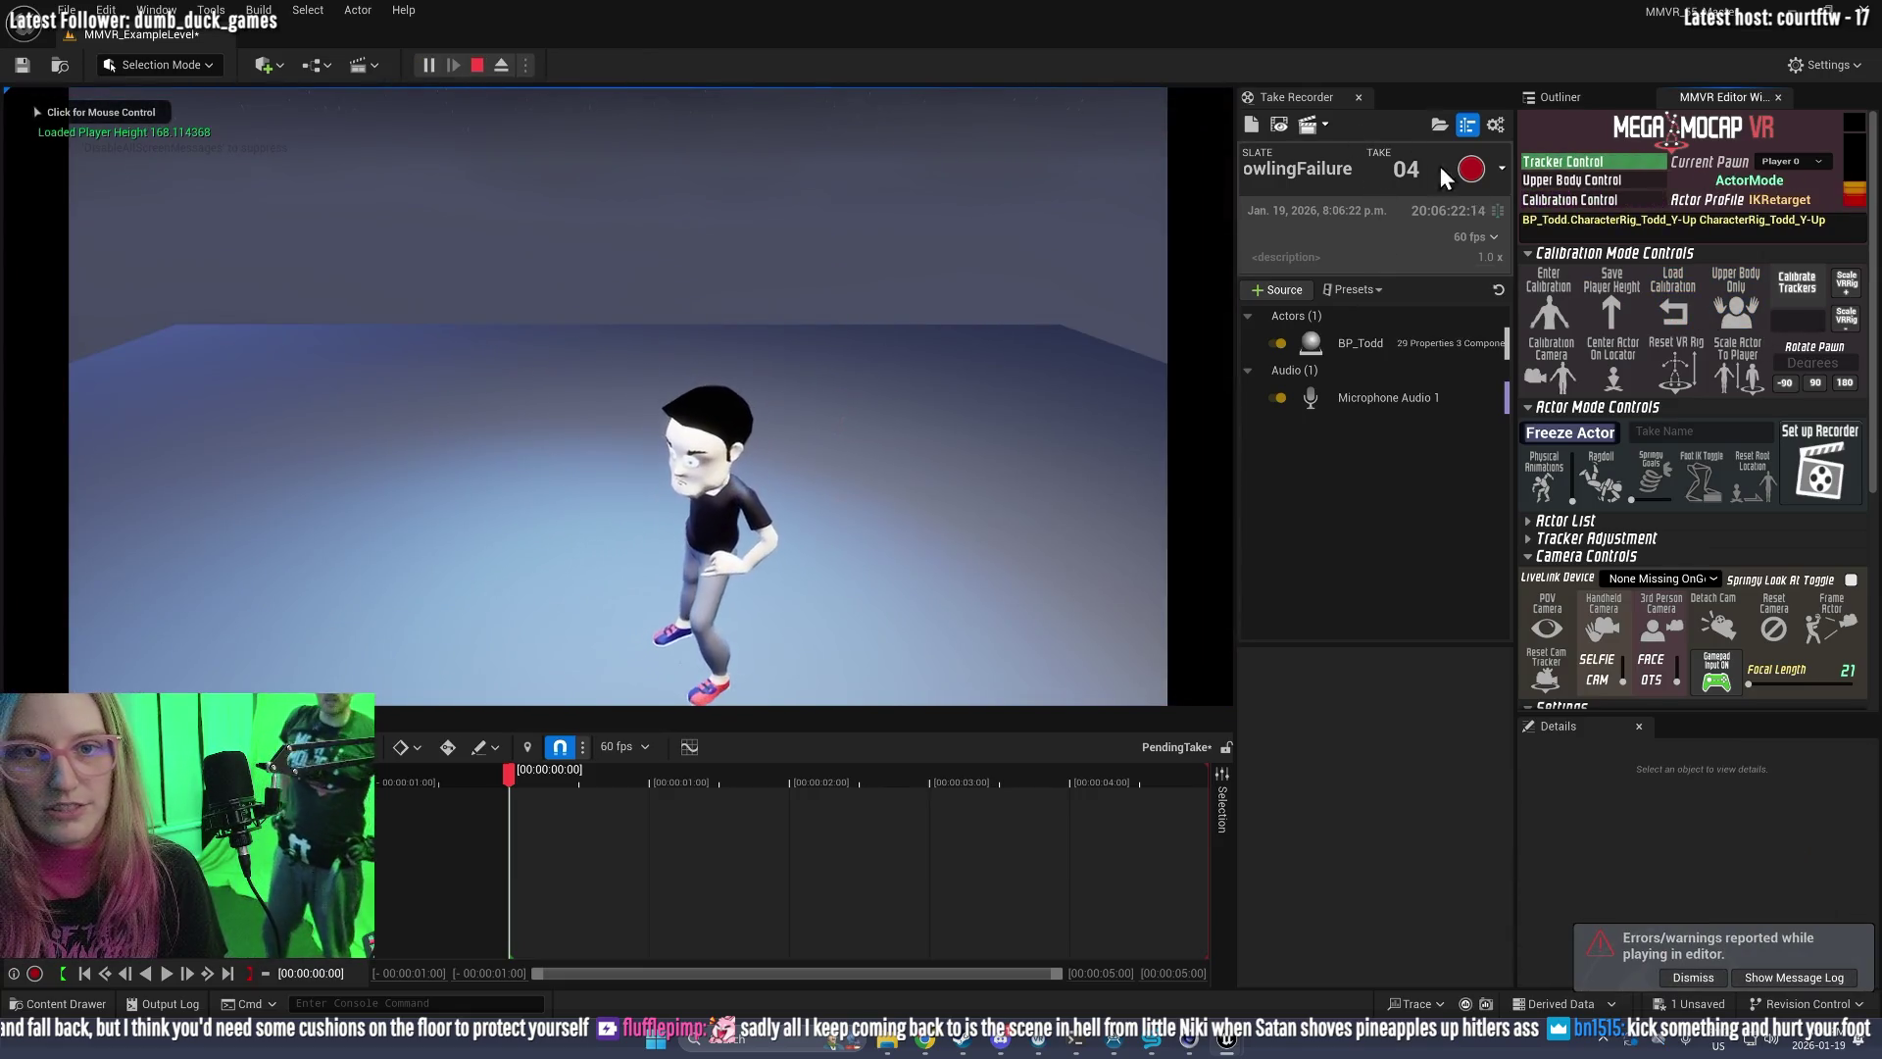
Step: Toggle mouse capture, eject to the free camera and back with F8, then stop play
click(691, 514)
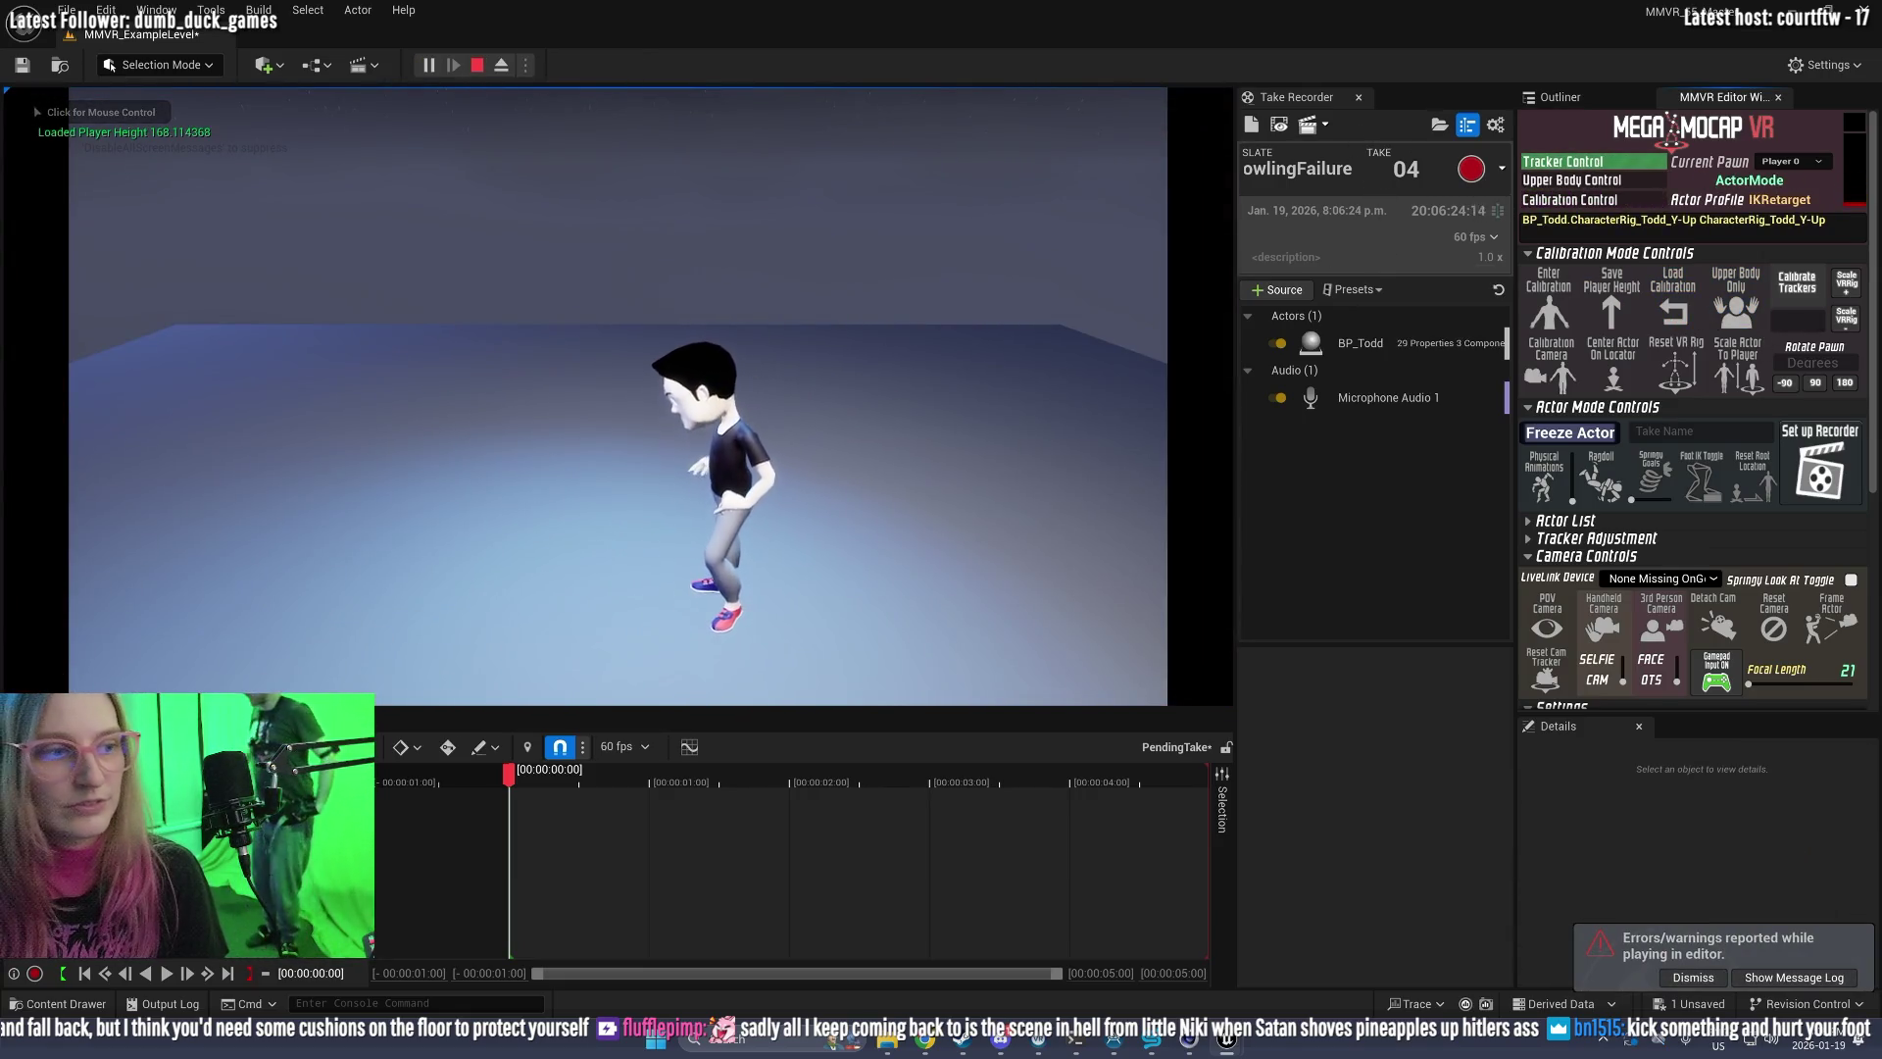
key(shift+F1)
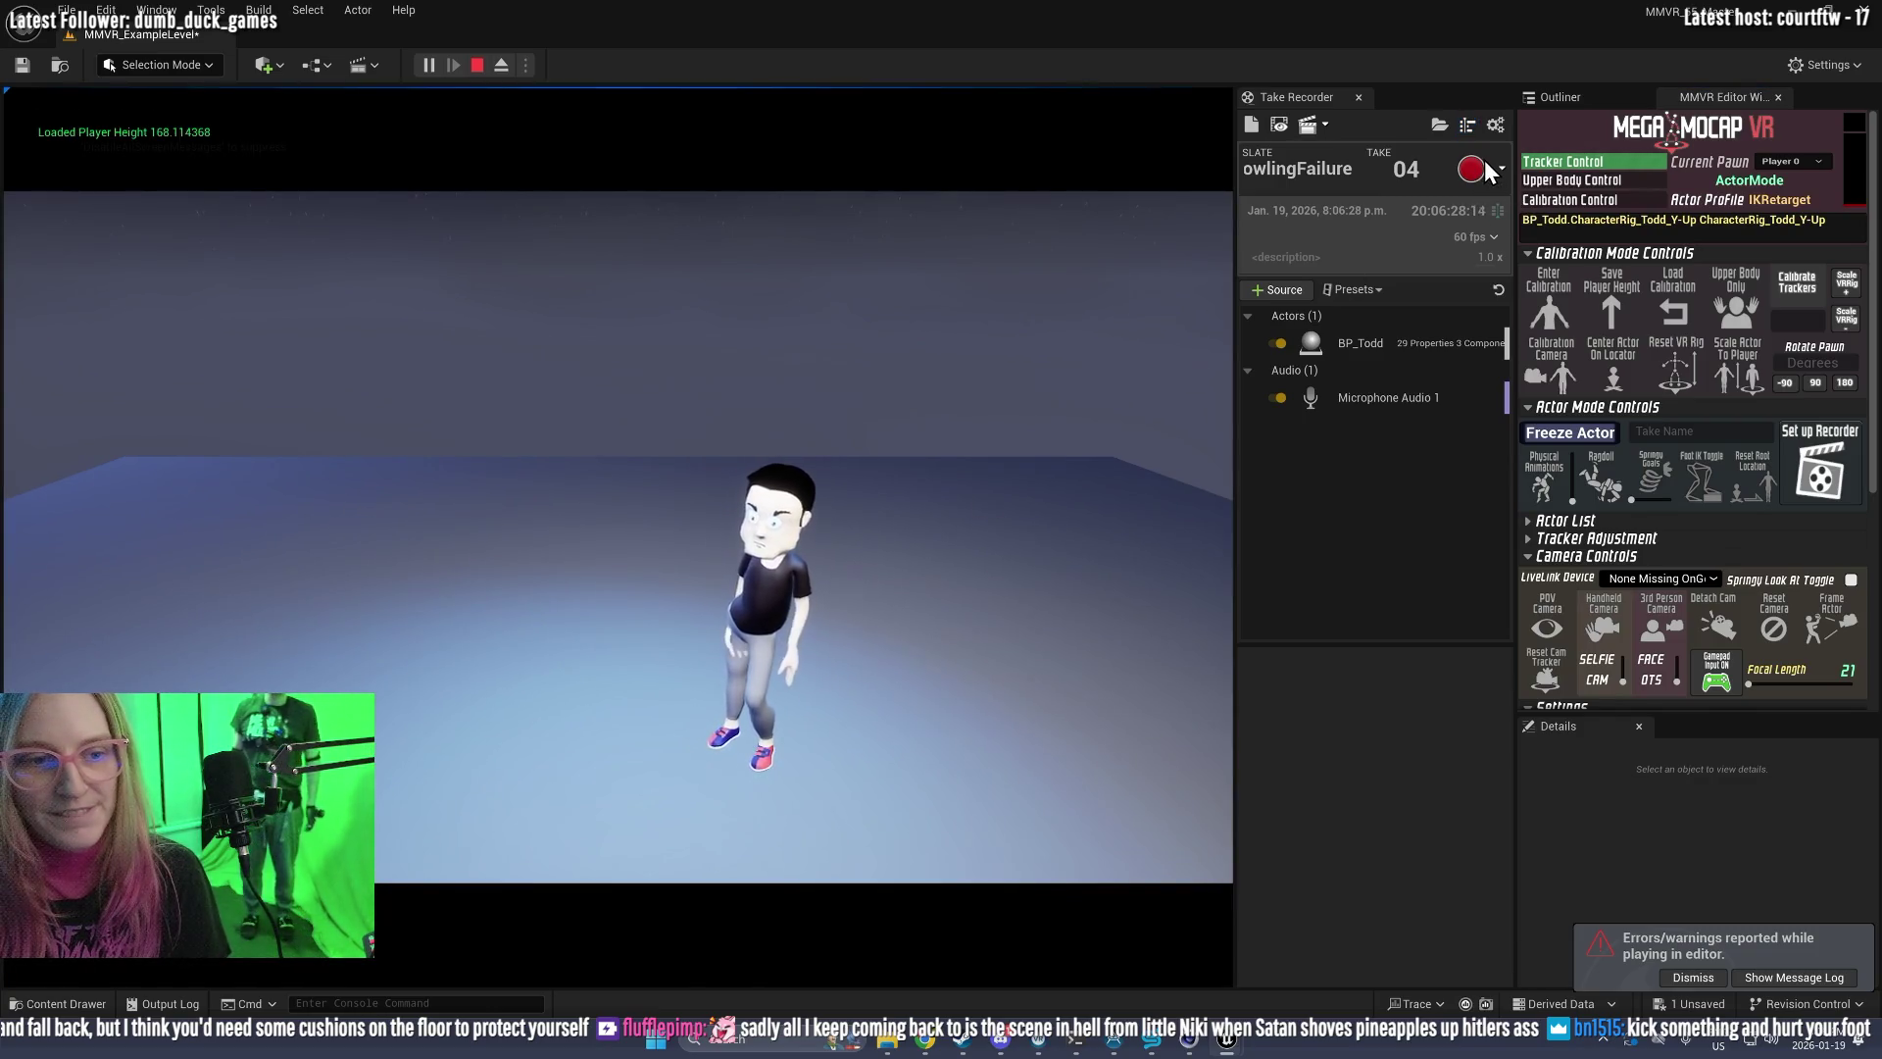
click(825, 621)
key(F8)
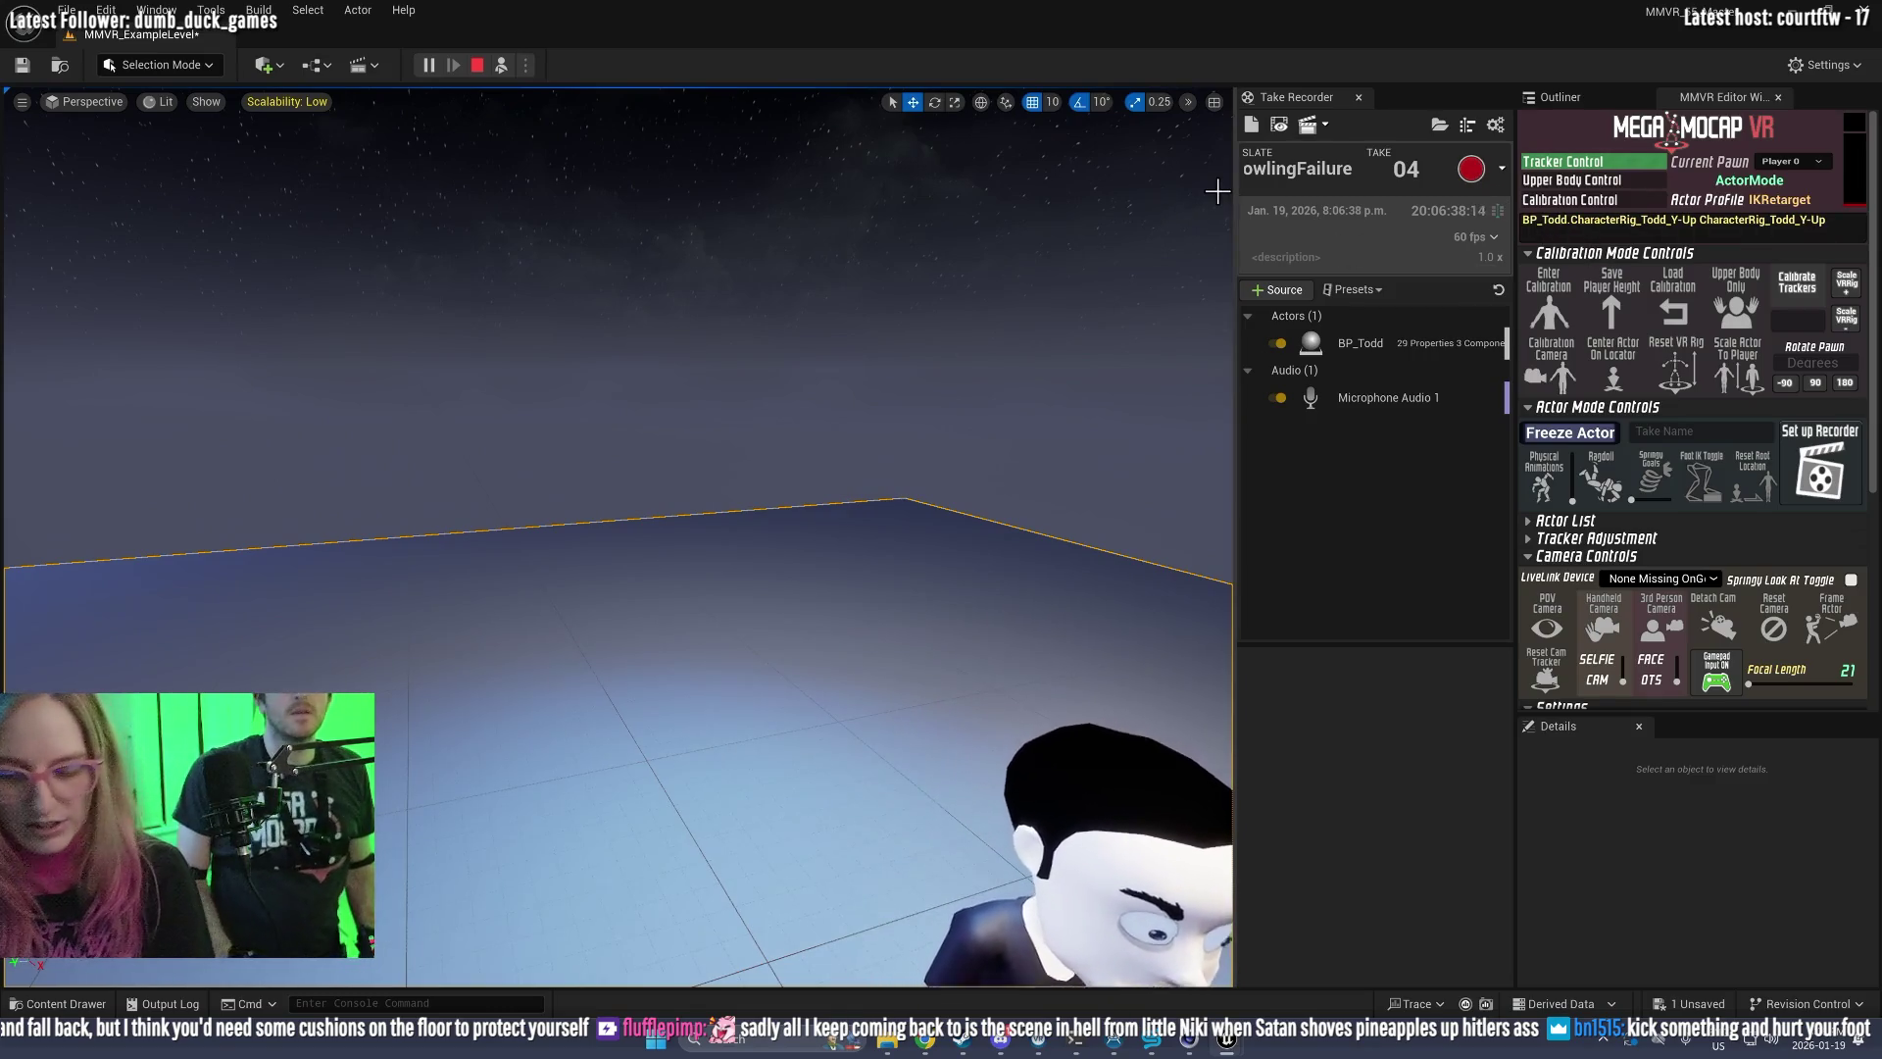
key(F8)
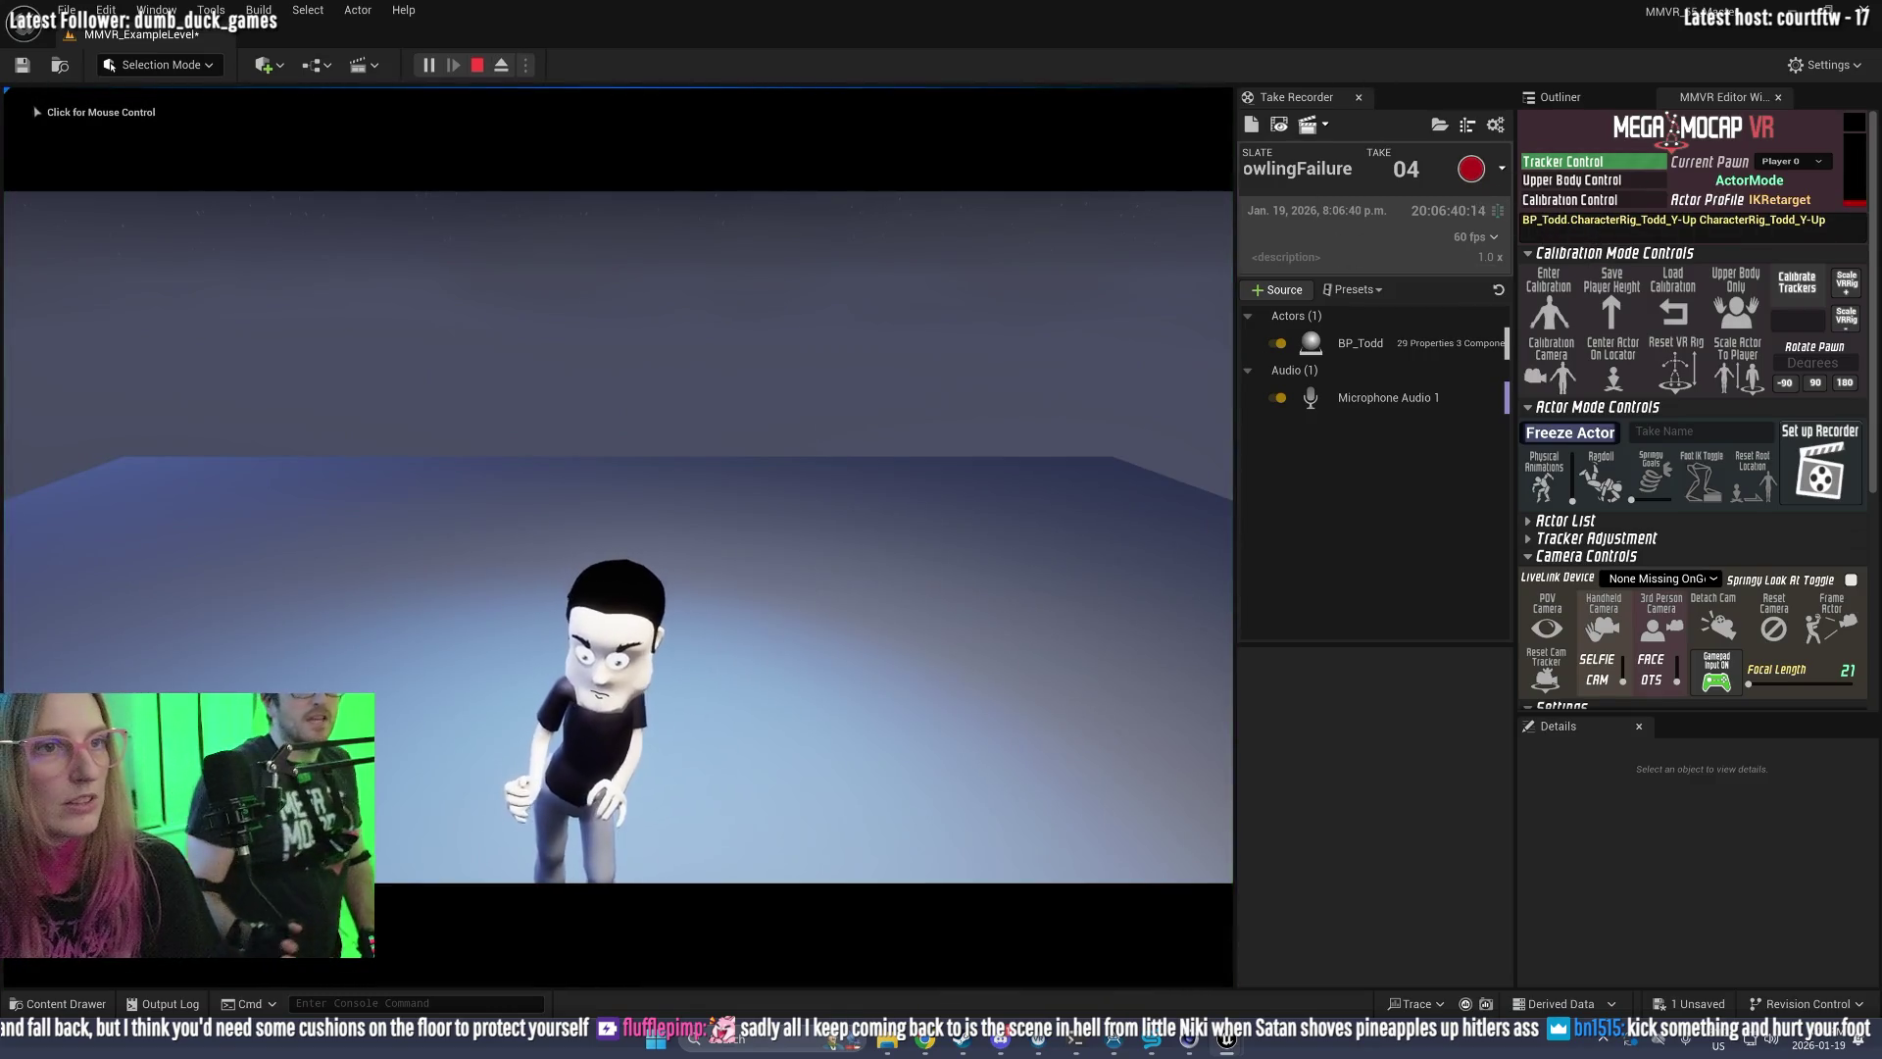
key(alt+Tab)
click(477, 64)
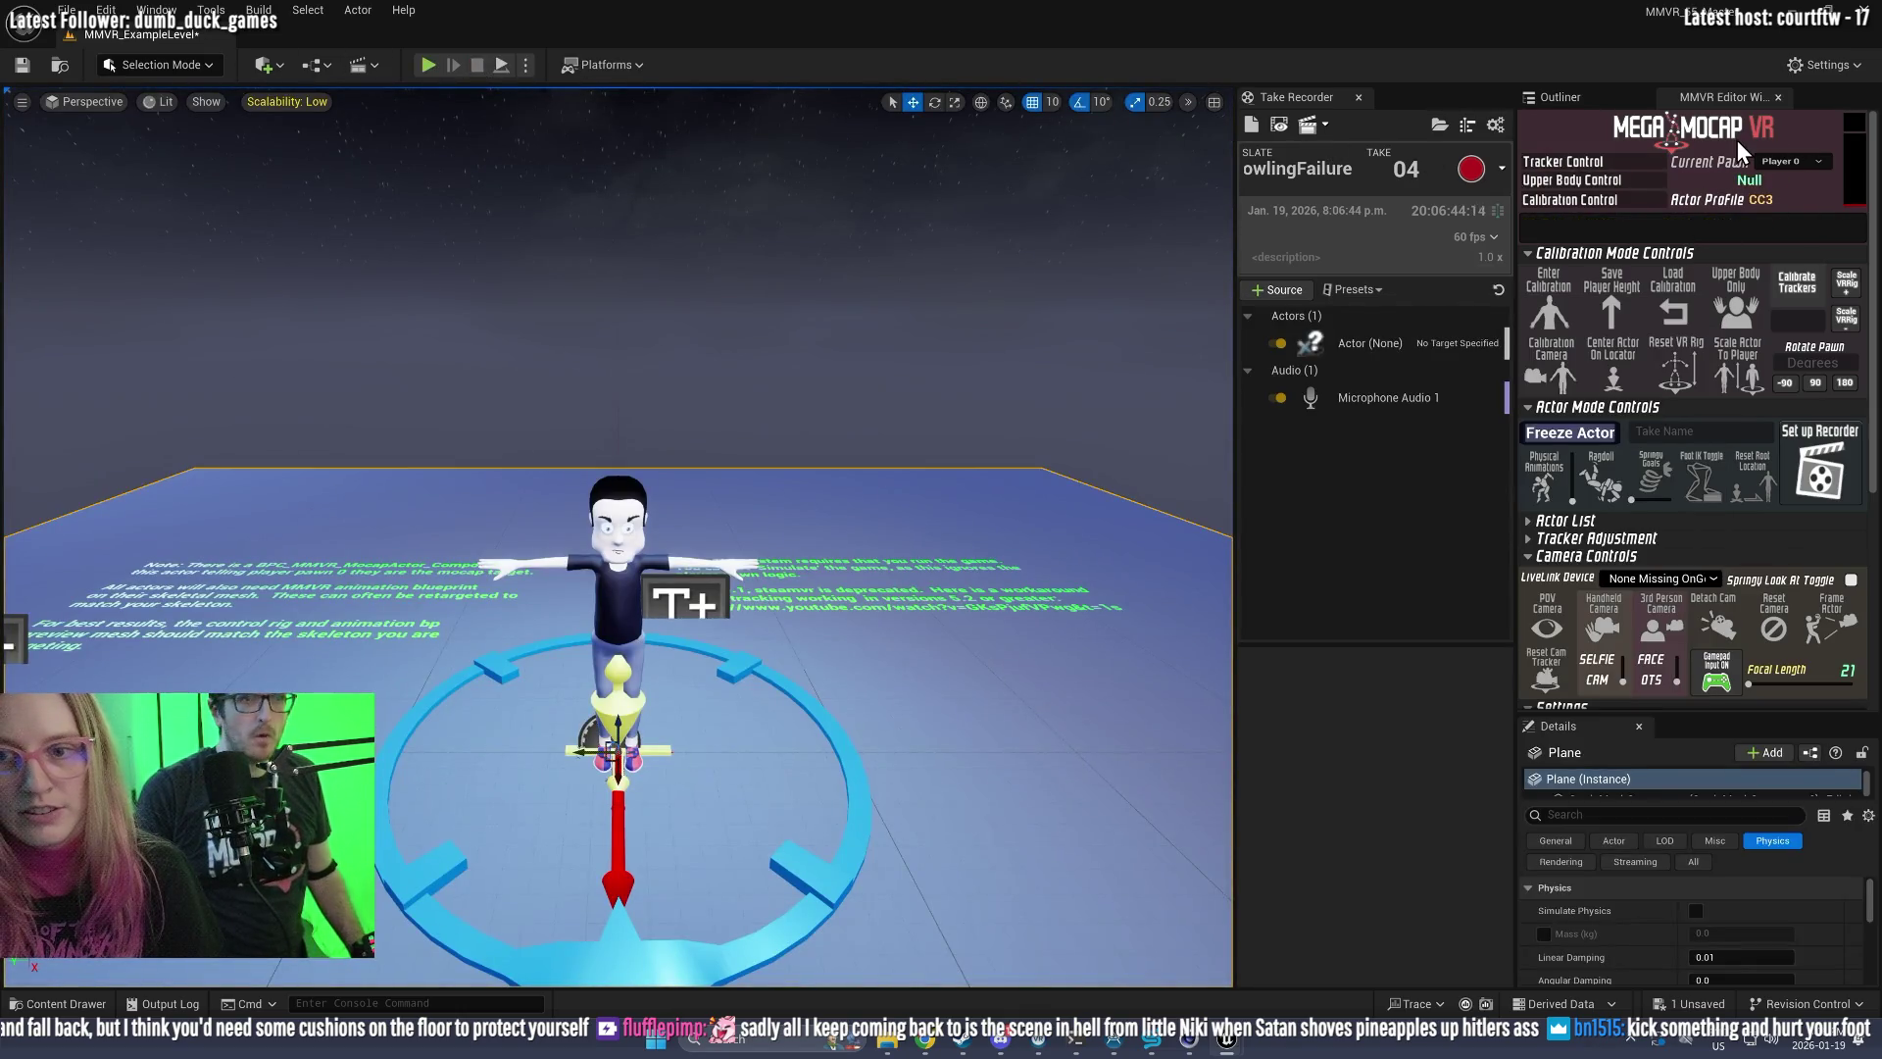
Step: Start Play-in-Editor in Calibration Mode, capture the mouse, then eject to the editor camera with F8
click(429, 64)
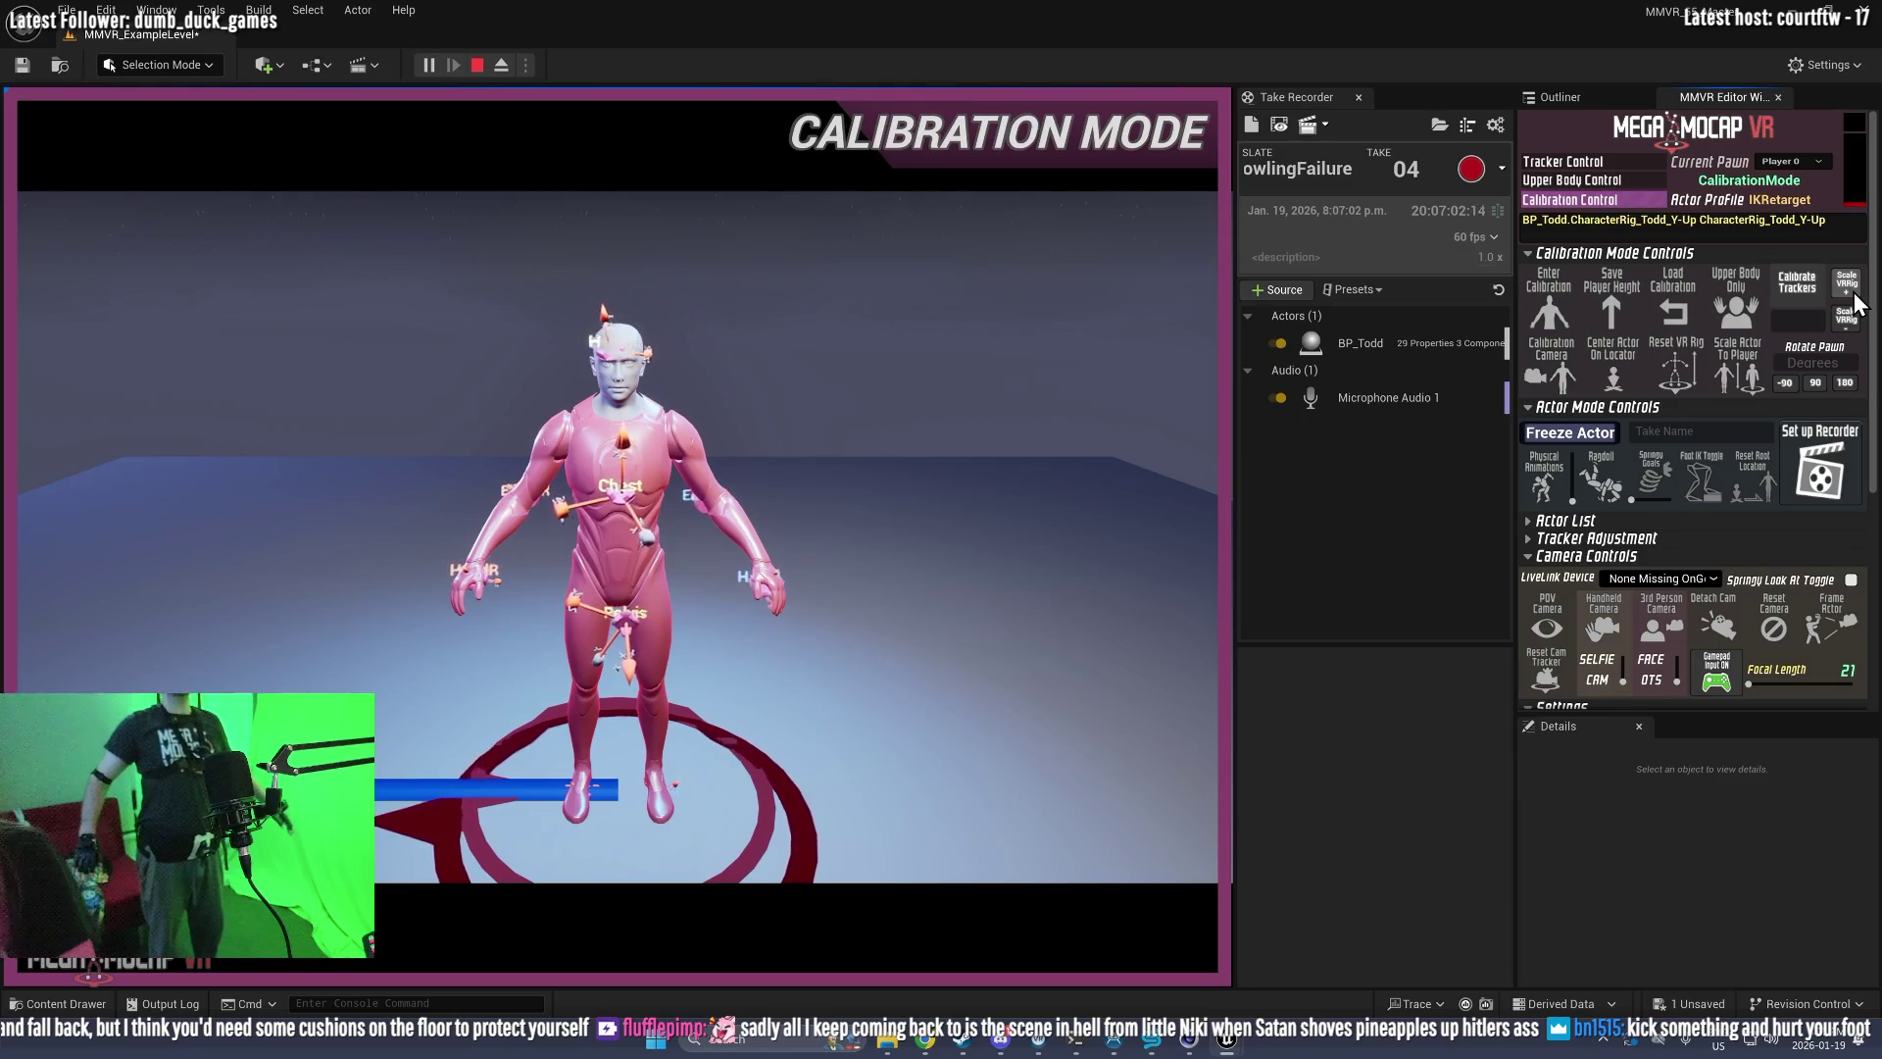
click(704, 385)
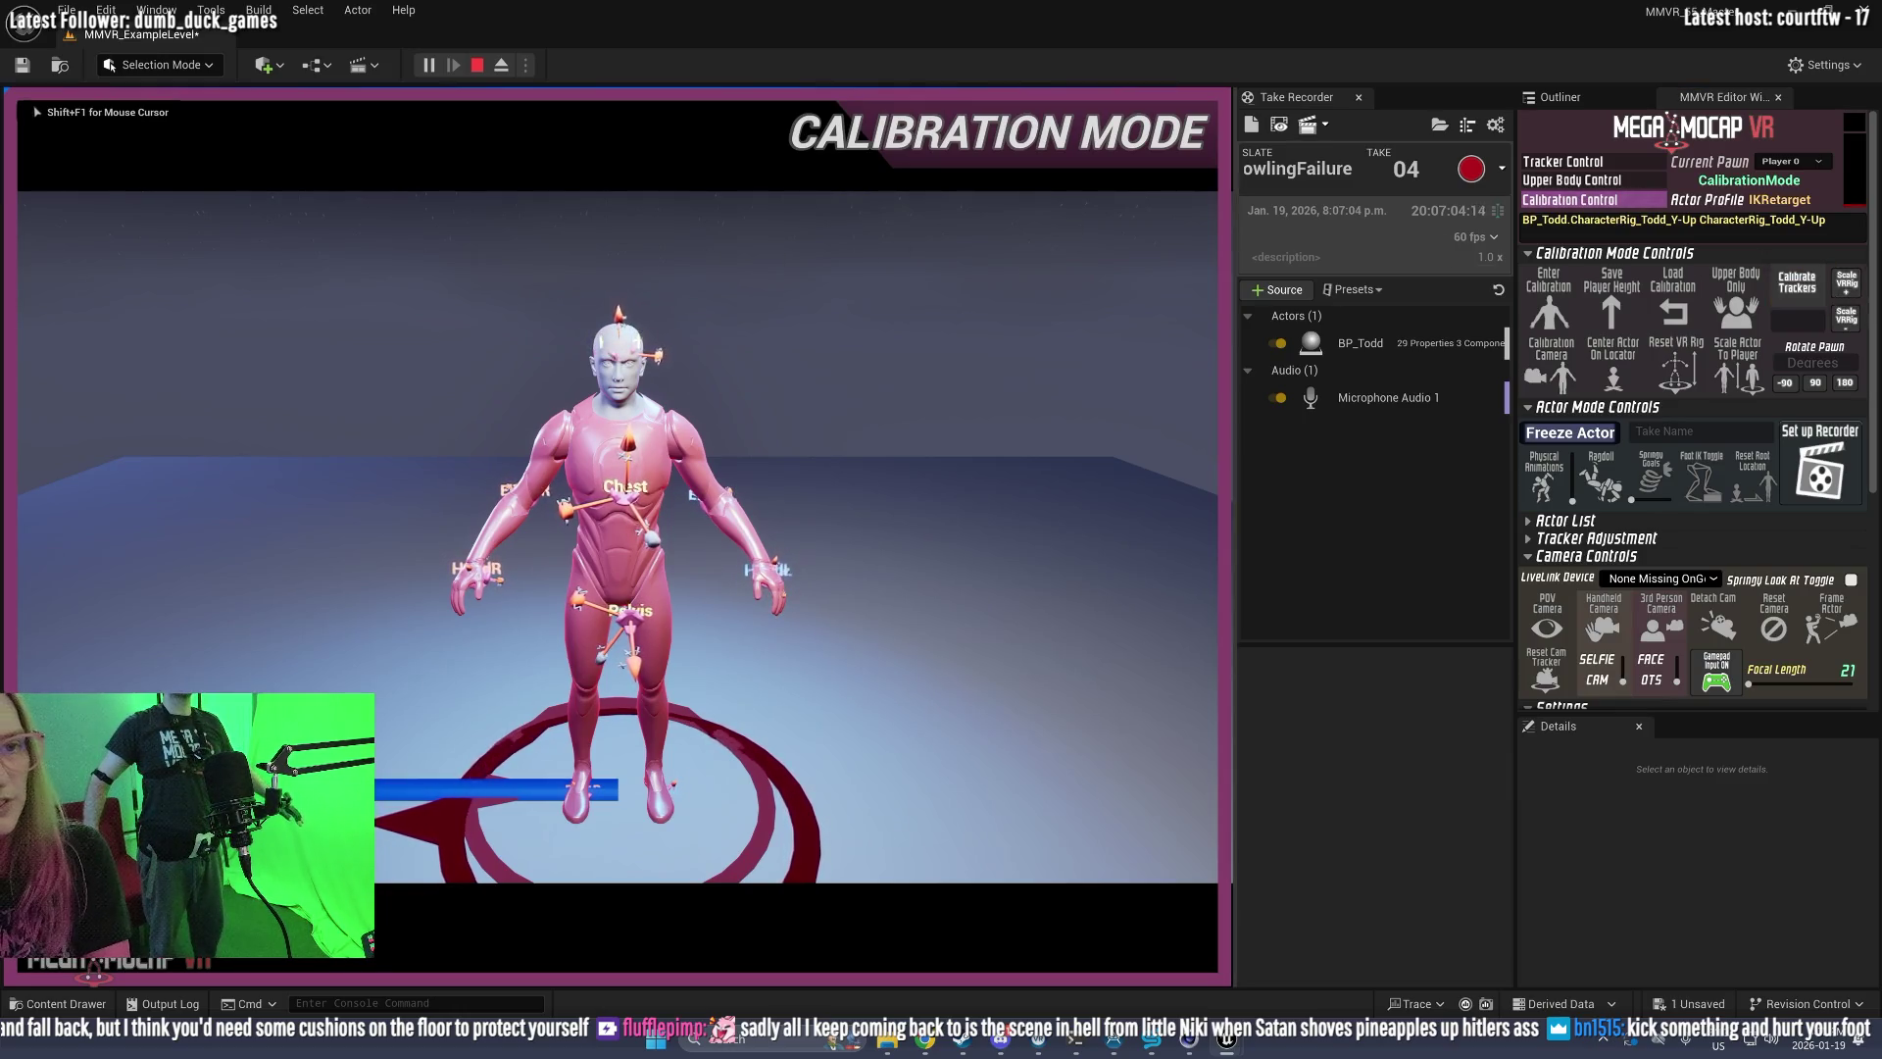
key(F8)
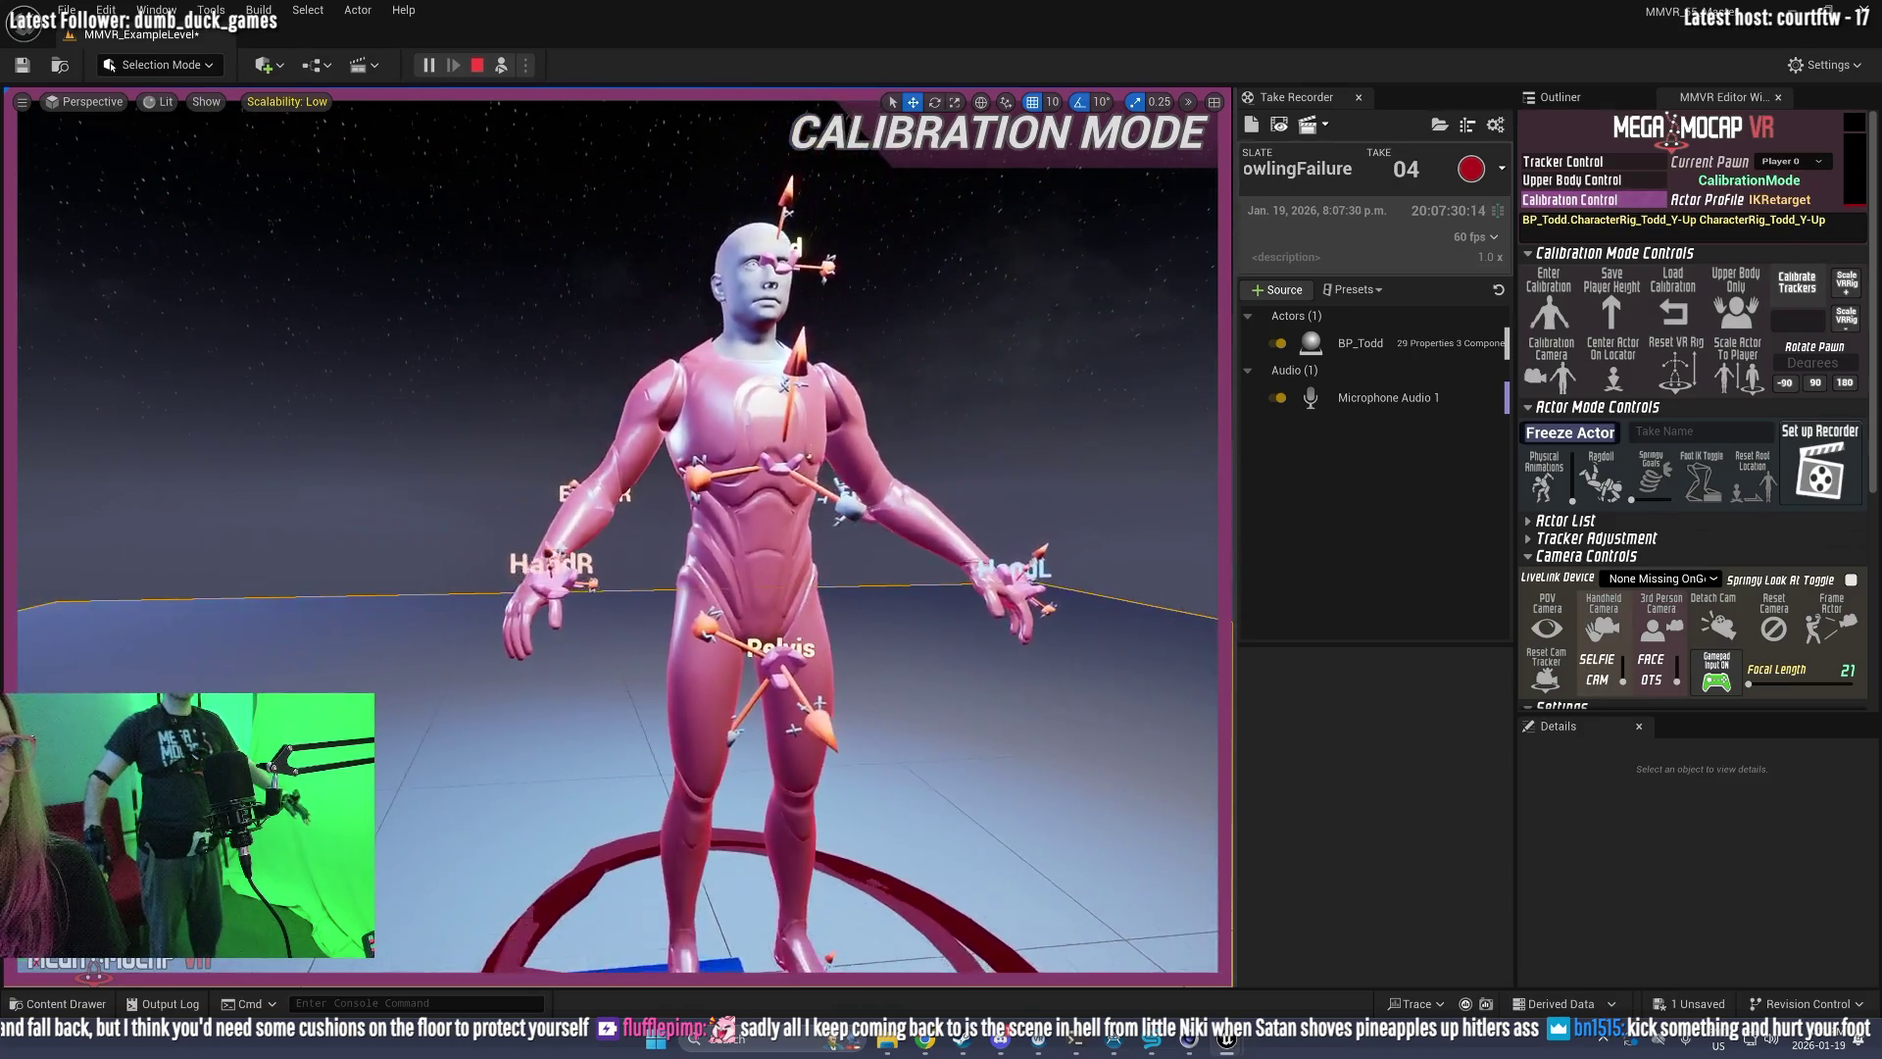
Step: Calibrate the trackers from the MMVR Editor Widget to return Todd to actor mode, leaving the sky sphere deselected
click(1814, 279)
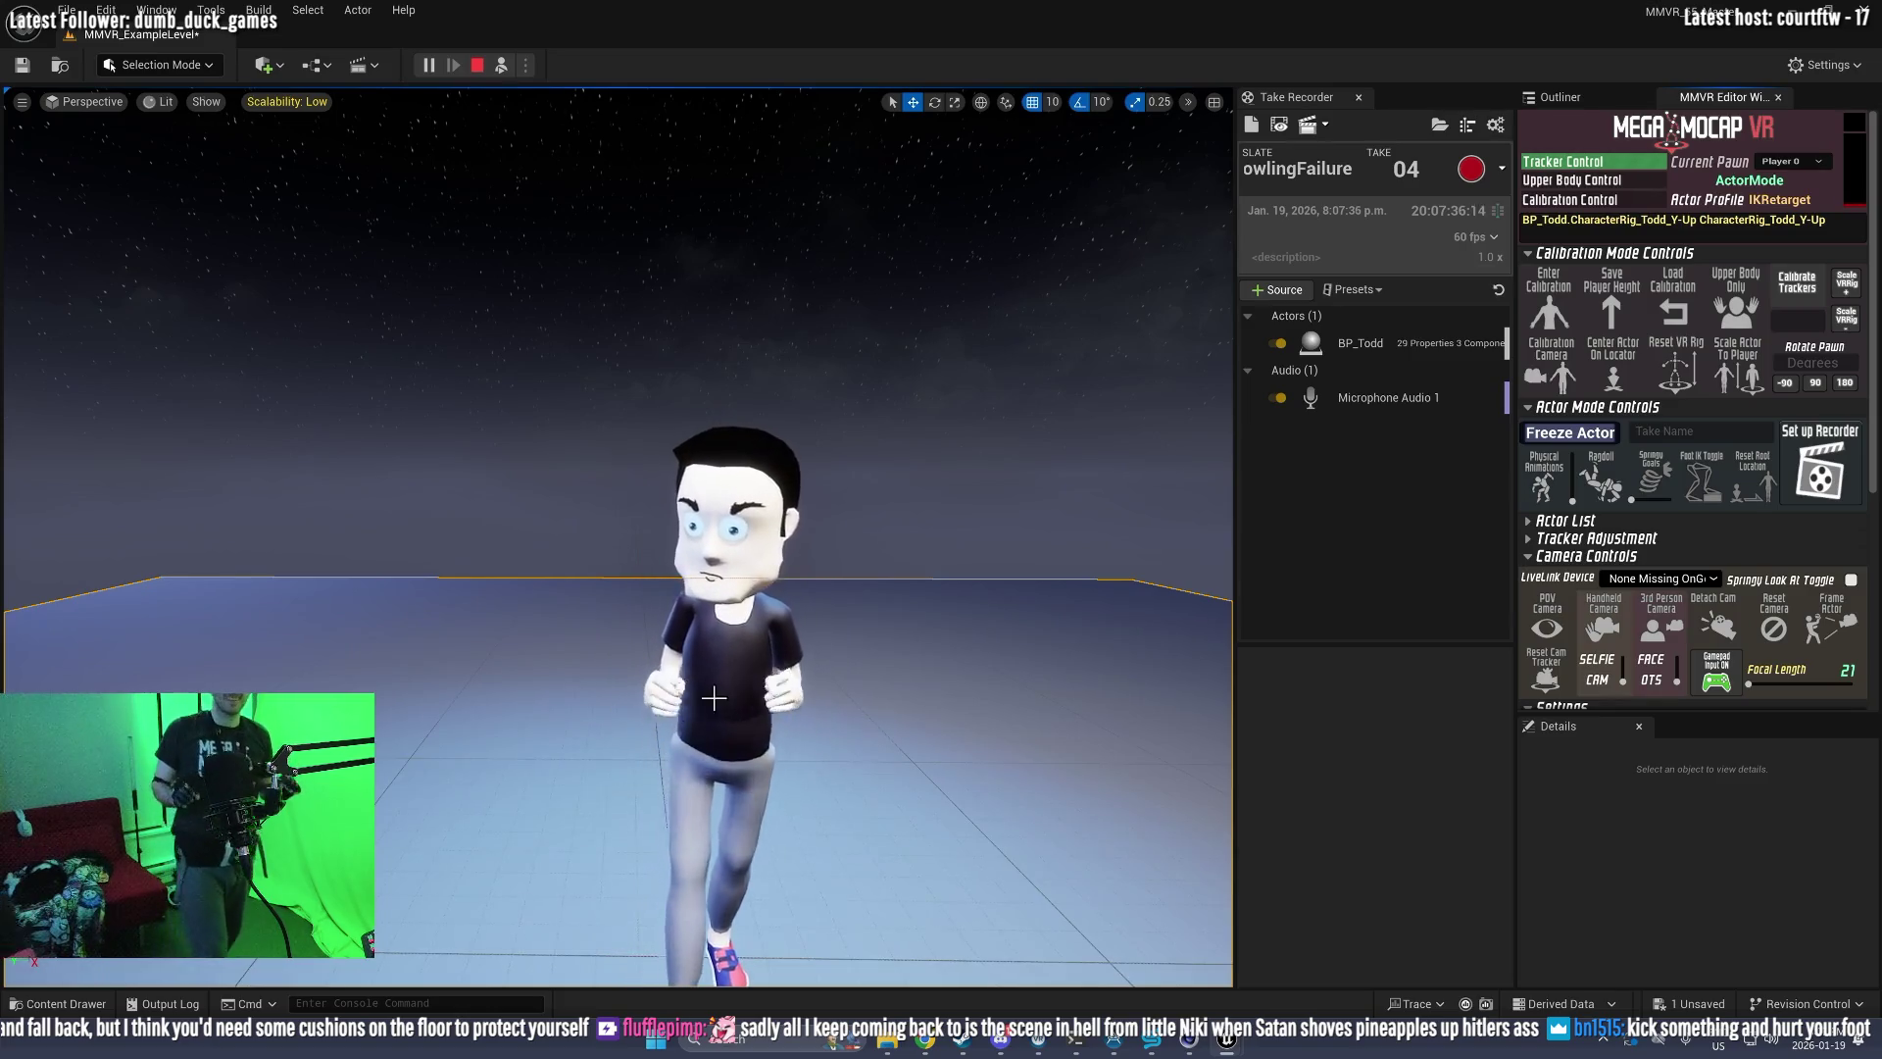
right_click(1151, 447)
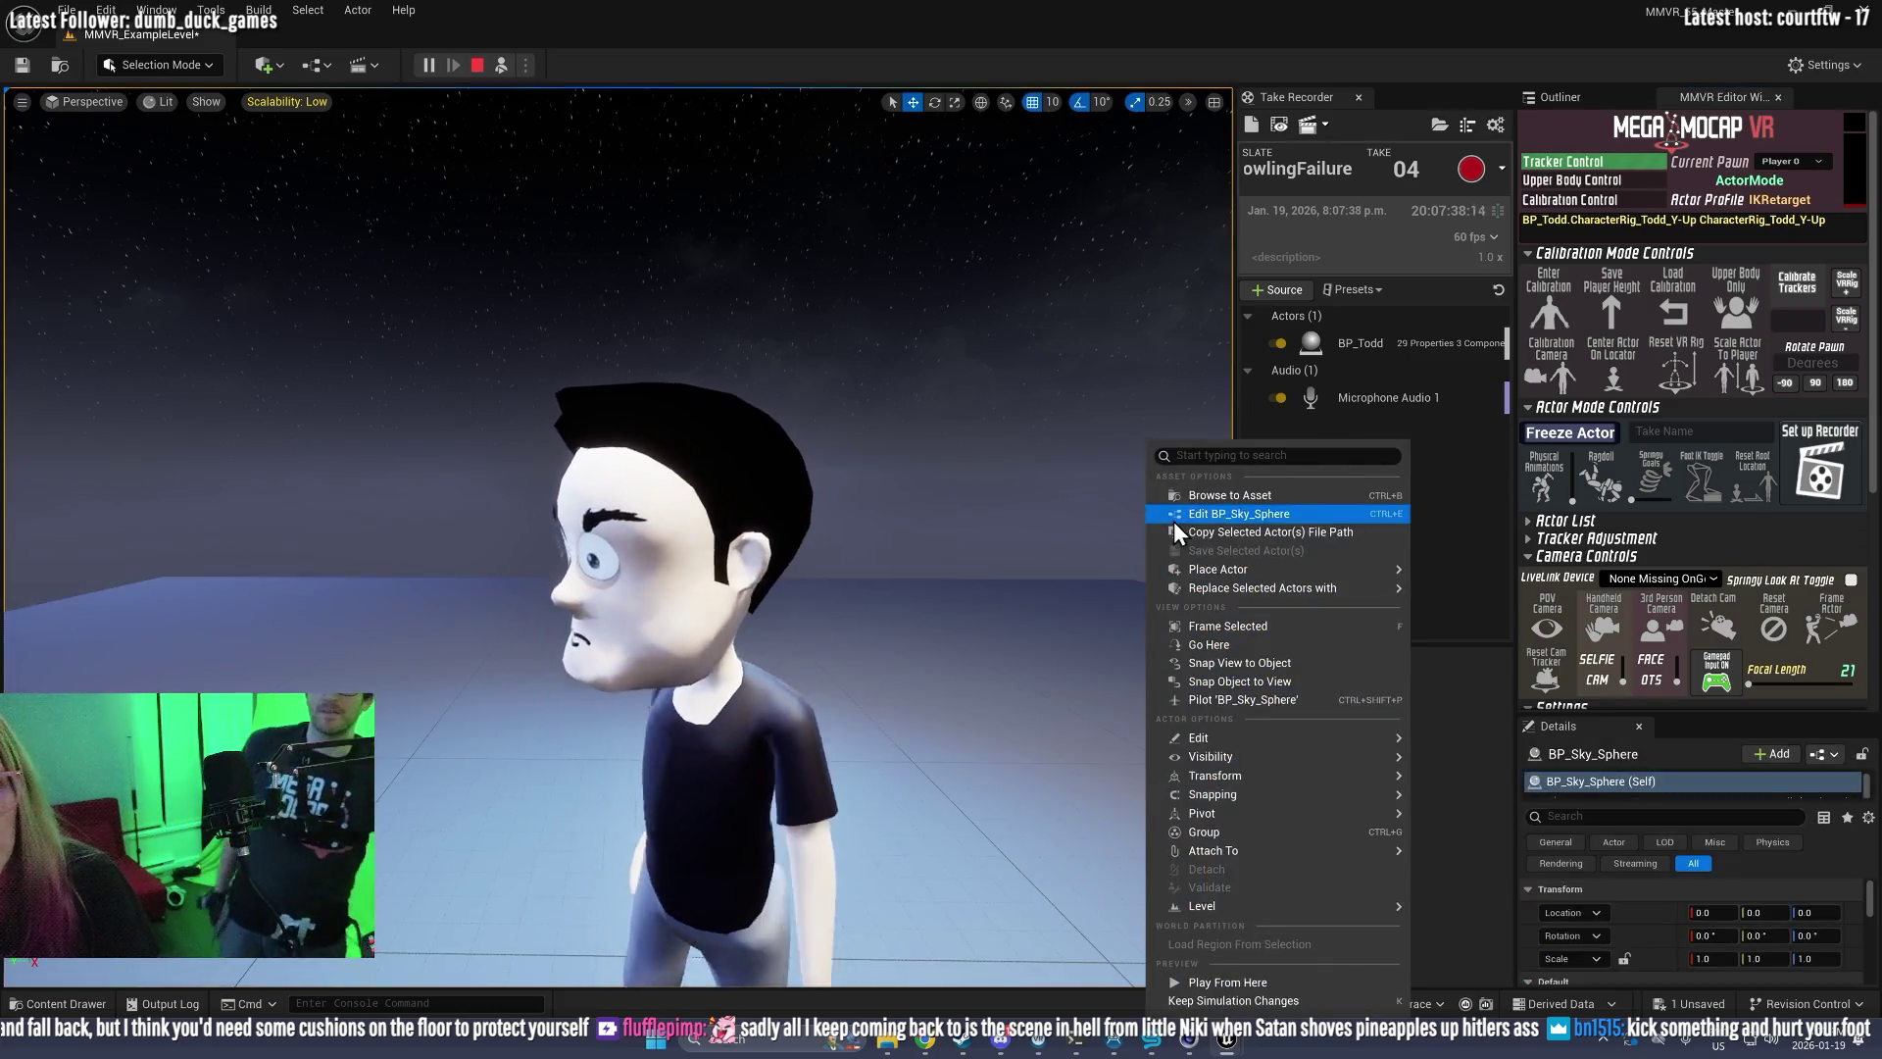
click(1151, 438)
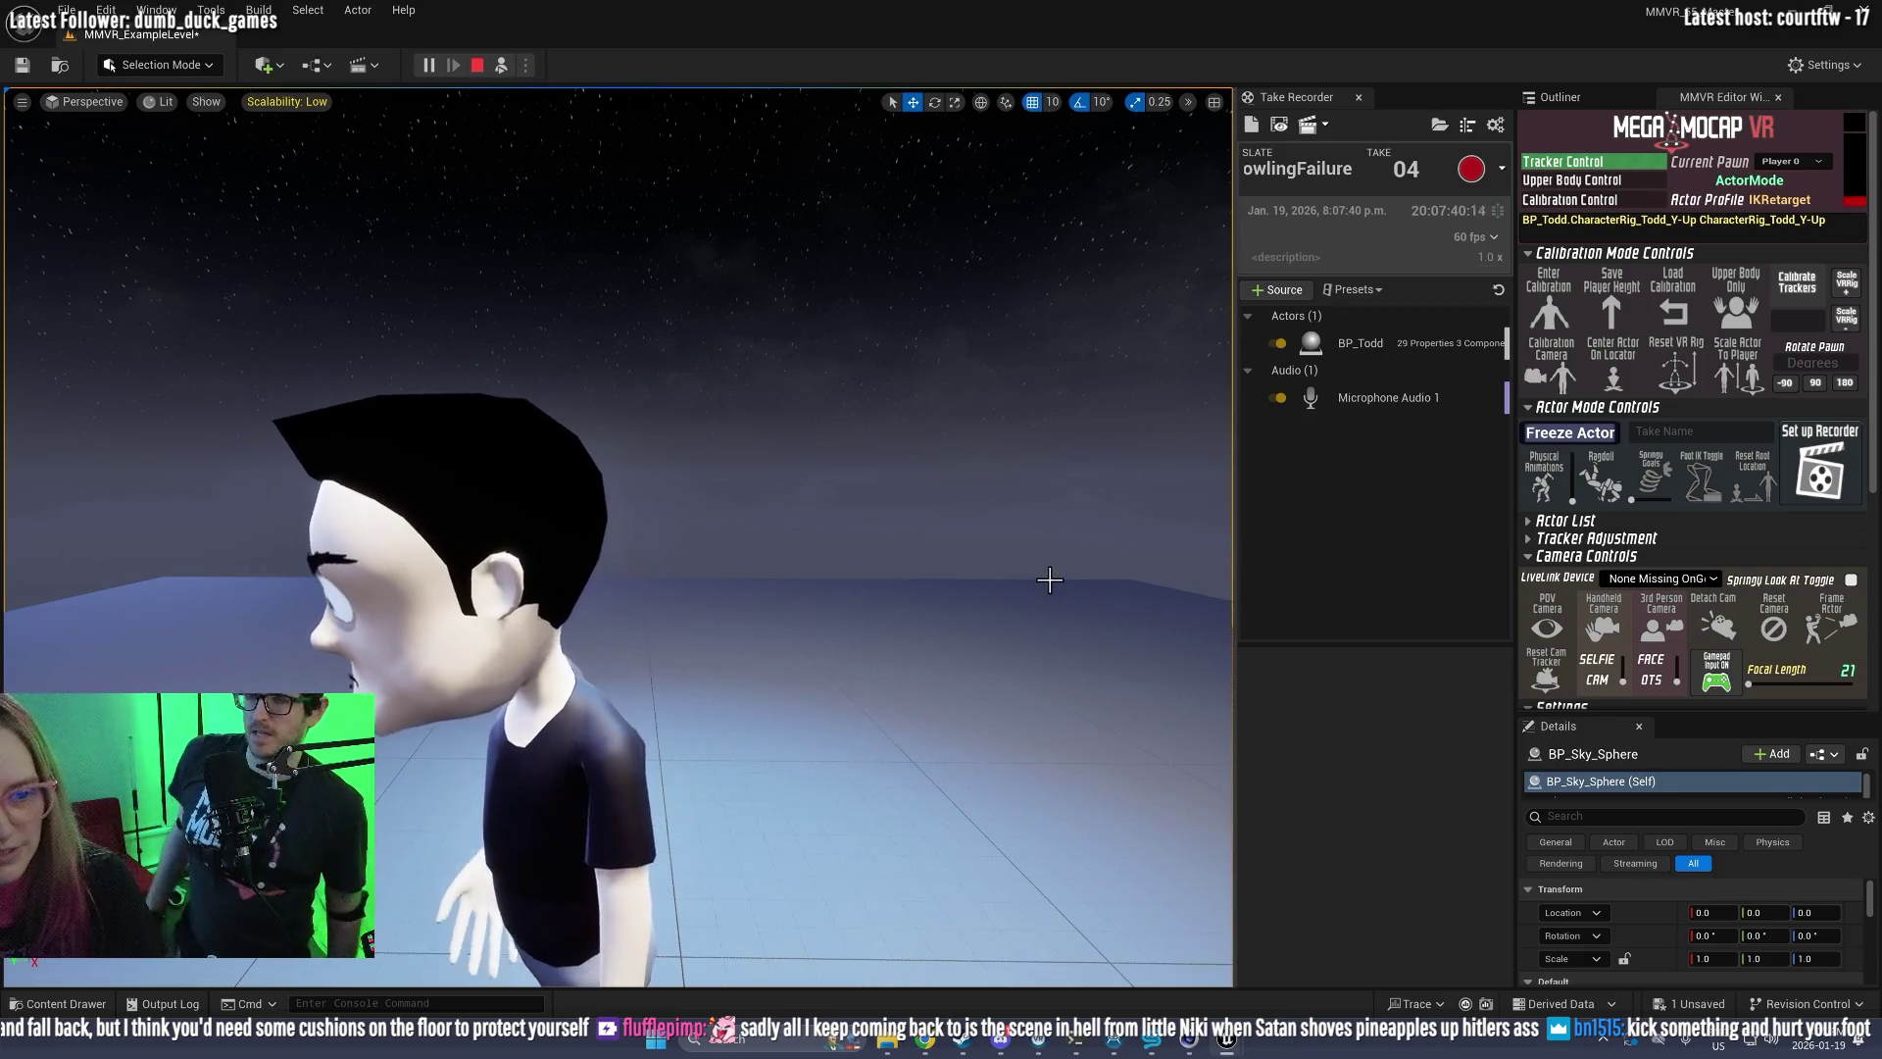
click(1019, 586)
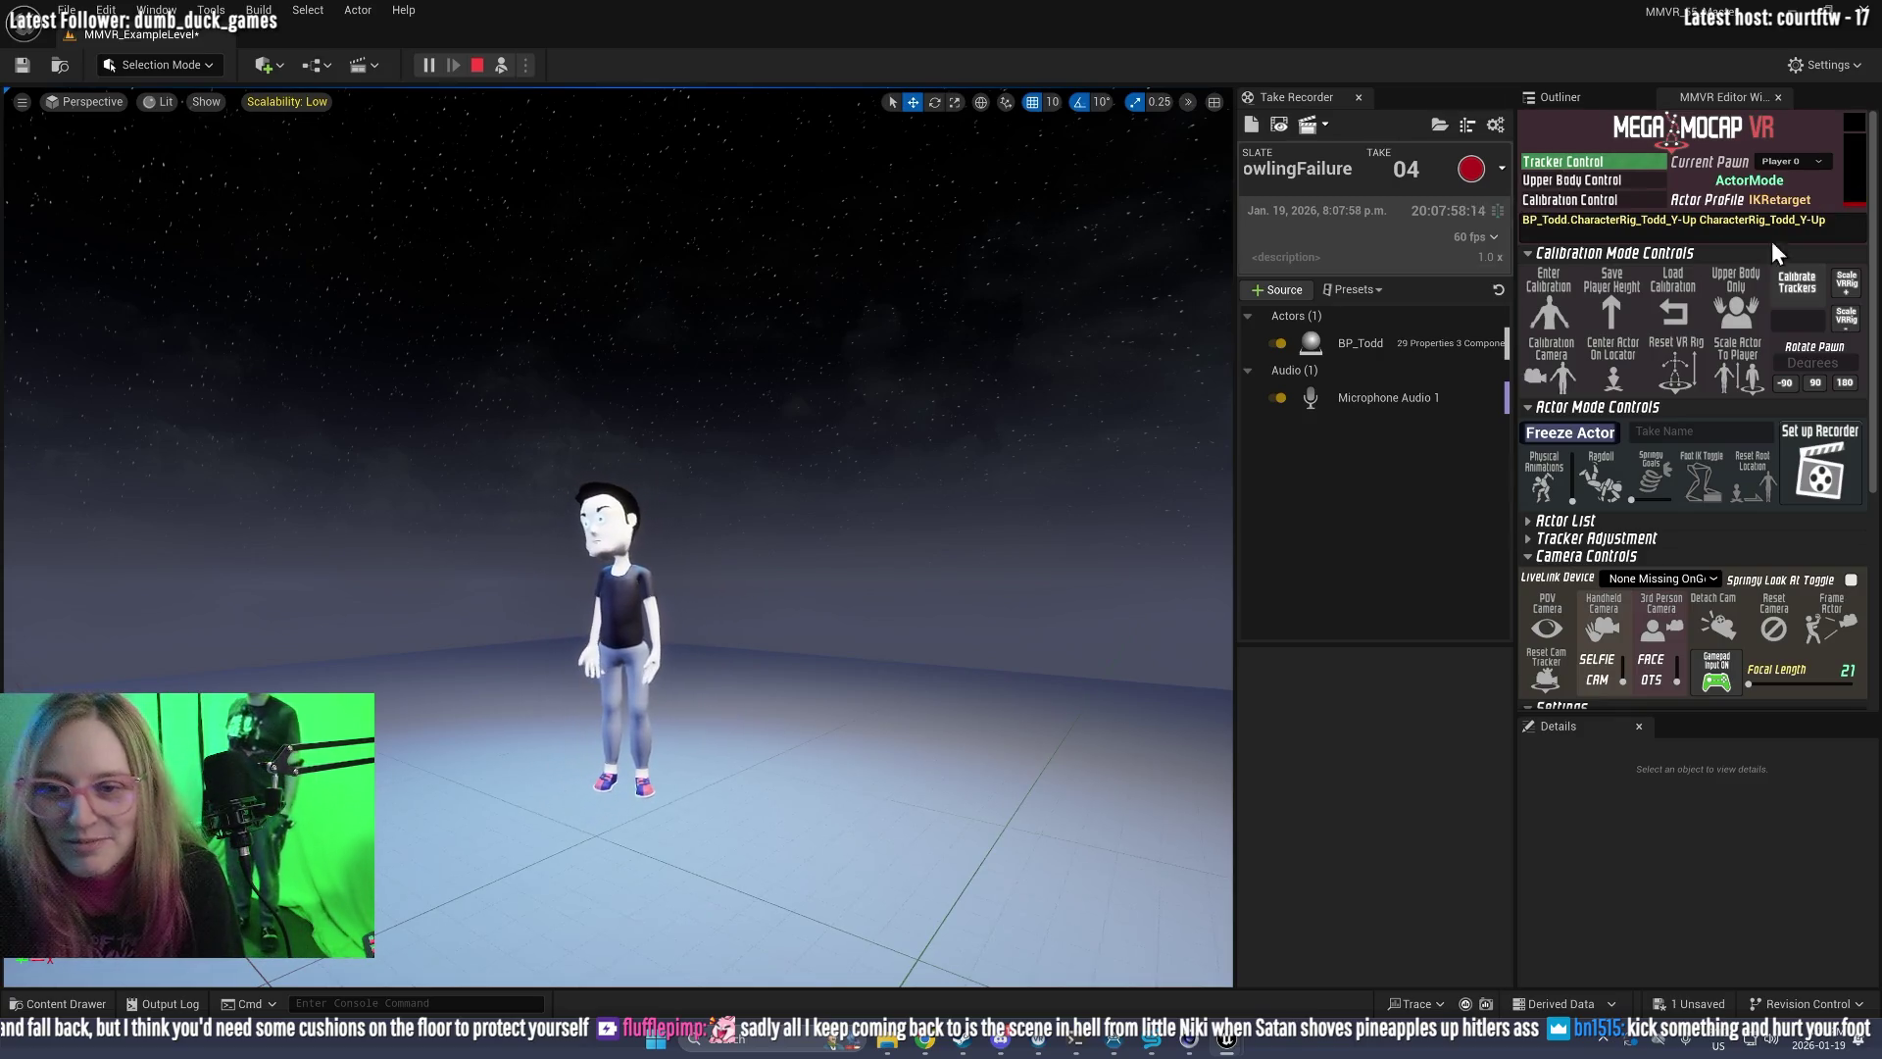
Step: Record BowlingFailure take 4 in Take Recorder for about 17 seconds, then stop
click(1473, 176)
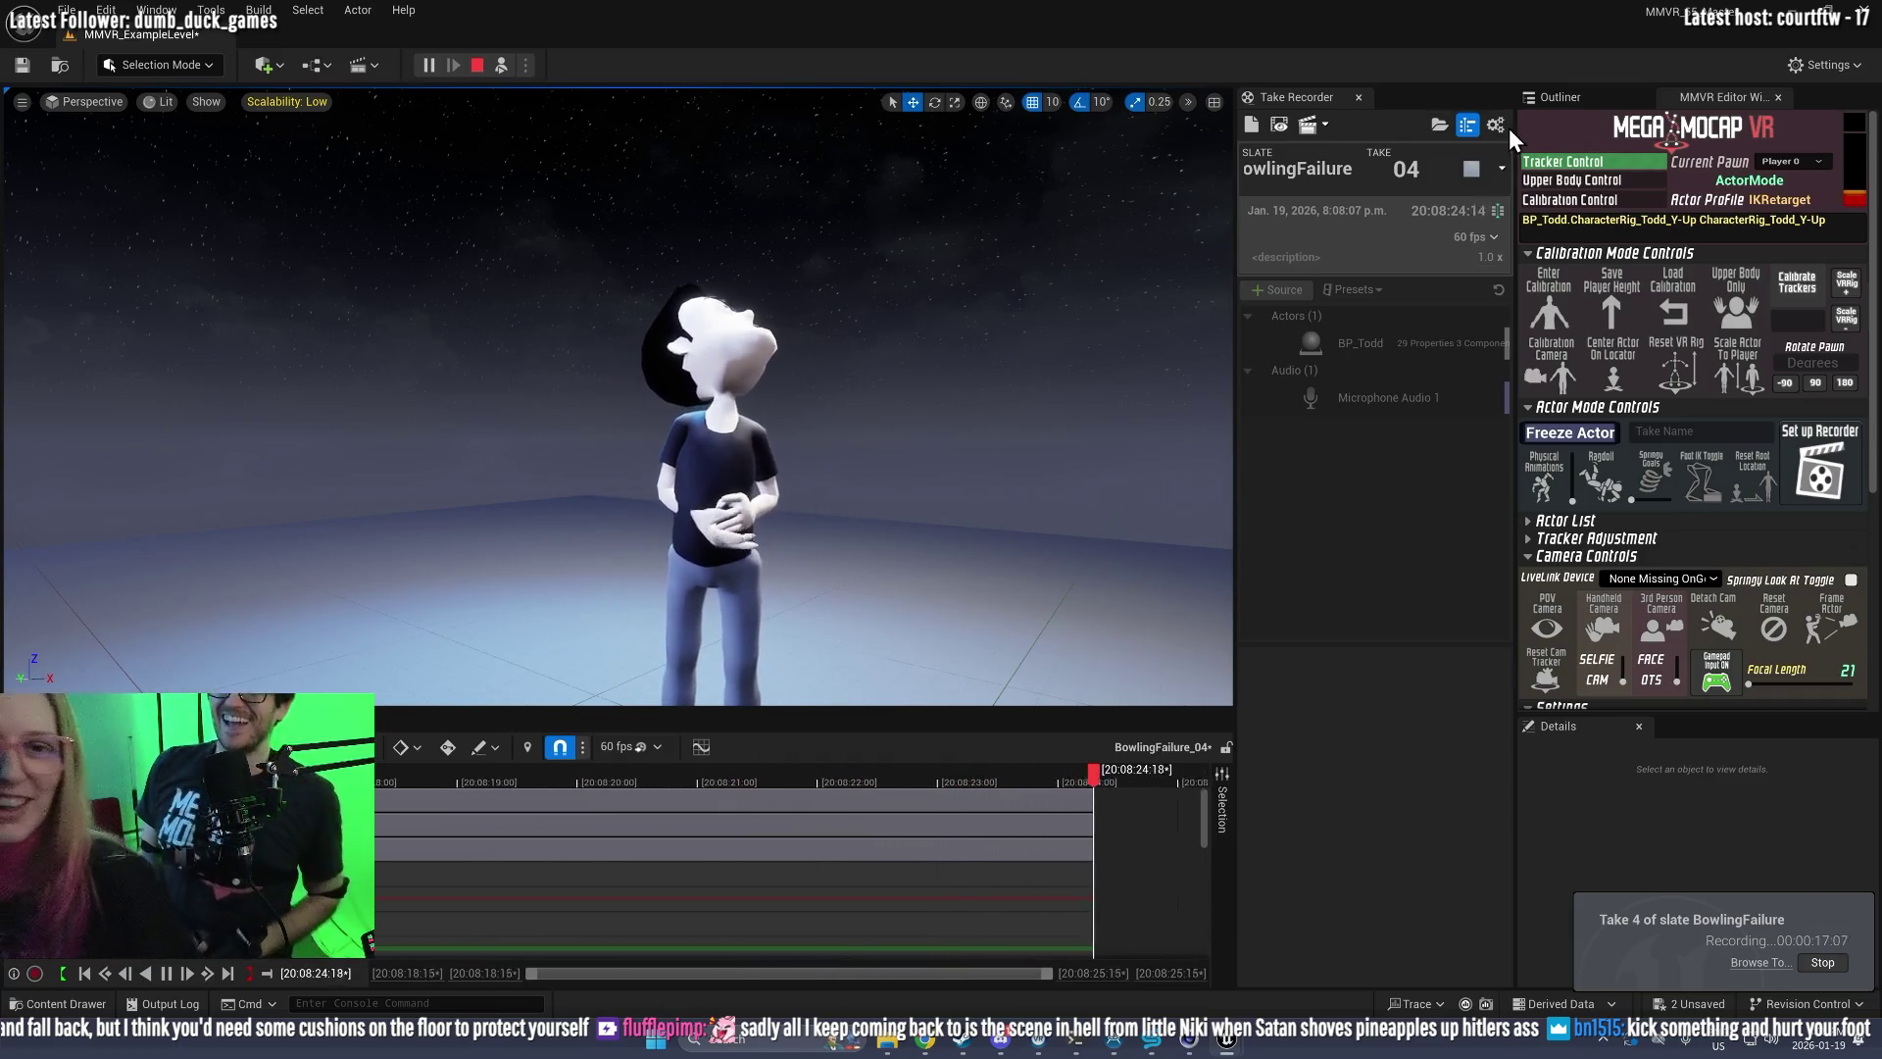
click(1472, 168)
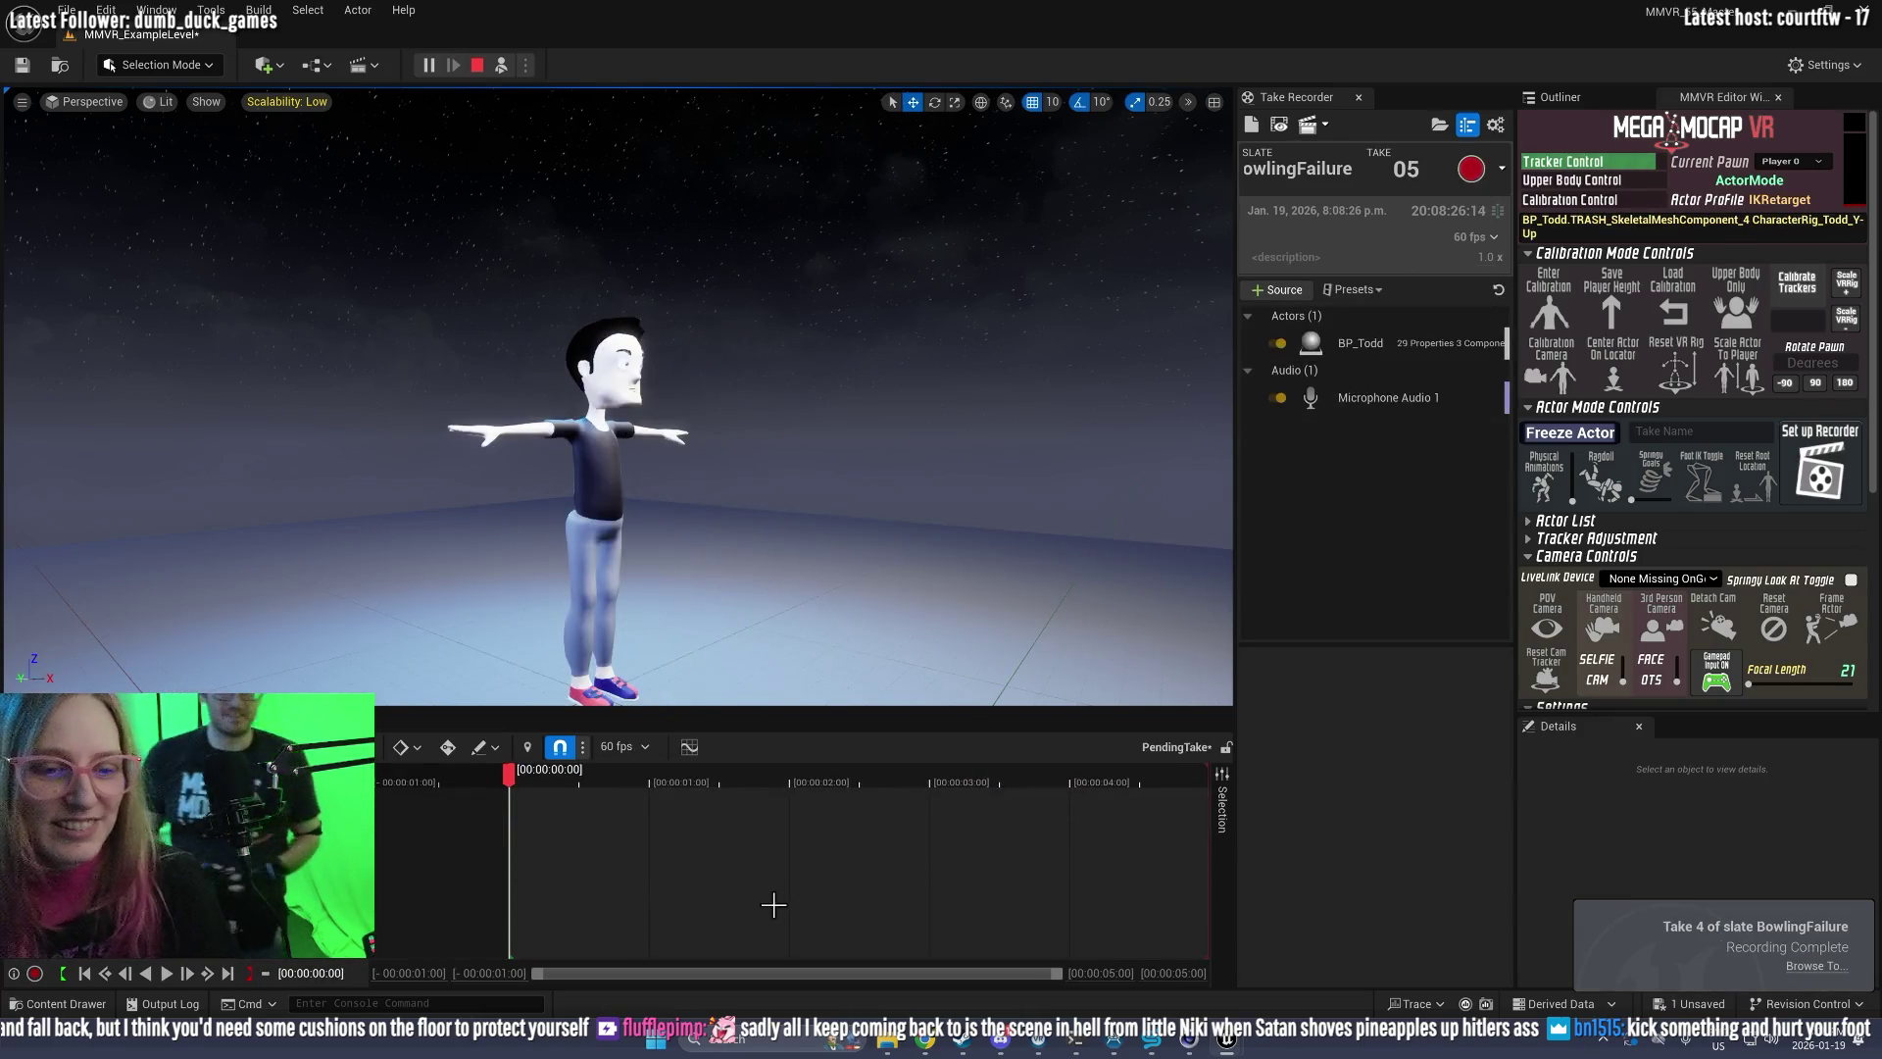
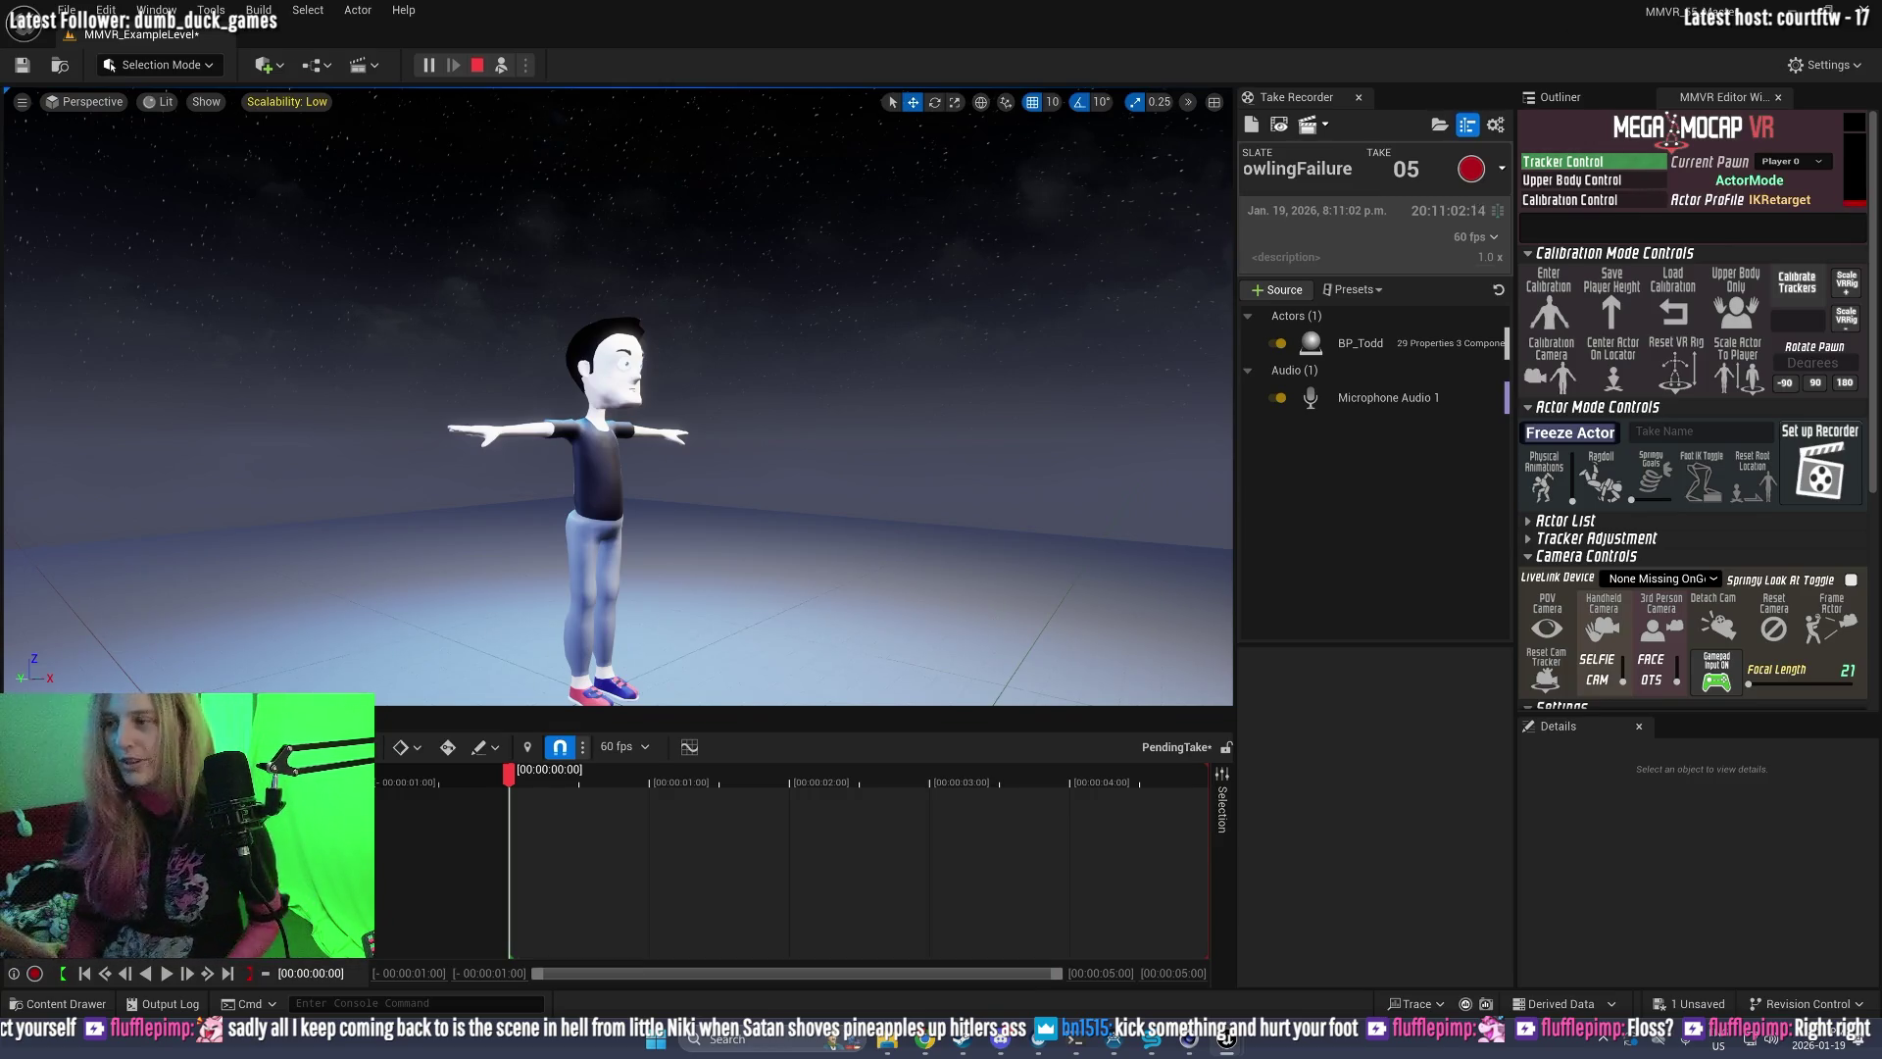
Step: Stop the Play-in-Editor session so Todd returns to his T-pose in the editor
click(480, 59)
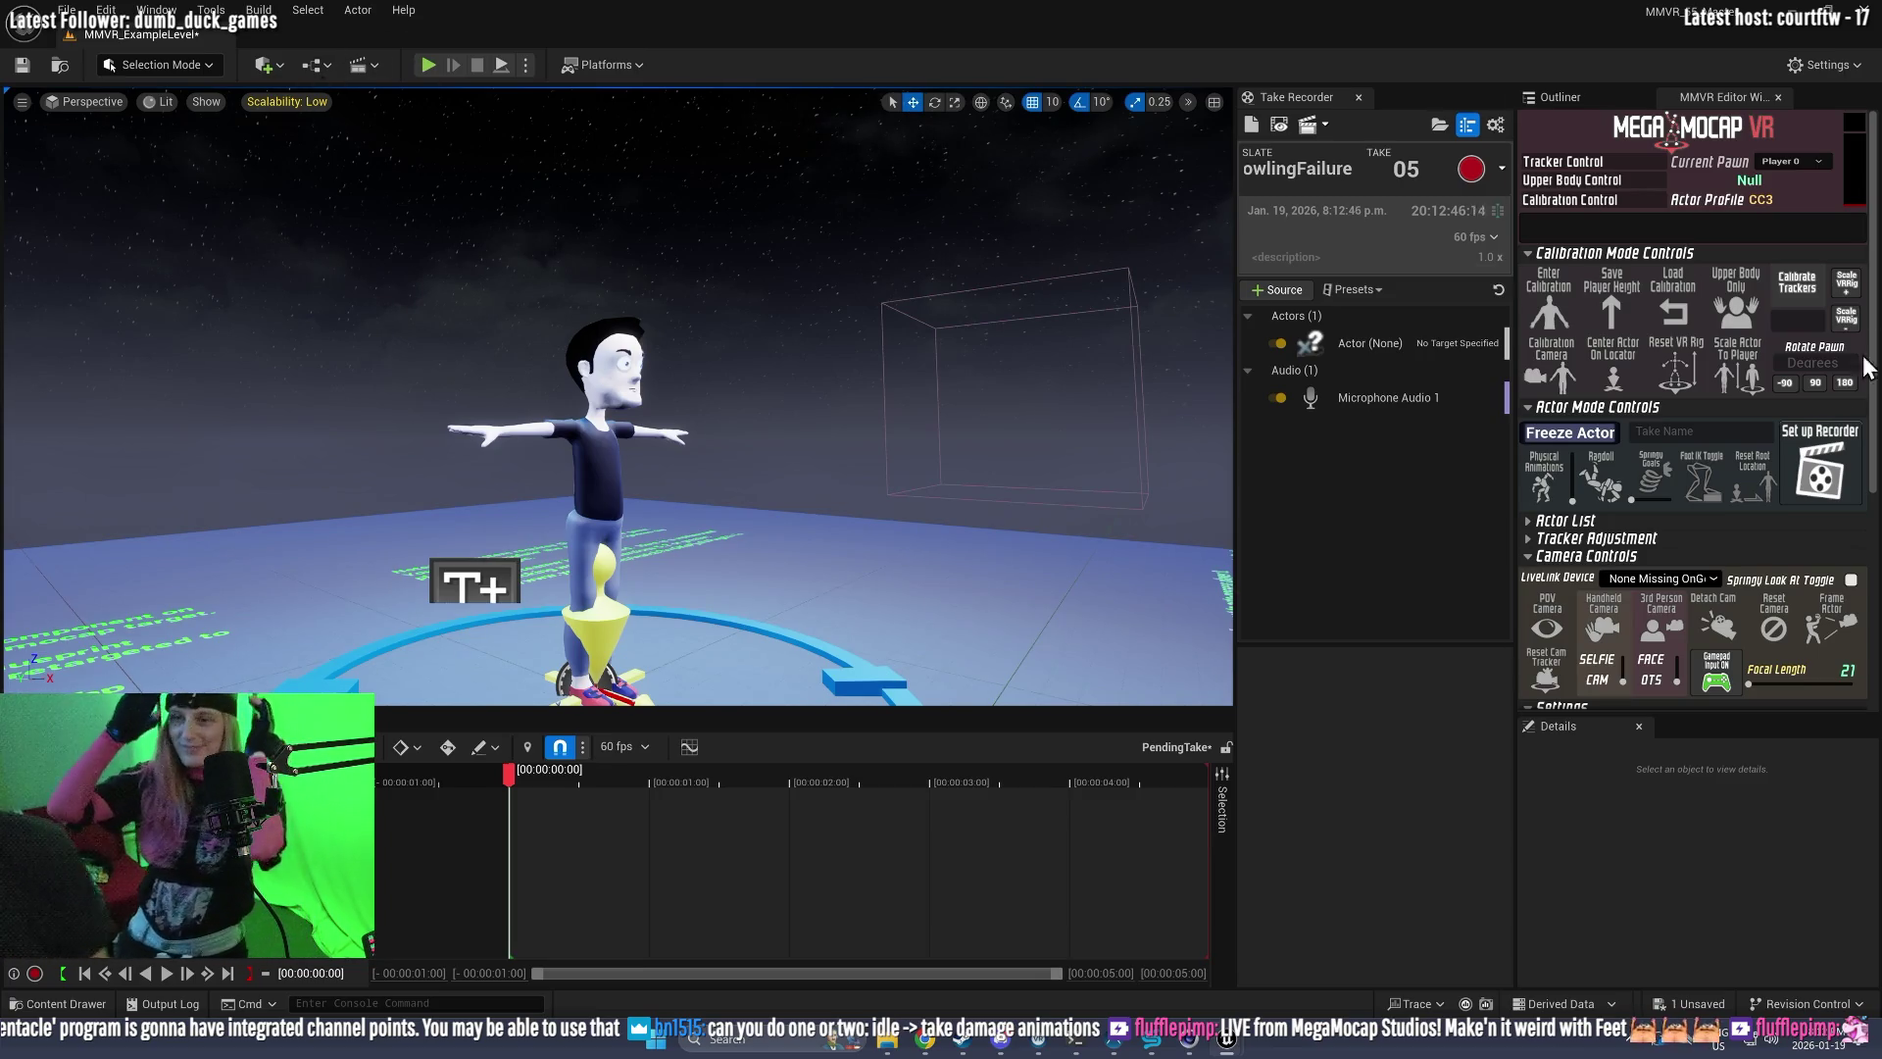
Step: Correct the Take Recorder slate name to Bowling, removing the Failure part
double_click(1307, 170)
drag(1297, 170, 1509, 186)
key(Home)
text(B)
key(End)
key(BackSpace)
key(BackSpace)
key(BackSpace)
key(Return)
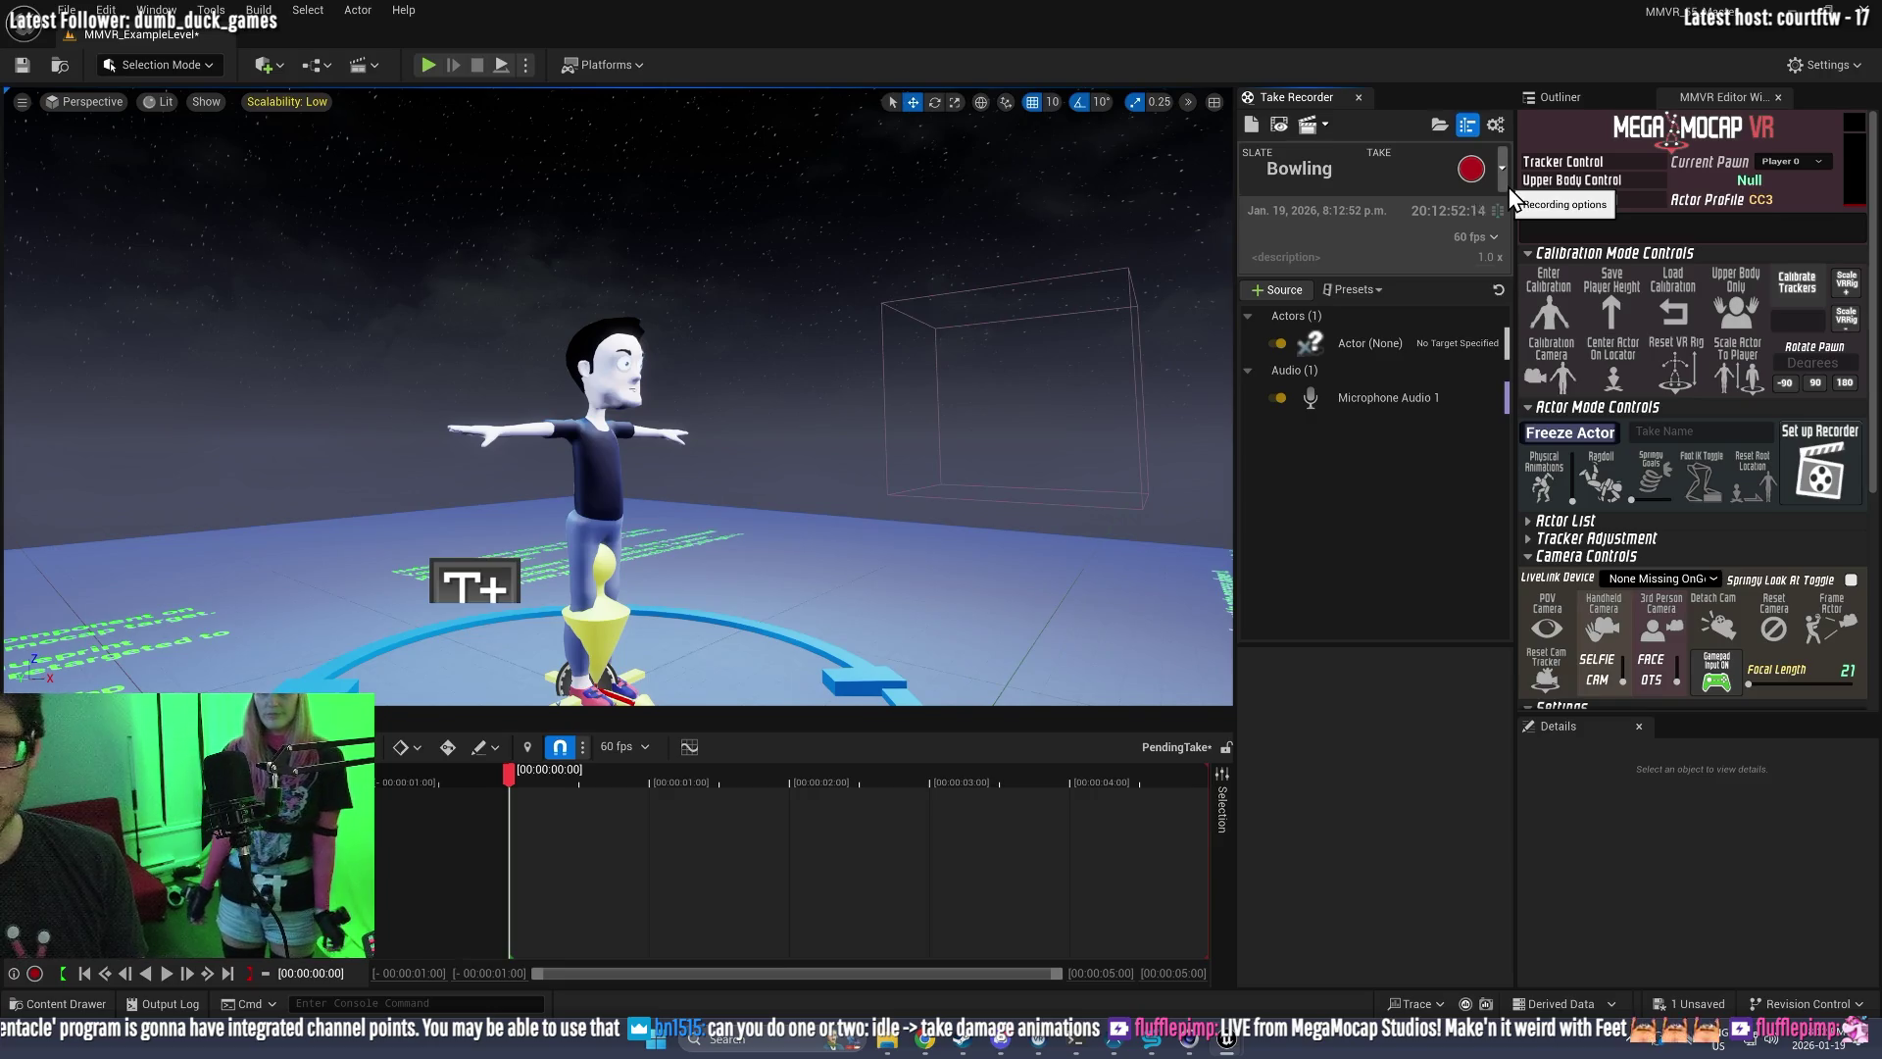
Step: Extend the slate to BowlingIdle at take 01 and start a calibration-mode play session
click(1331, 168)
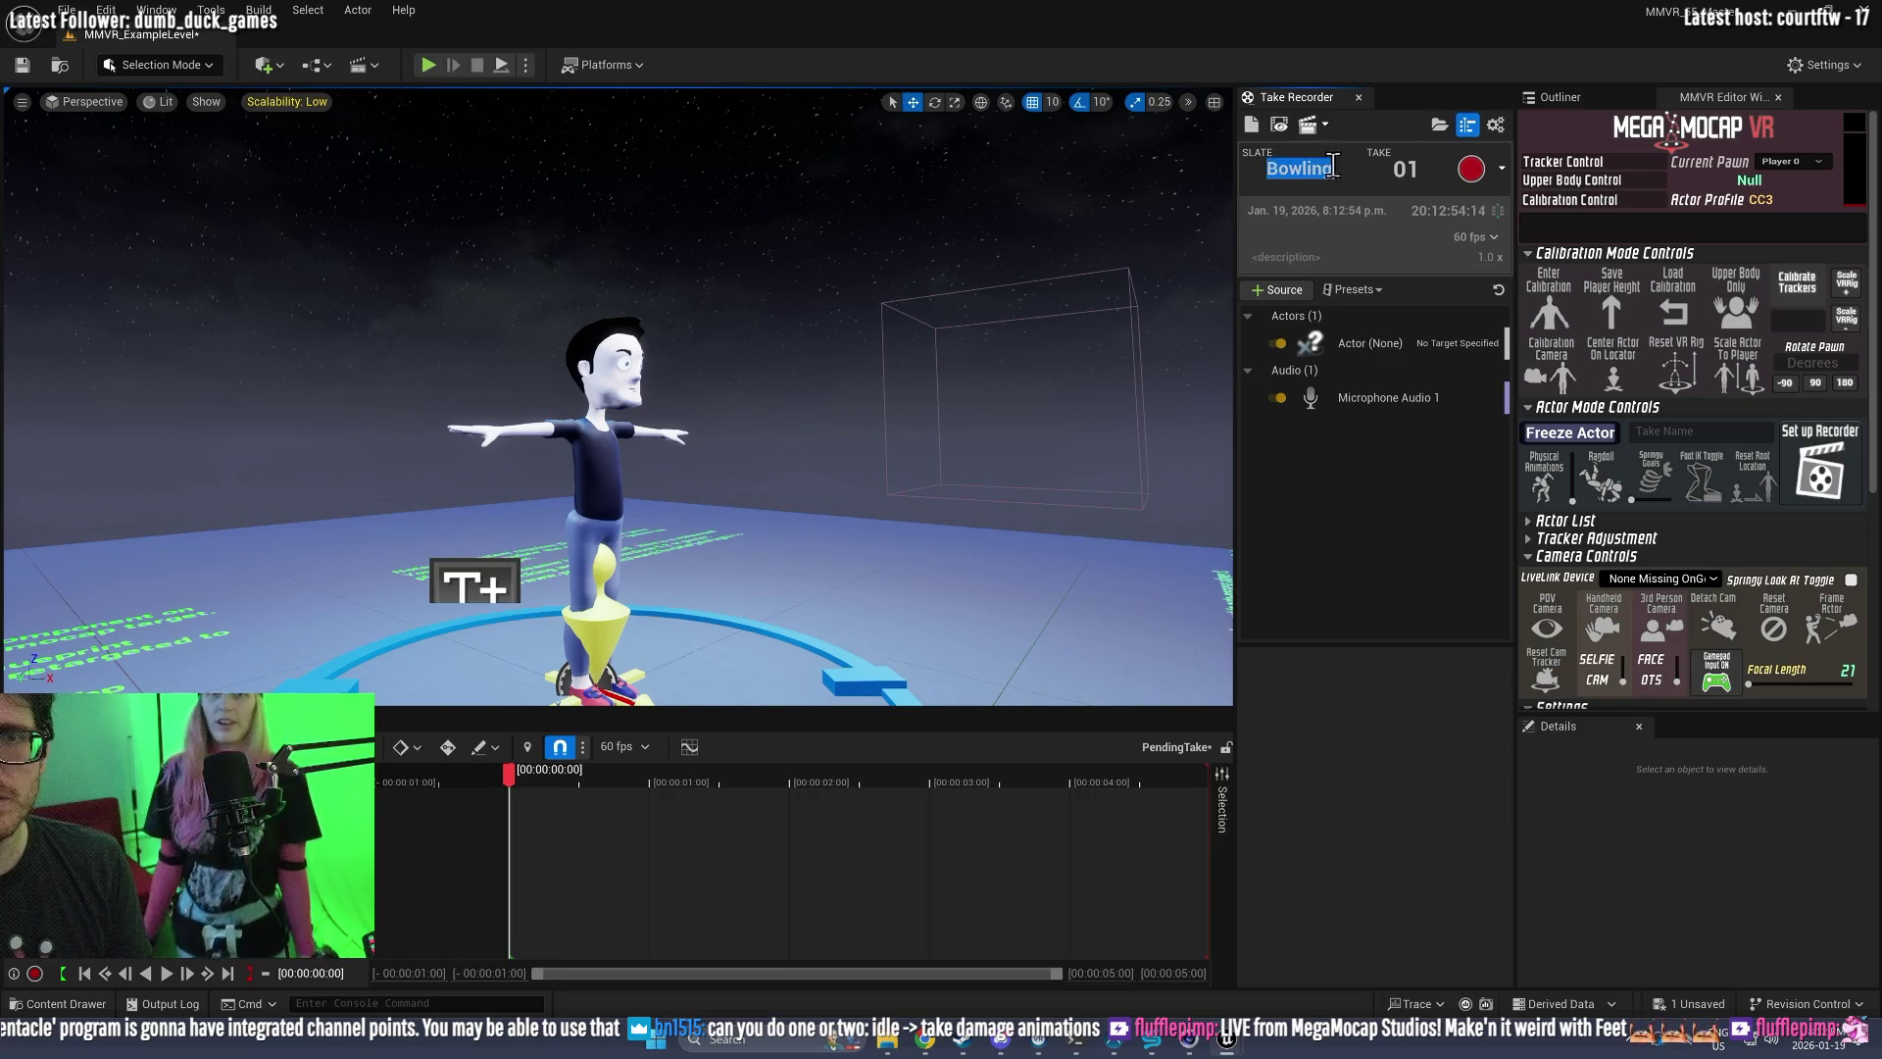
key(Return)
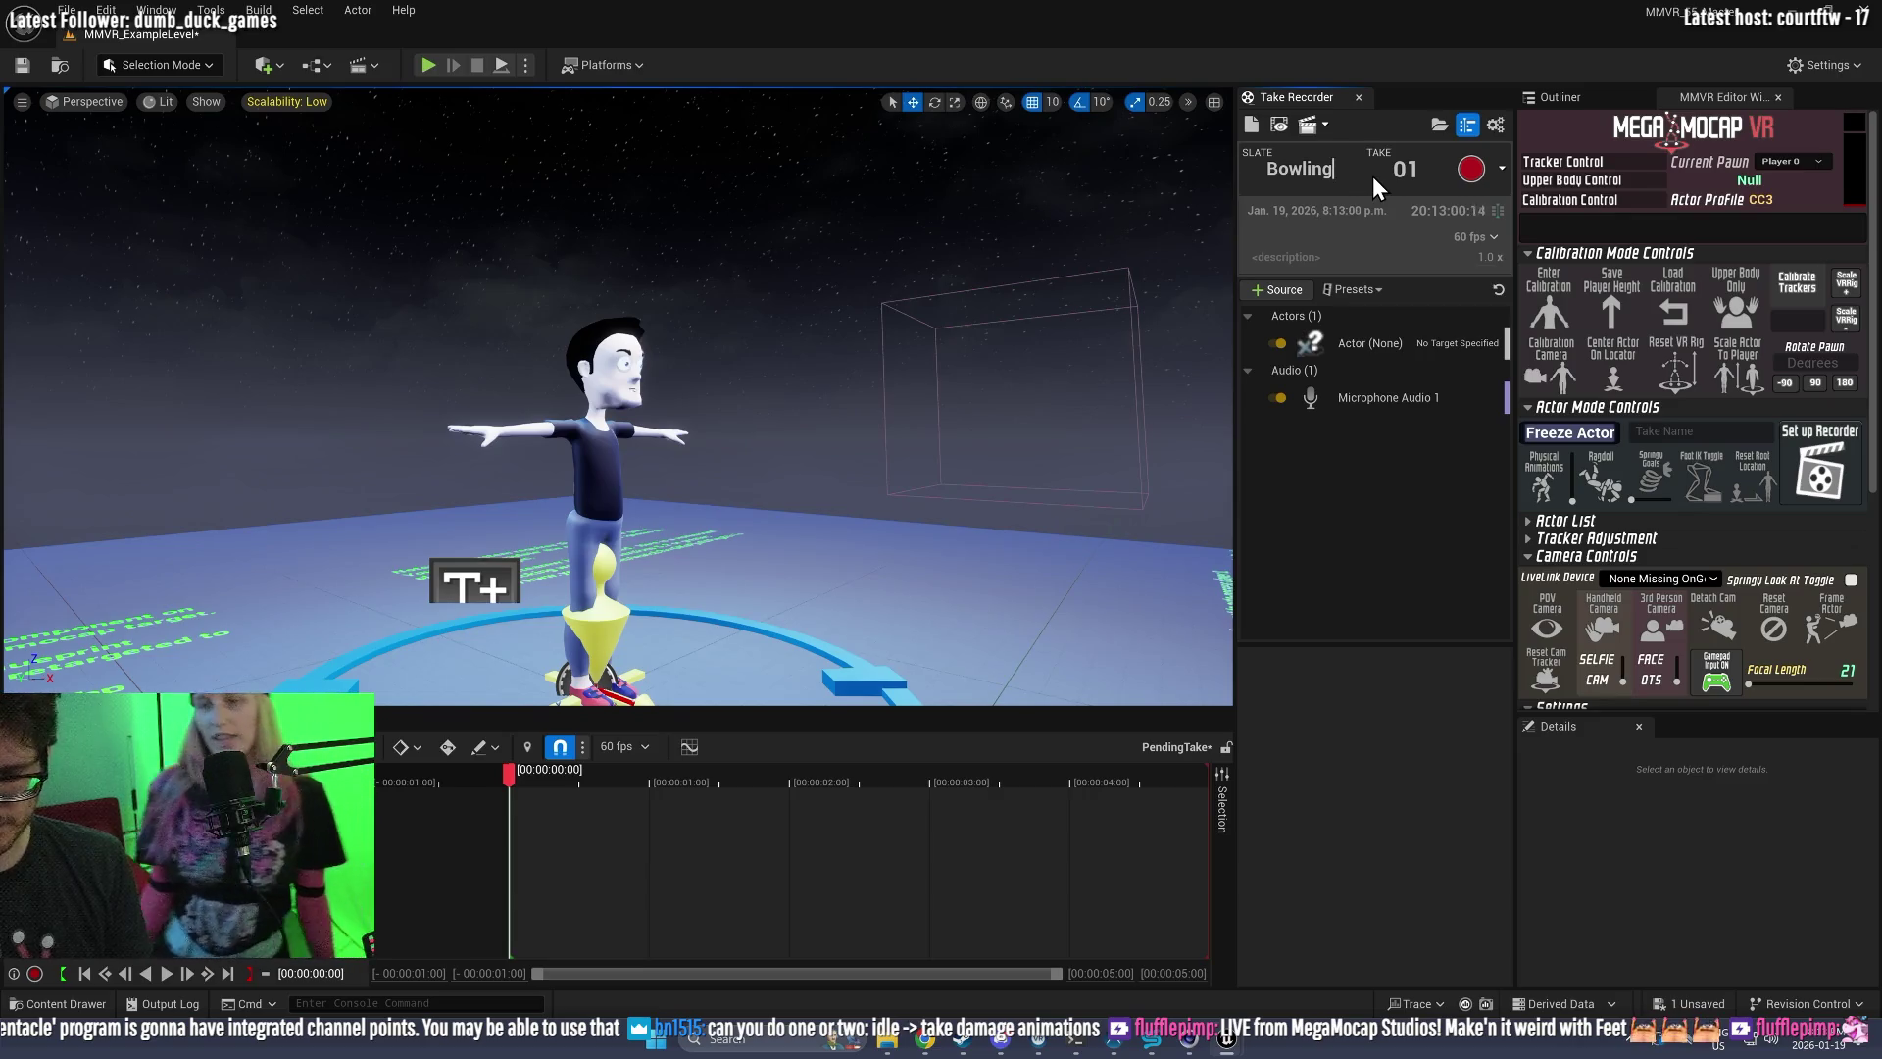
text(iDLE)
key(Return)
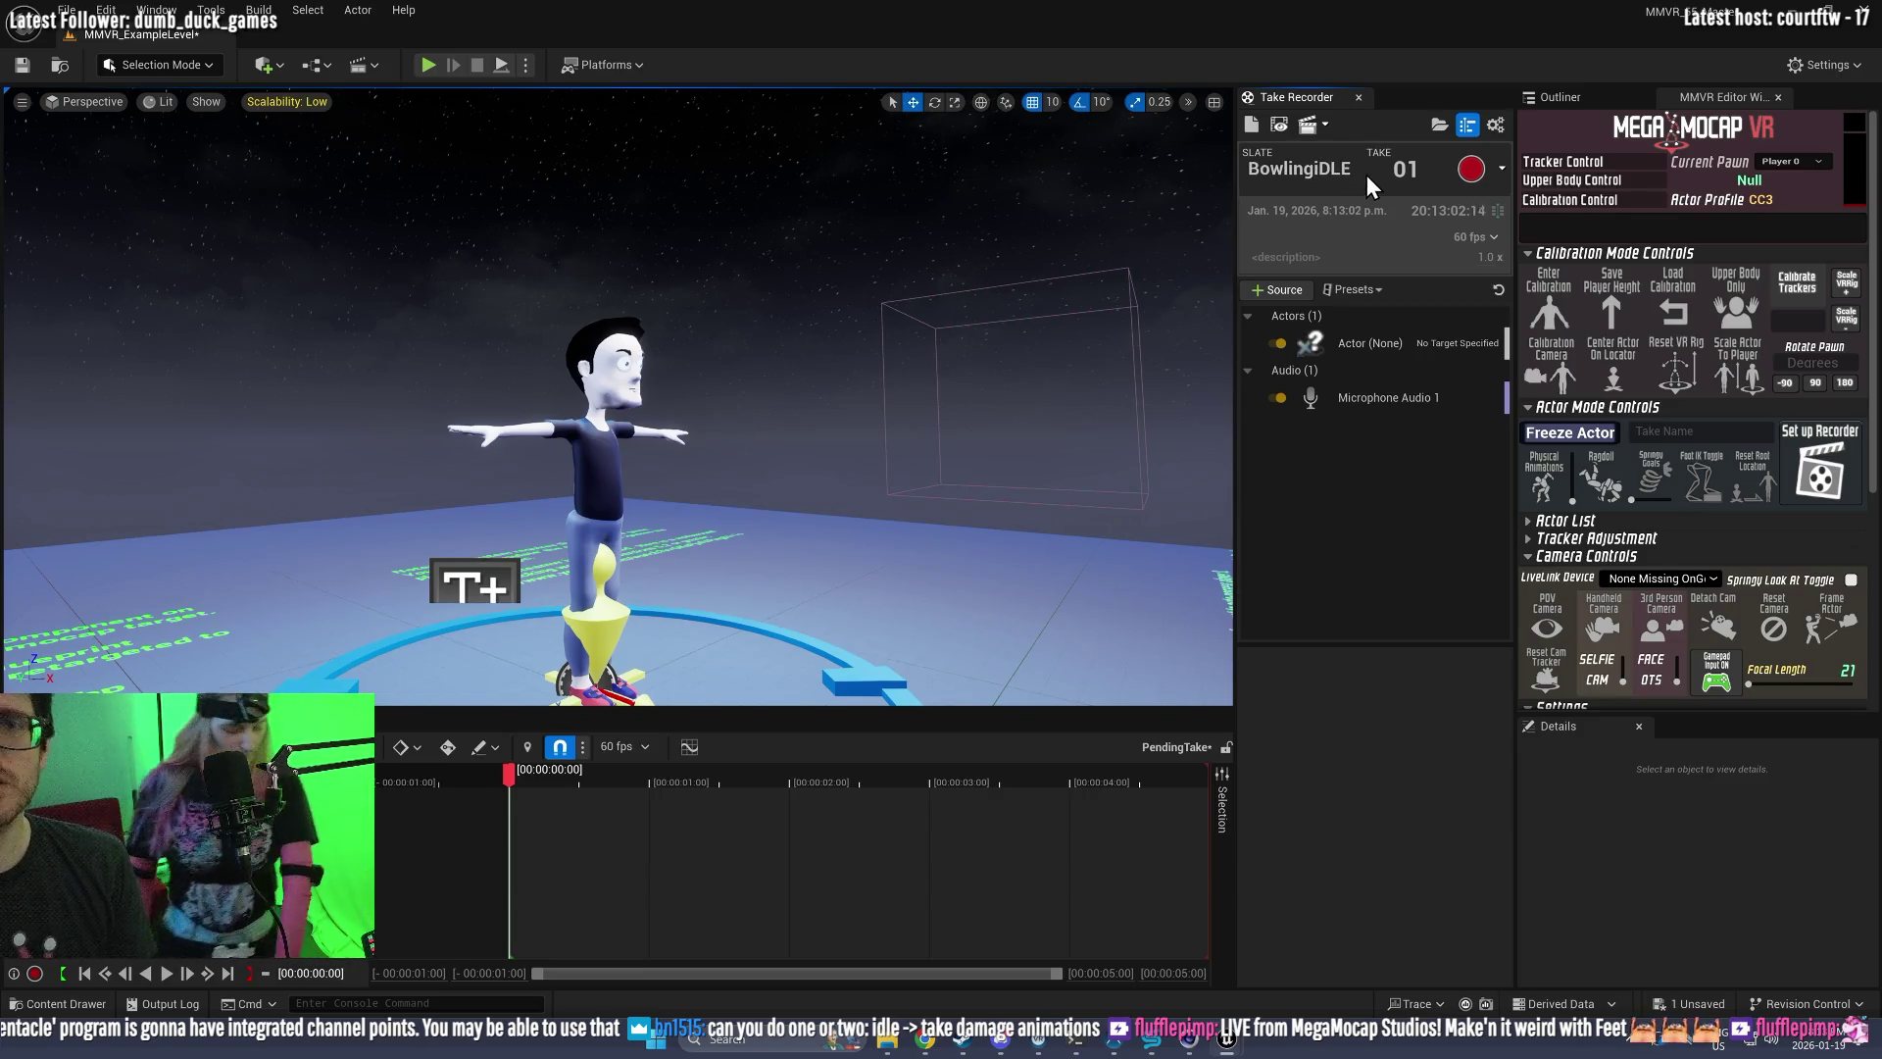
click(1315, 170)
key(BackSpace)
text(dle)
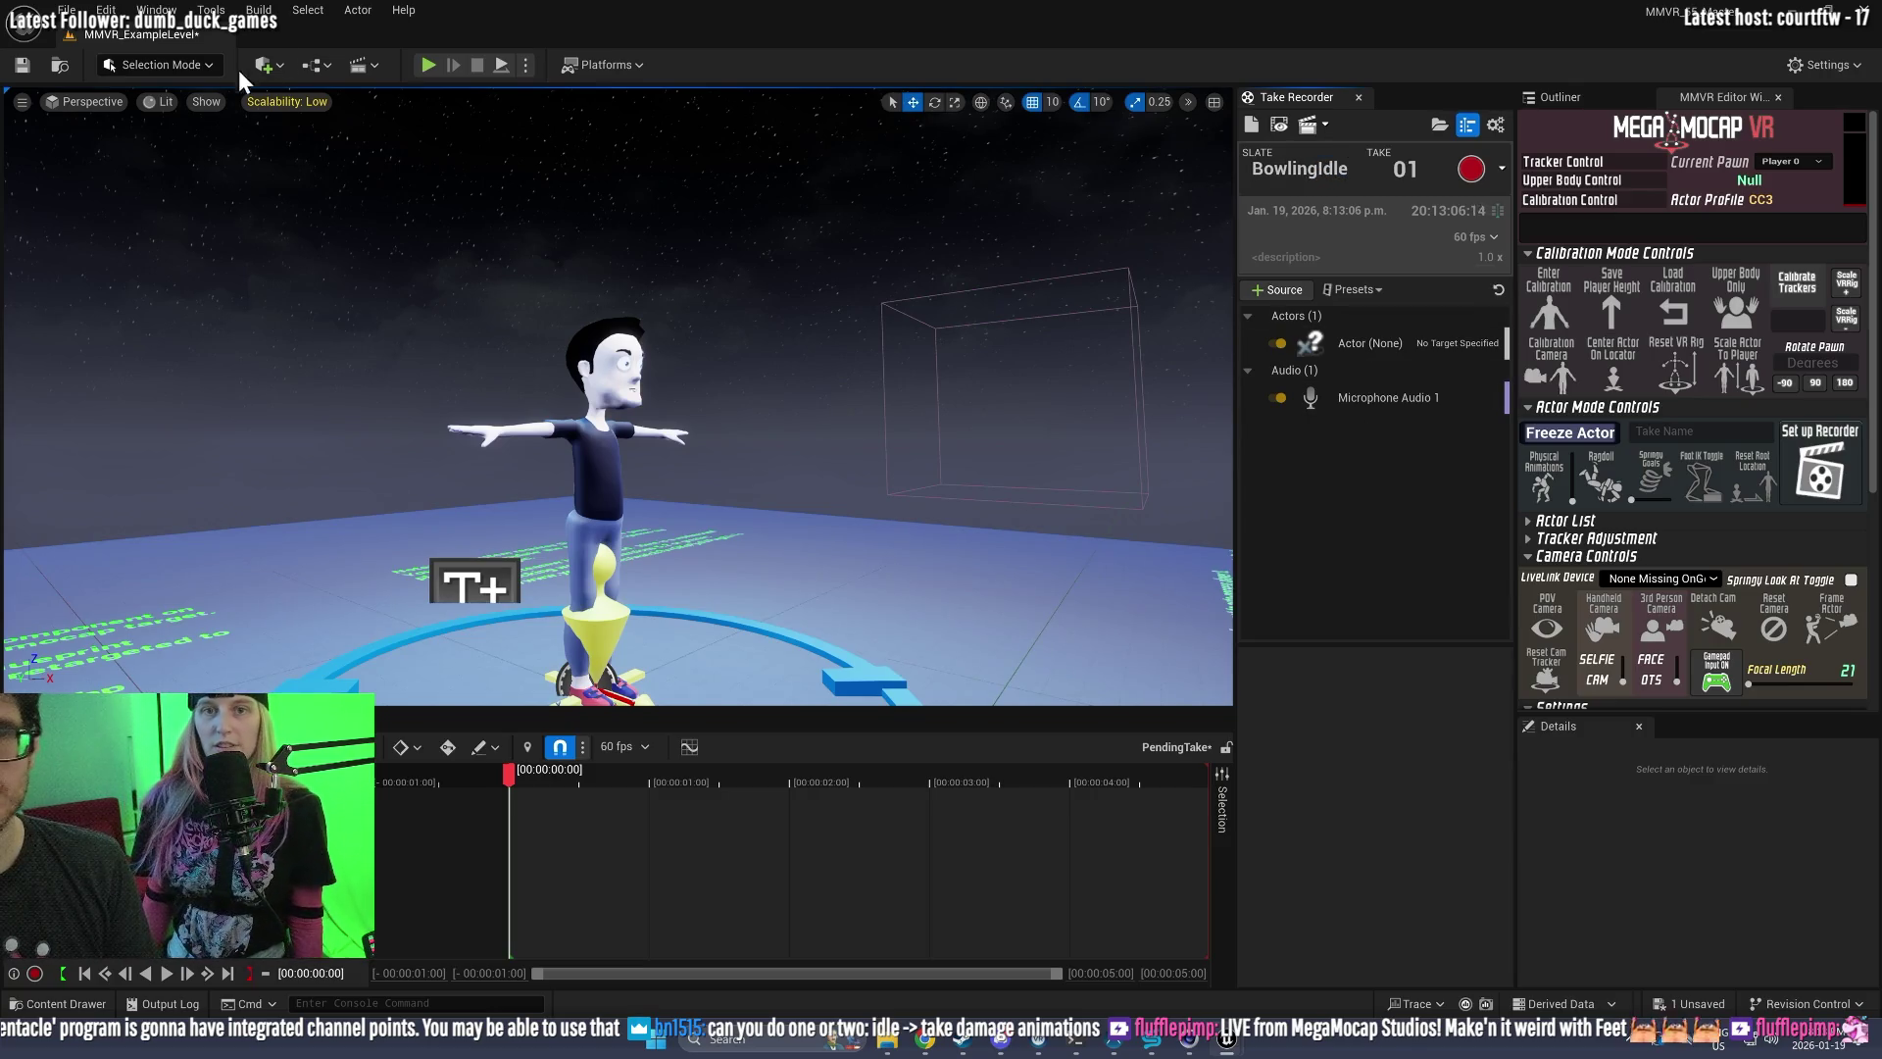
click(428, 65)
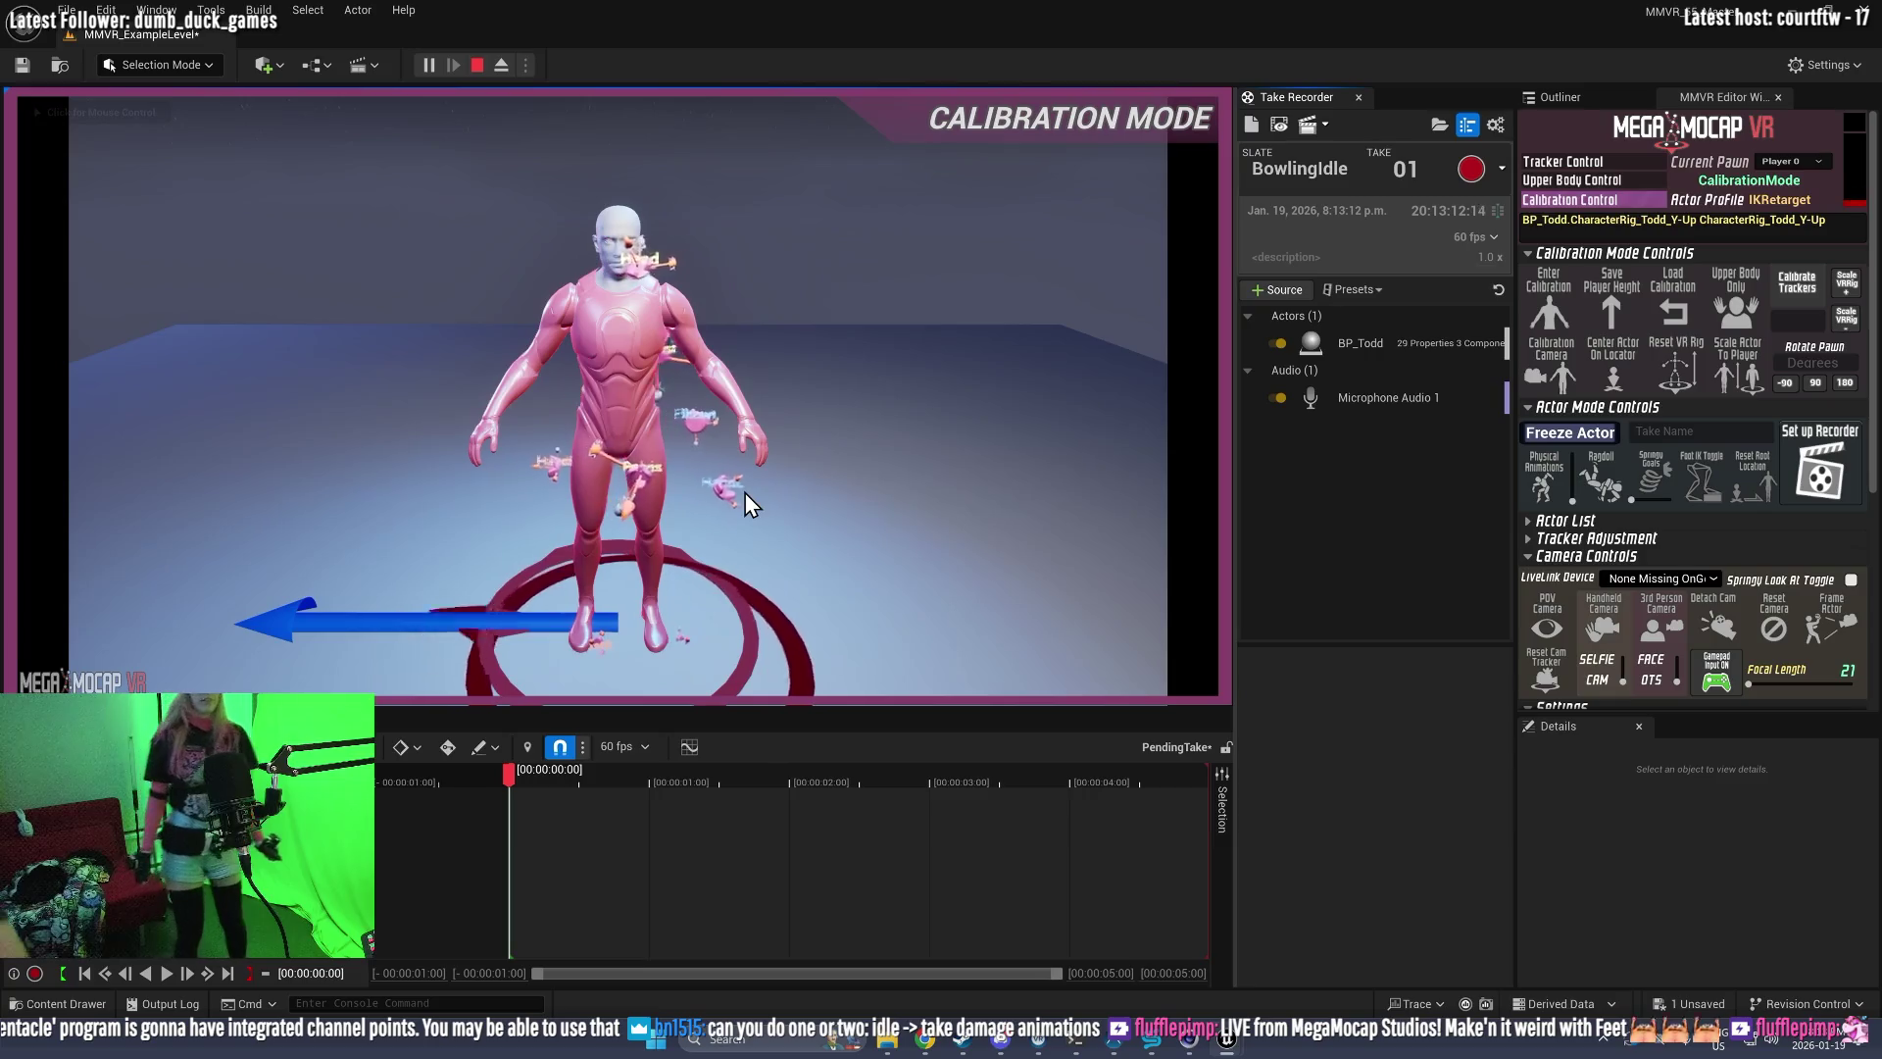
Step: Eject from the player with F8 to view the pink figure's head tracker up close
key(F8)
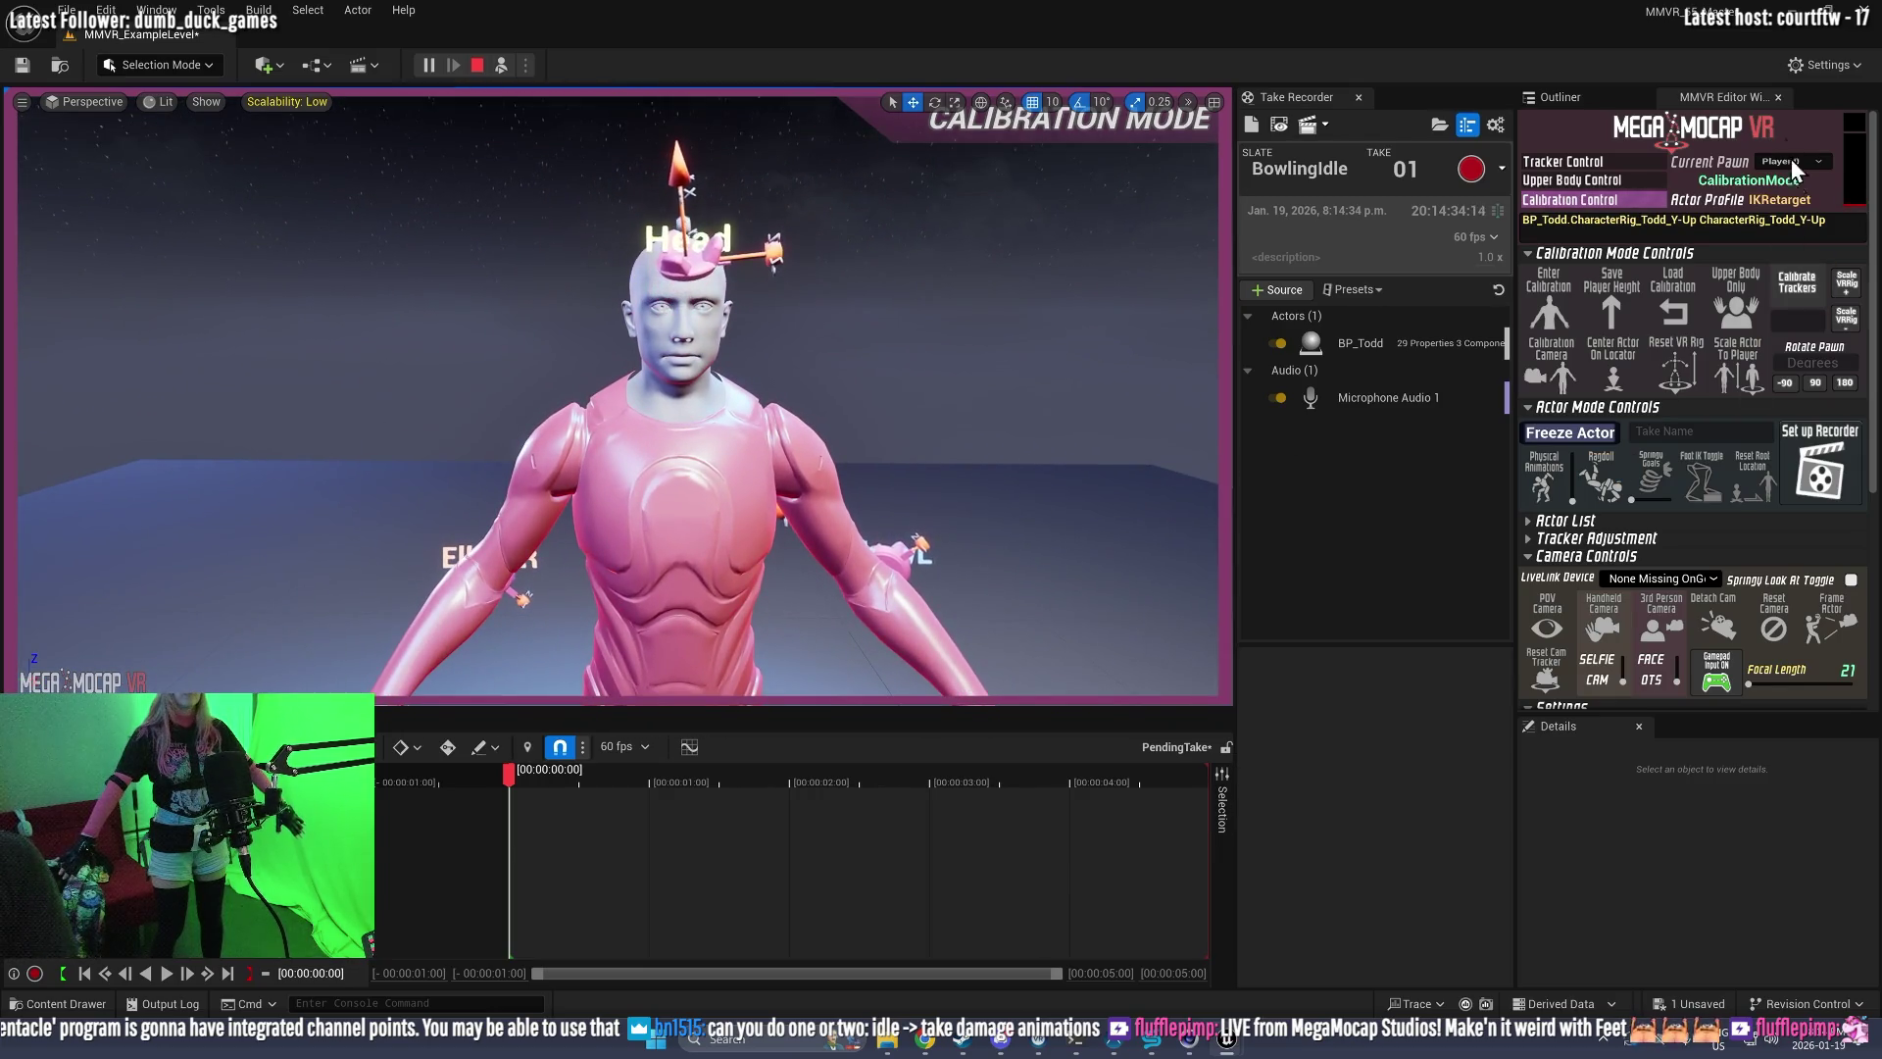
Step: Calibrate the trackers in the MMVR Editor Widget so Todd follows the performer in ActorMode
click(1786, 280)
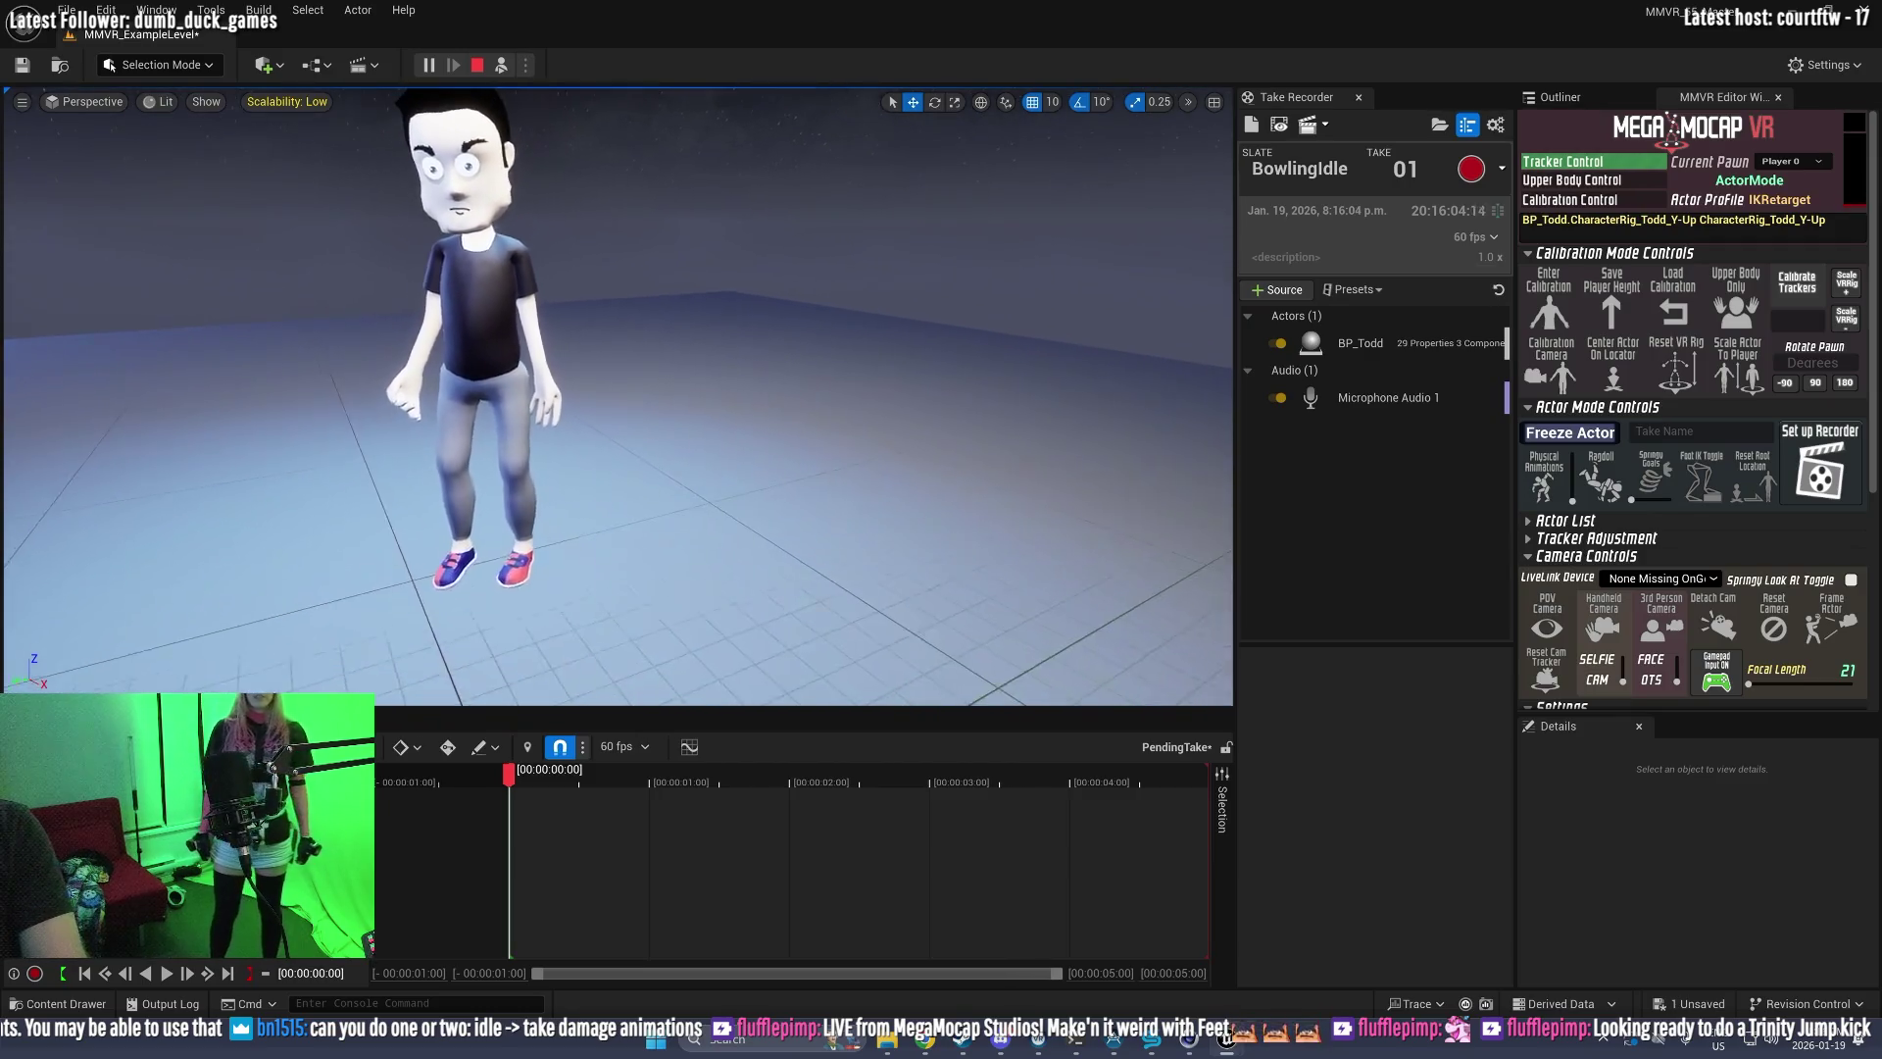
Step: Record BowlingIdle take 01 of Todd's idle motion, then stop the recording
click(1472, 173)
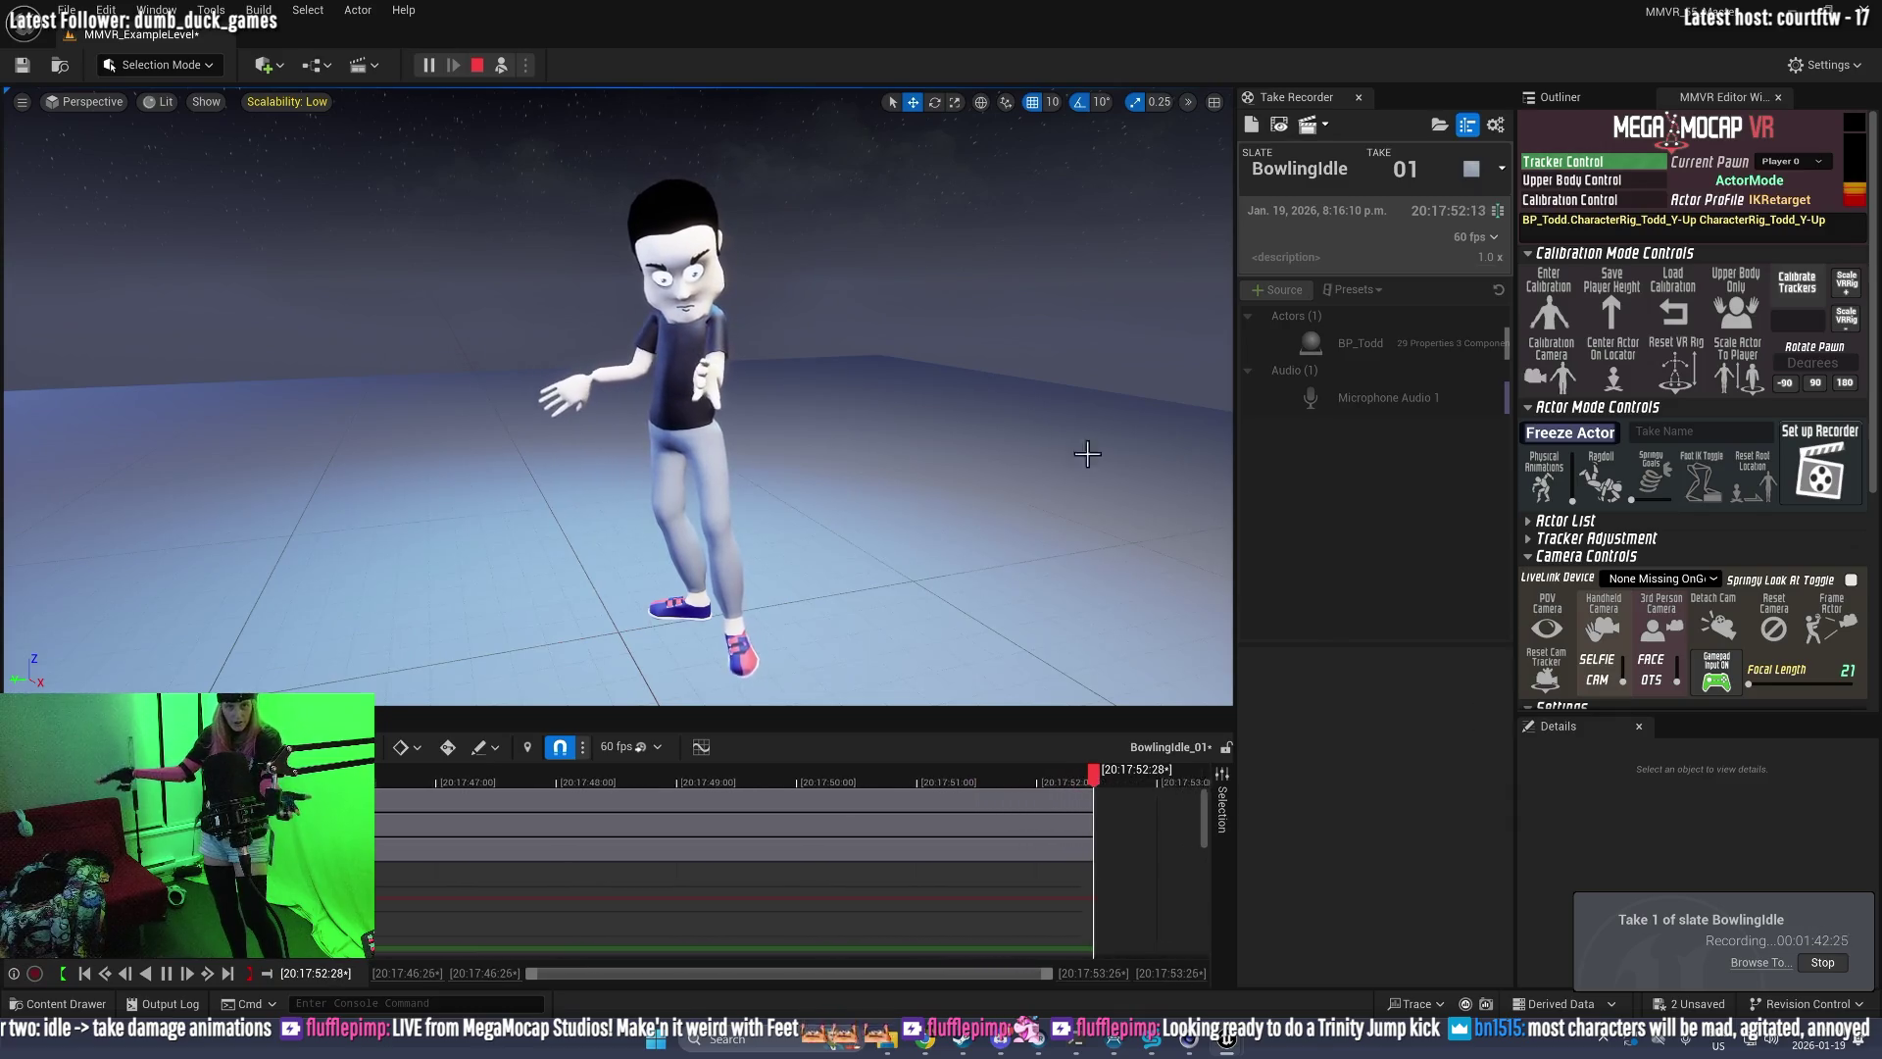
click(485, 66)
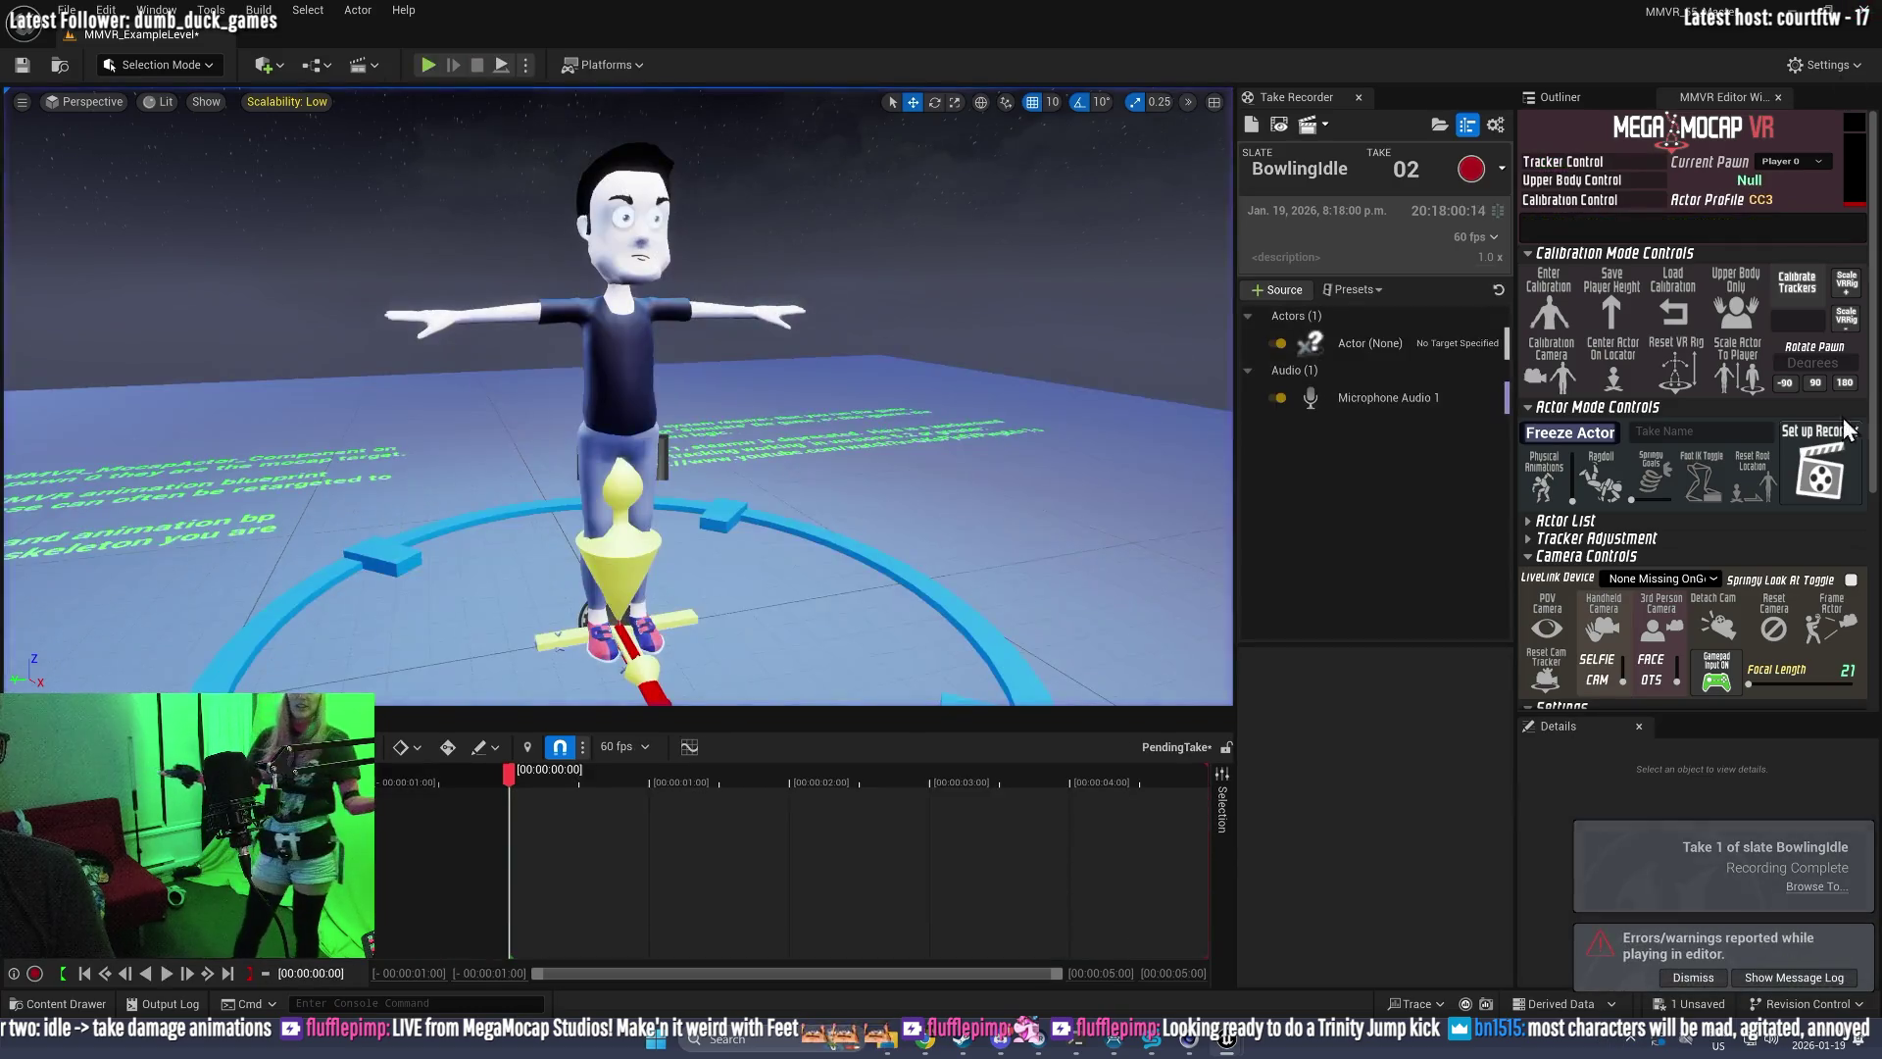
Step: Open BowlingIdle take 01 in Sequencer, scrub through it, and play it back
click(1278, 123)
drag(539, 778, 656, 775)
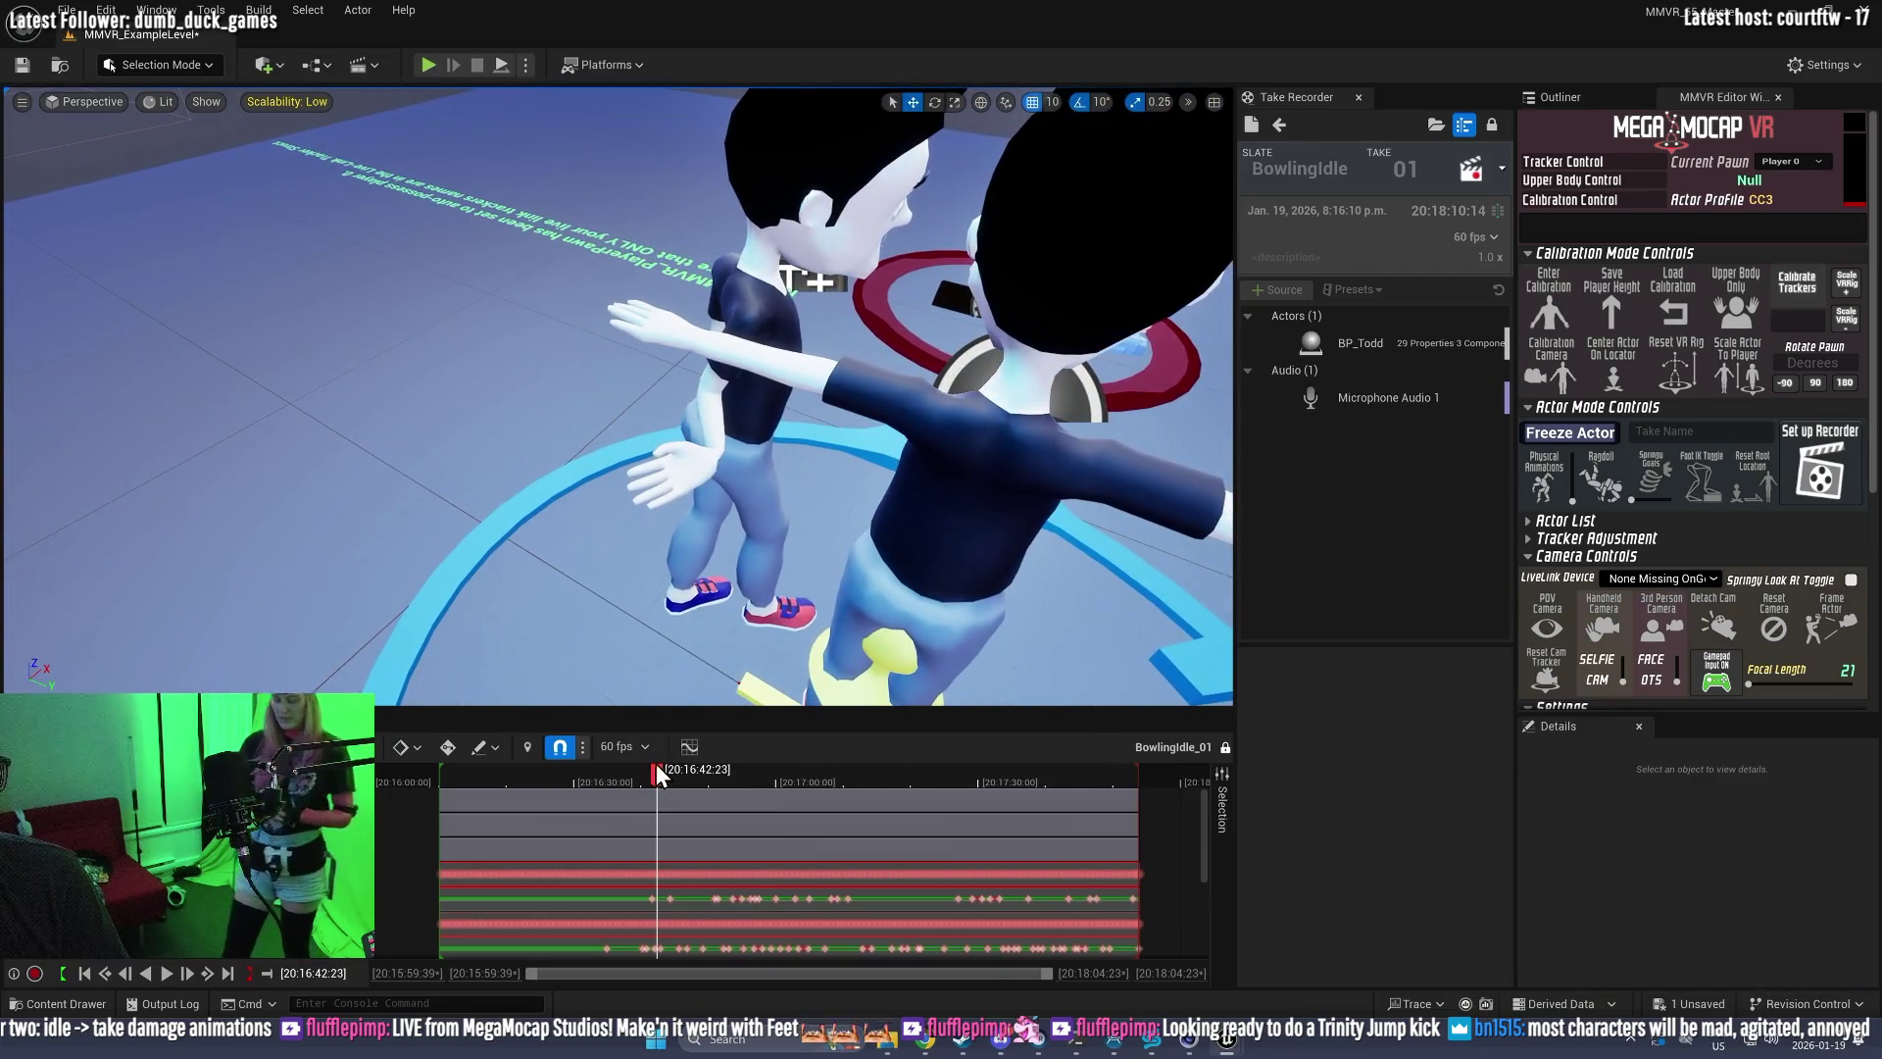
drag(667, 774, 910, 786)
key(space)
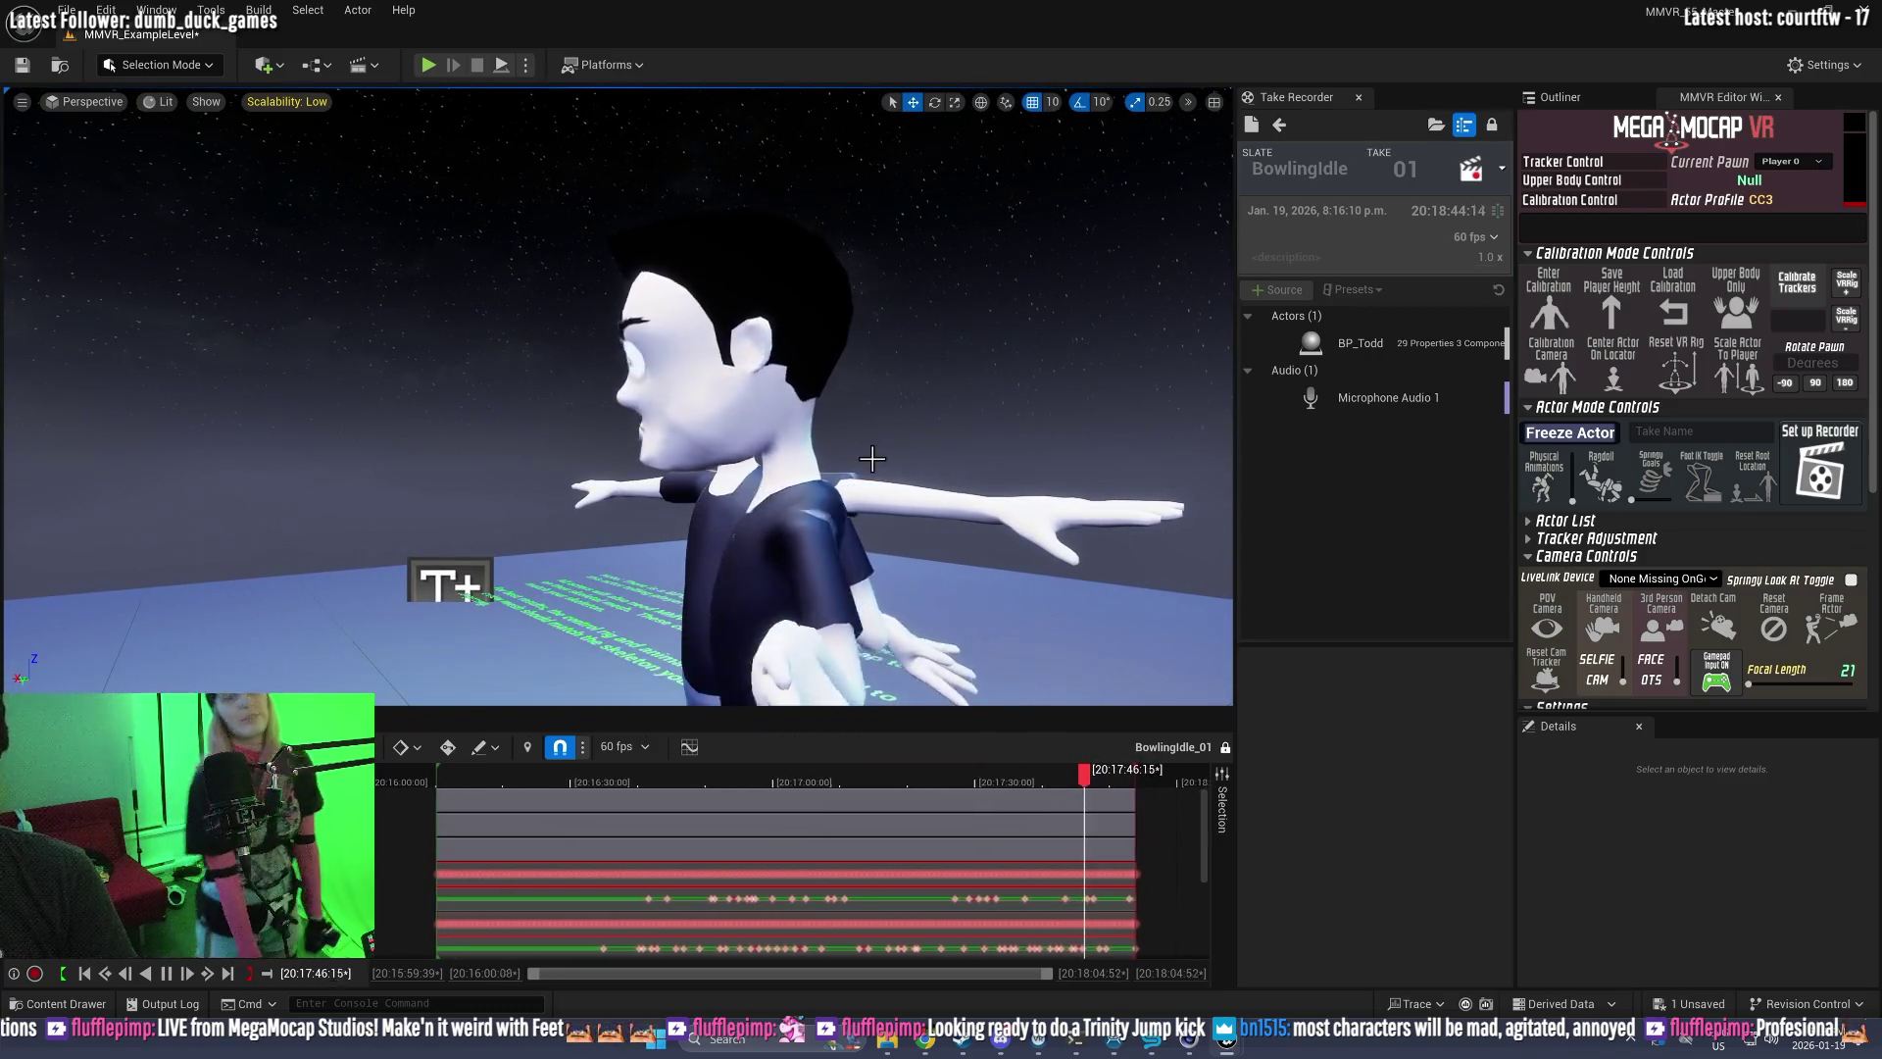
Step: Start a new pending take and rename its slate to BowlingStandard
click(1285, 124)
click(1324, 168)
click(1322, 169)
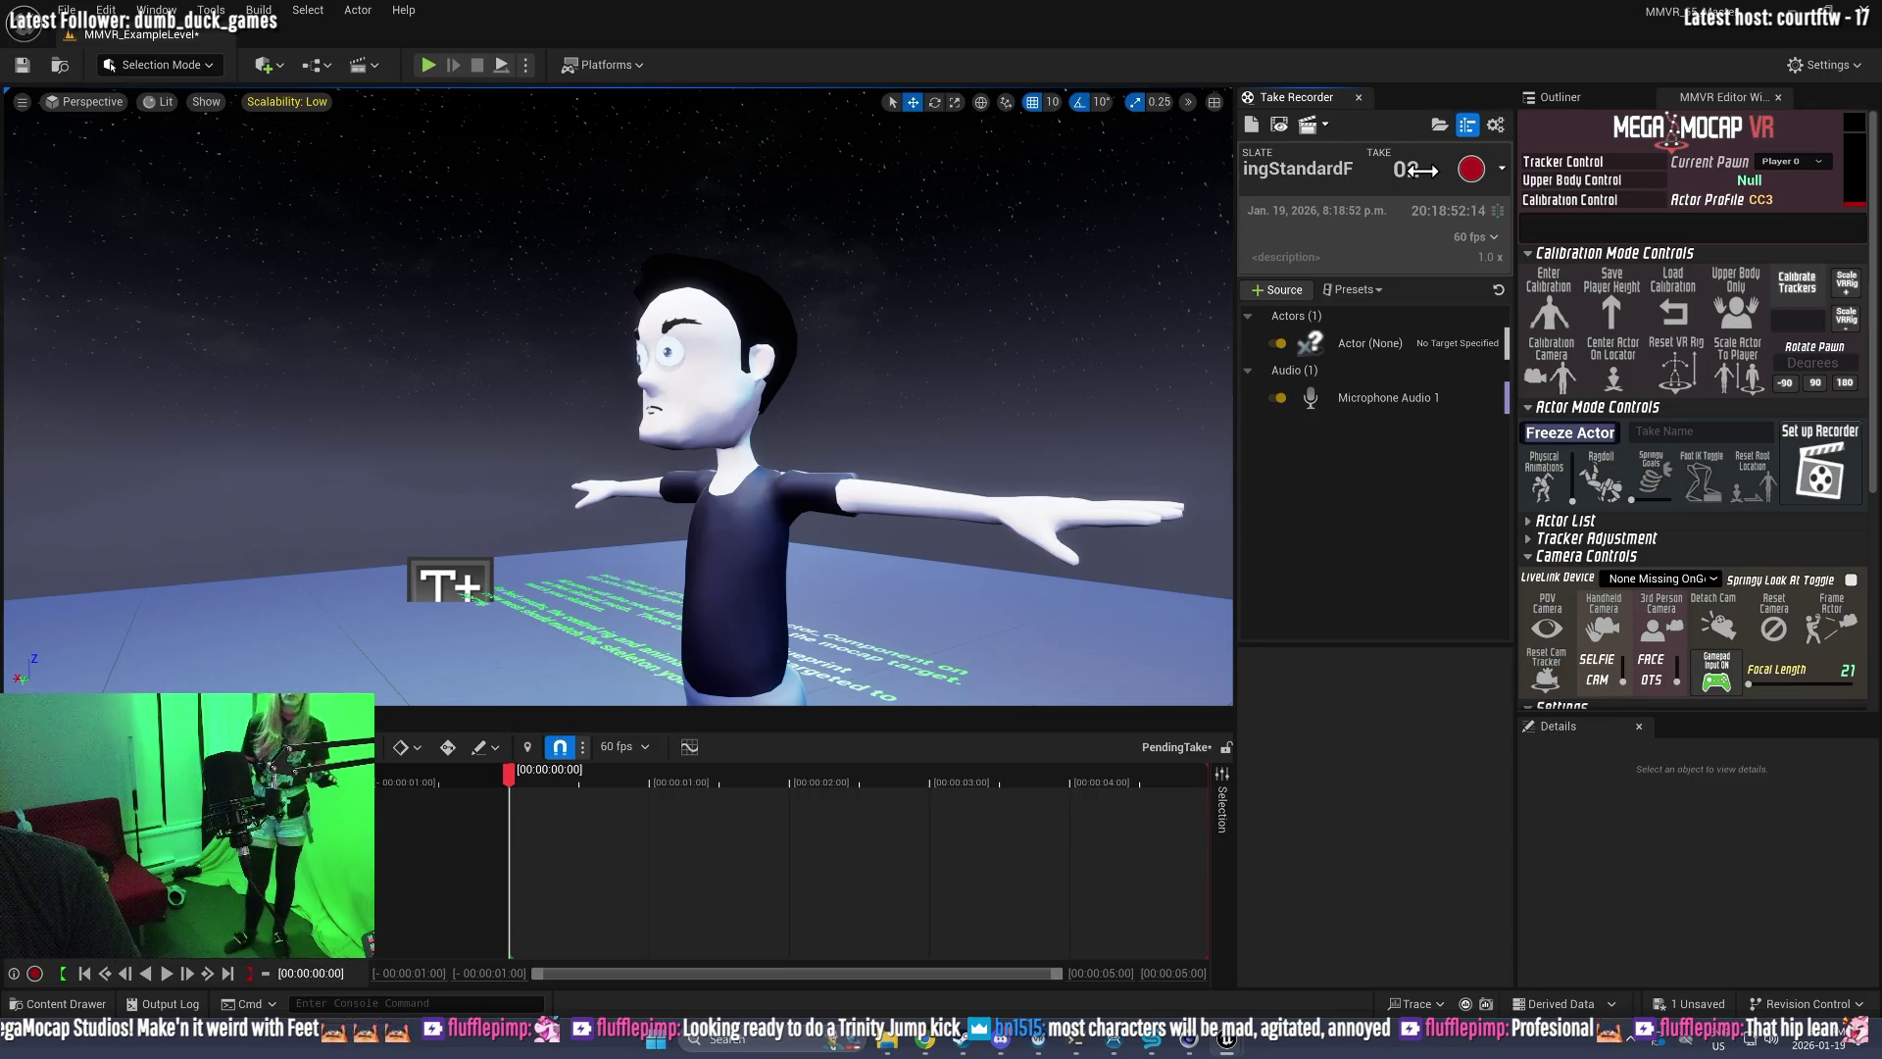
Step: Run a calibration play session with Todd in actor mode and eject to the editor camera
click(456, 321)
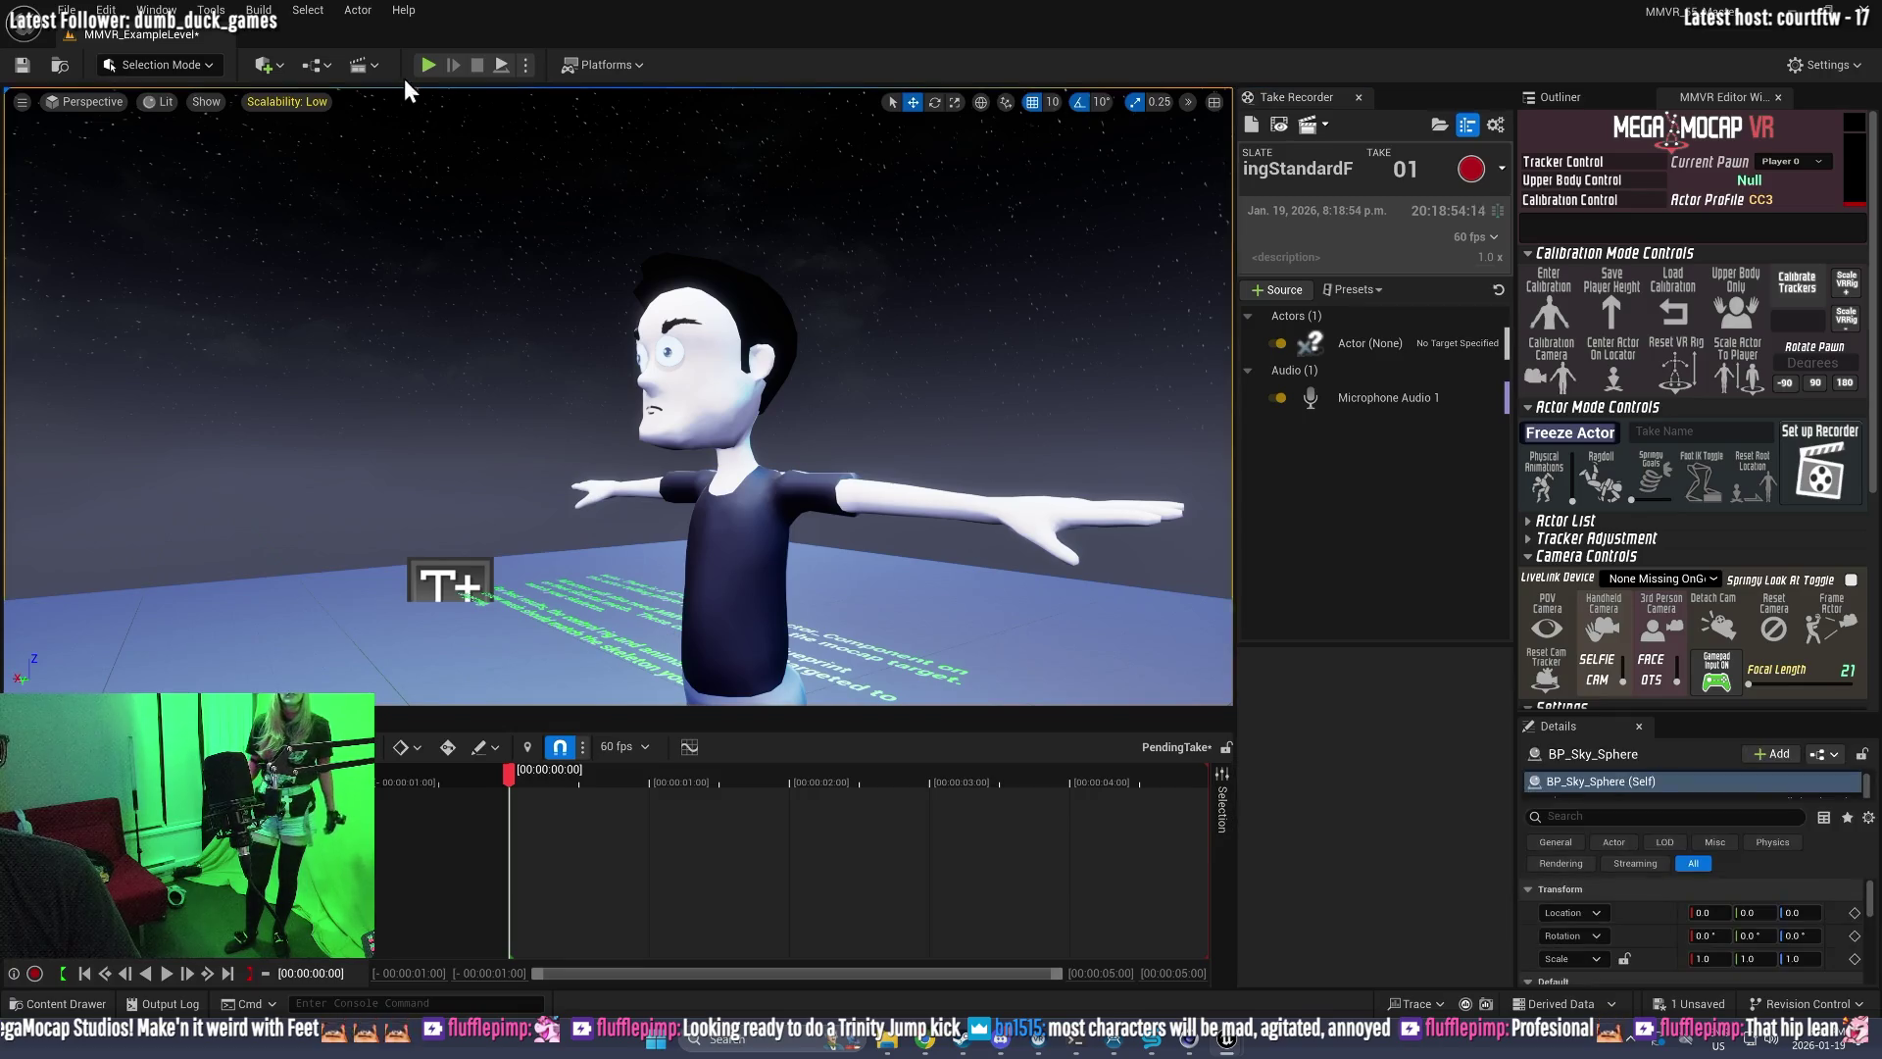
click(436, 66)
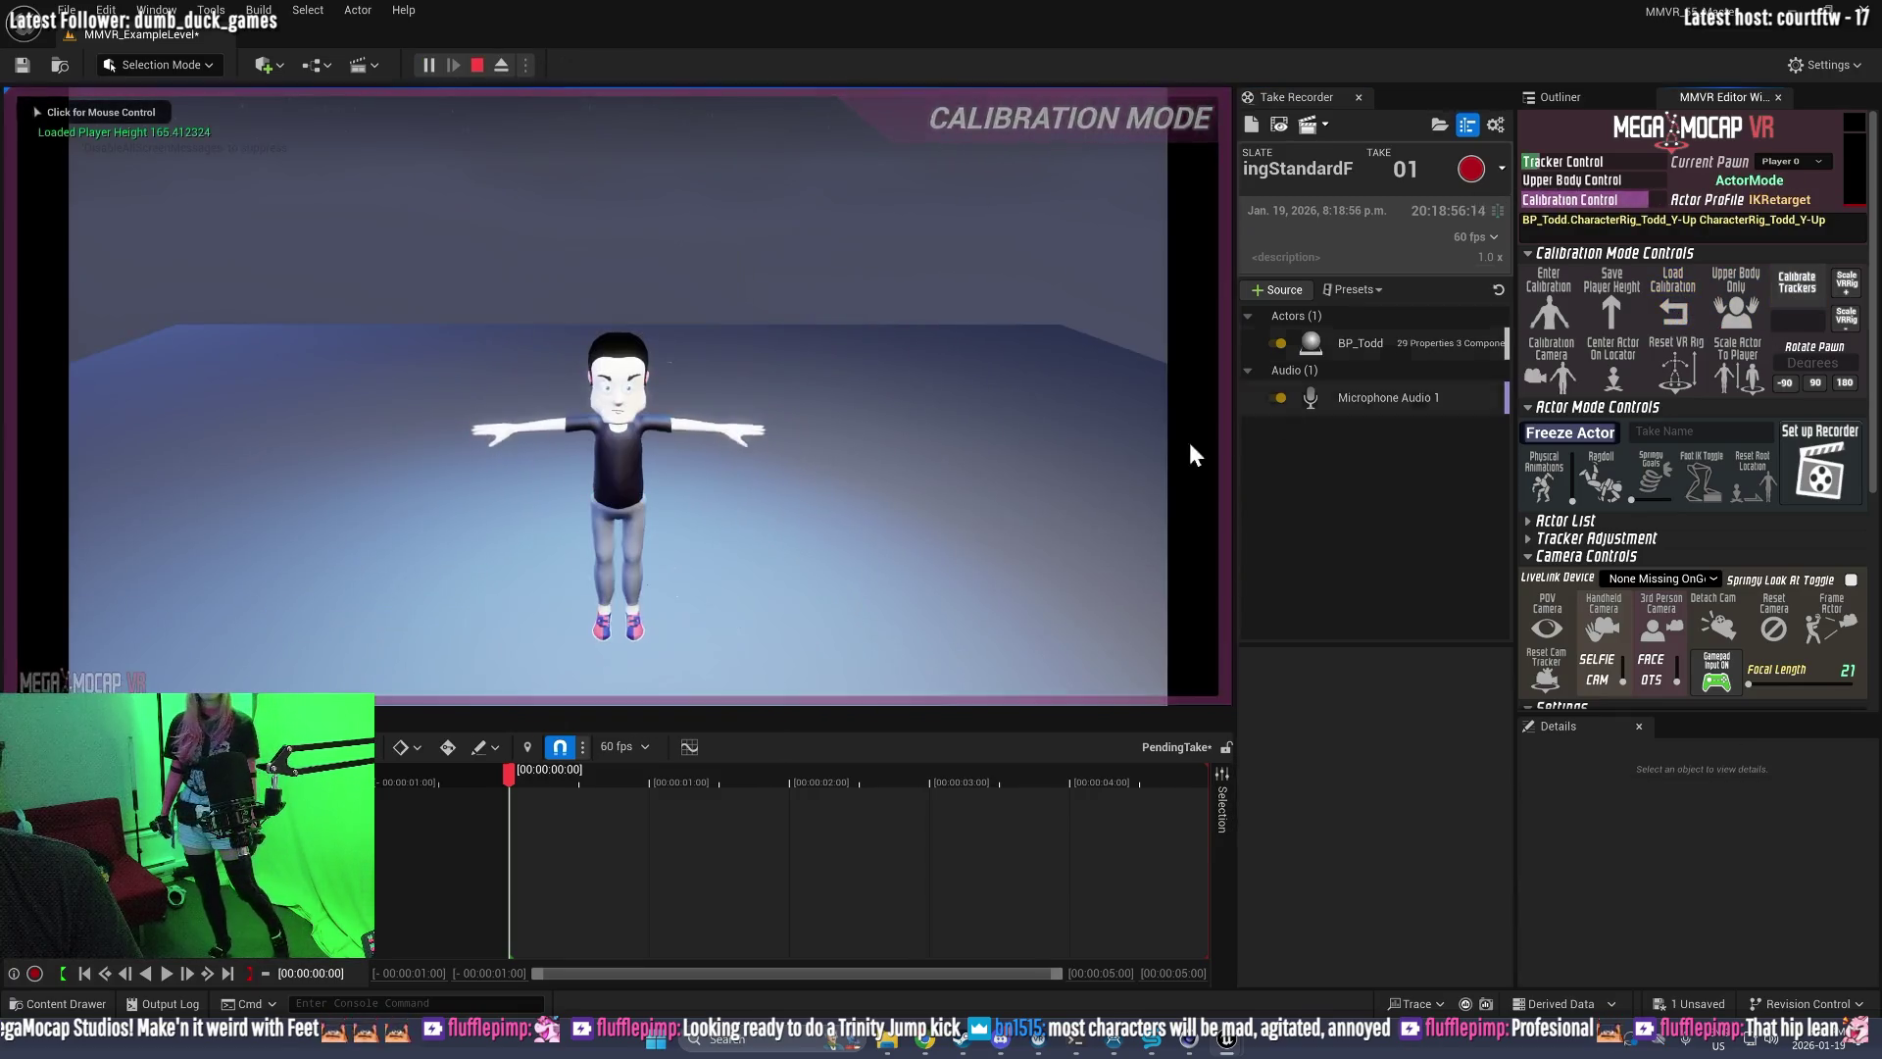
click(851, 494)
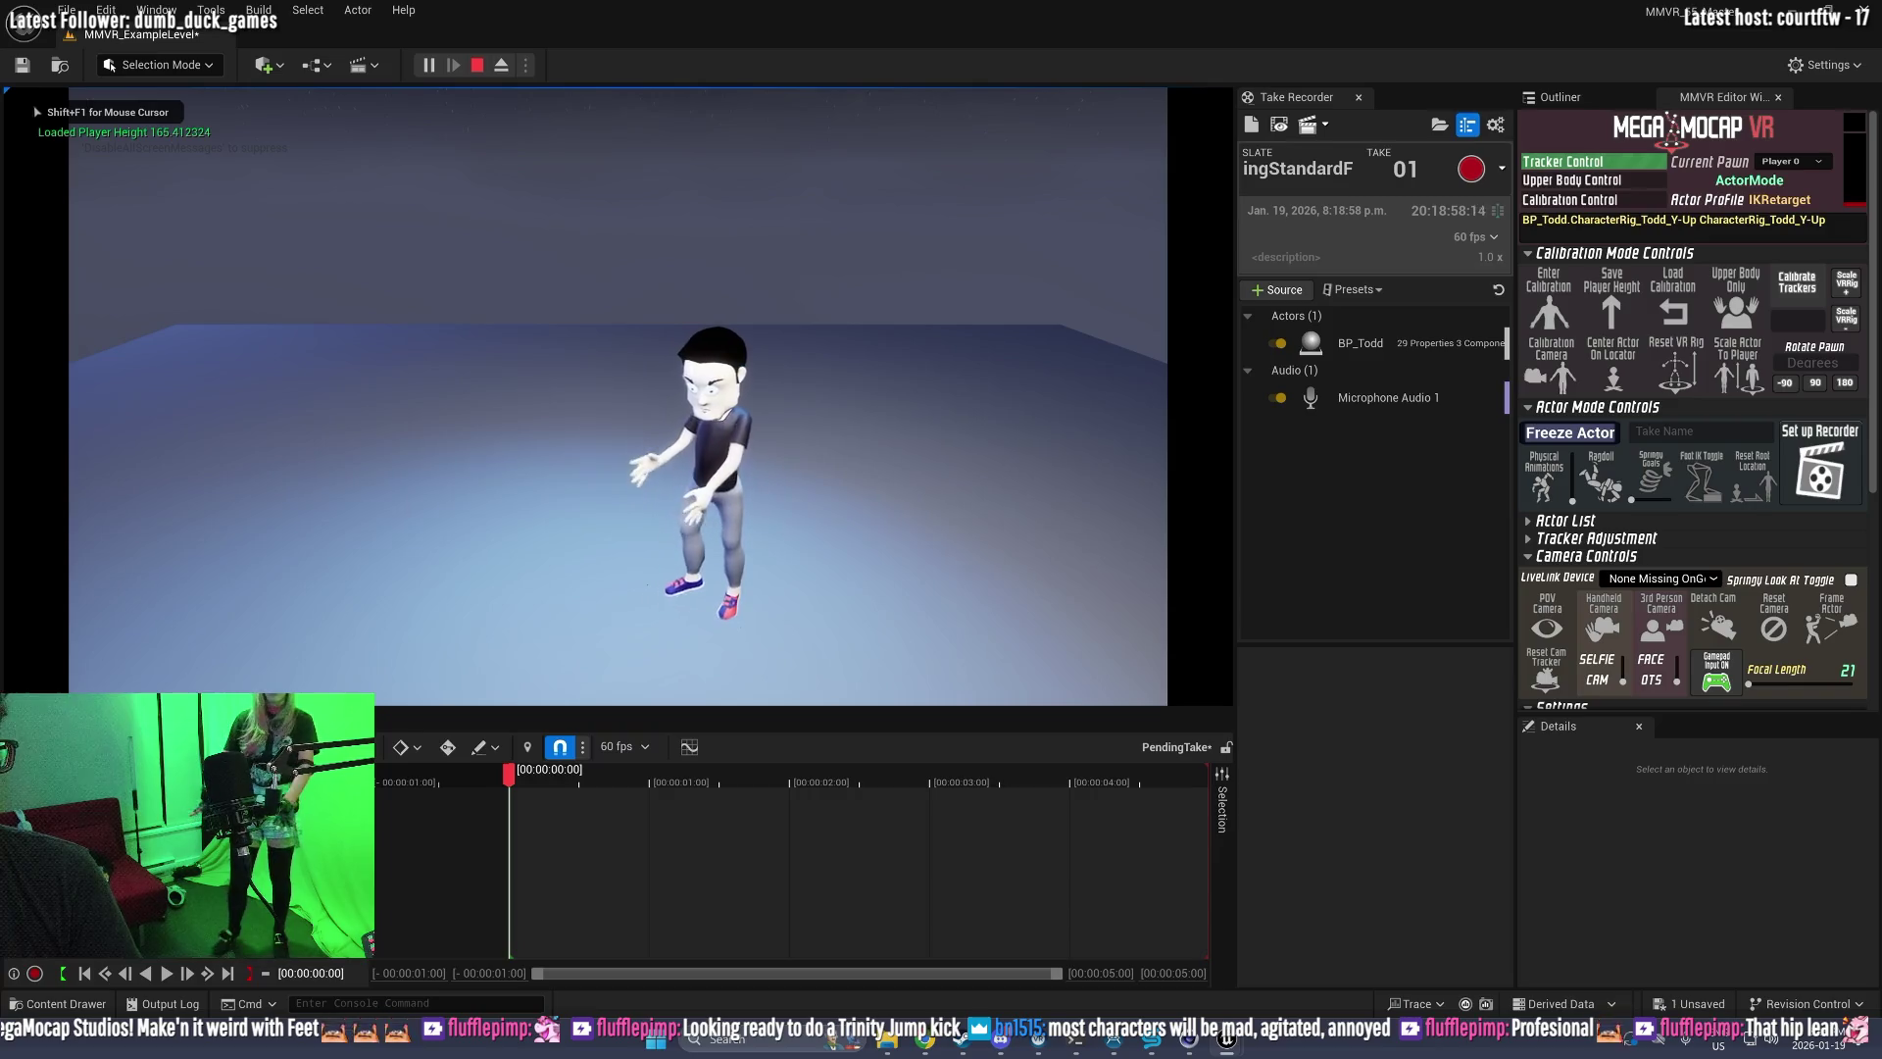
key(F8)
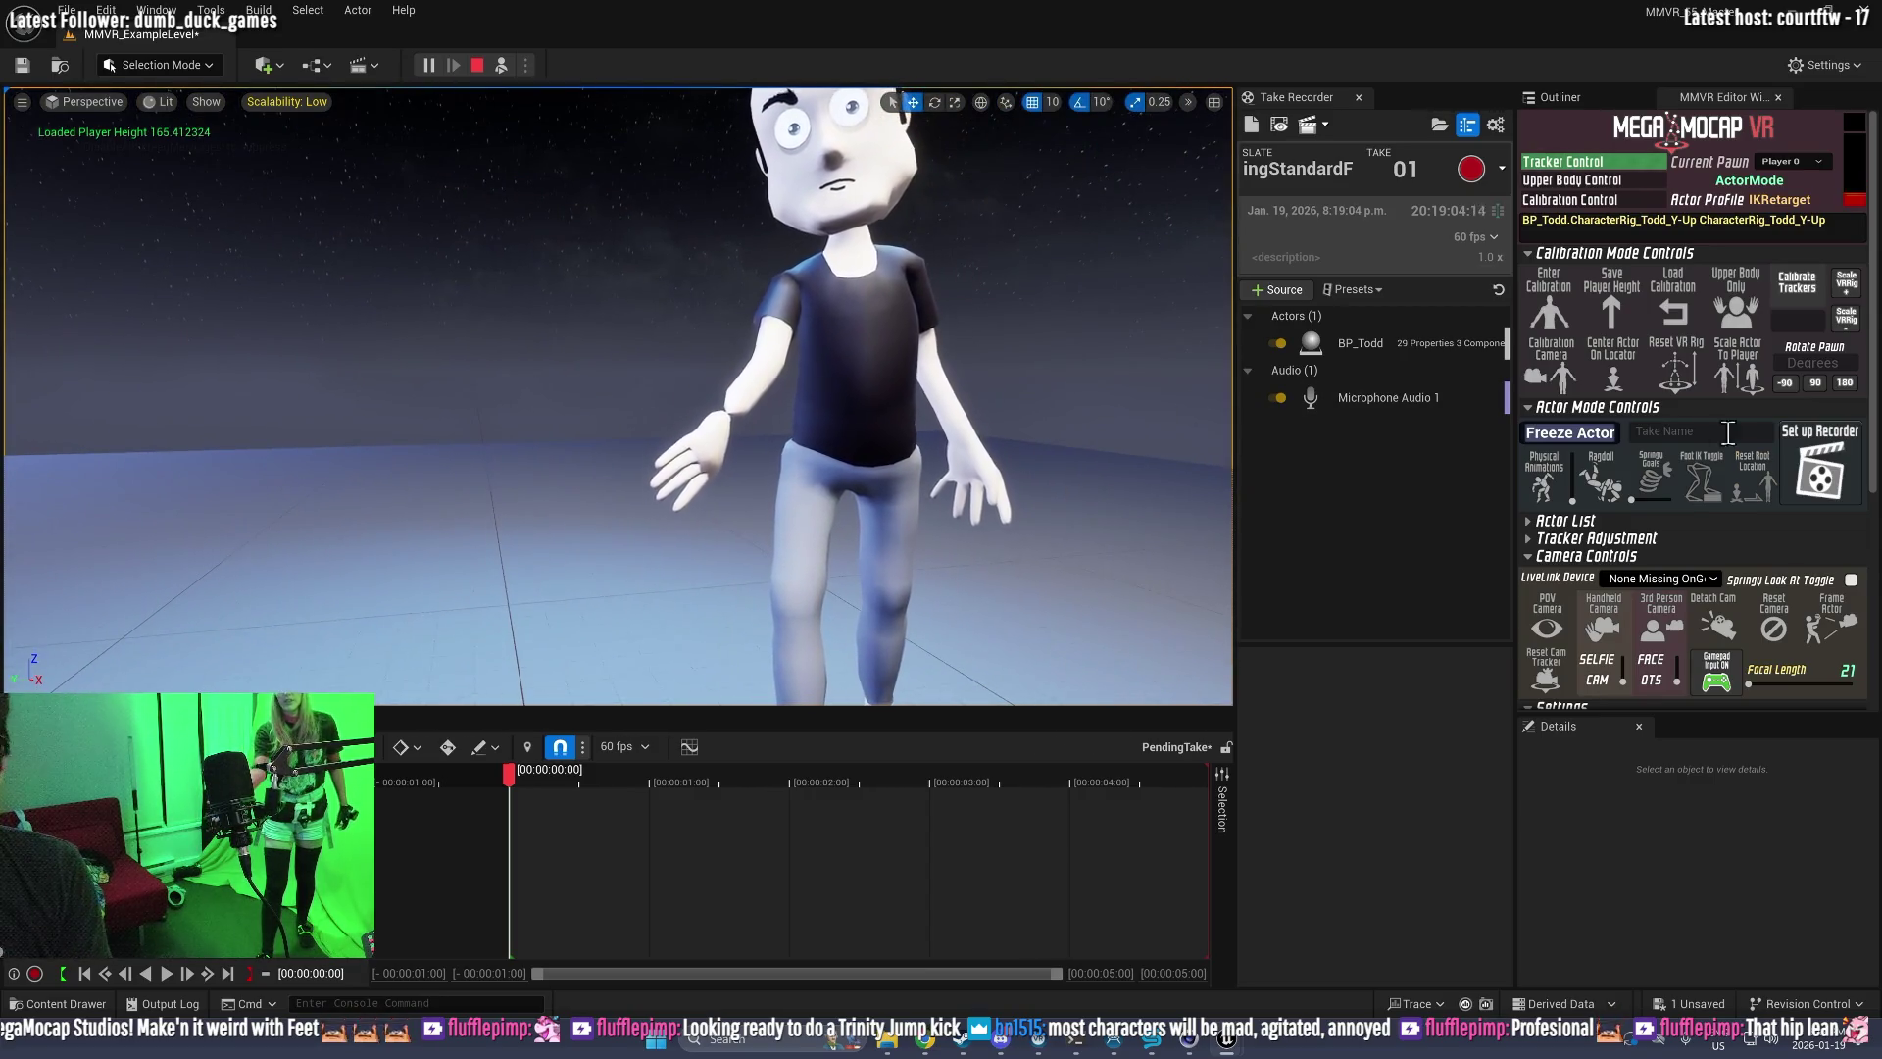
Step: Expand Tracker Adjustment and realign Todd's left-hand tracker from the body diagram
click(1526, 539)
scroll(1607, 554, down, 3)
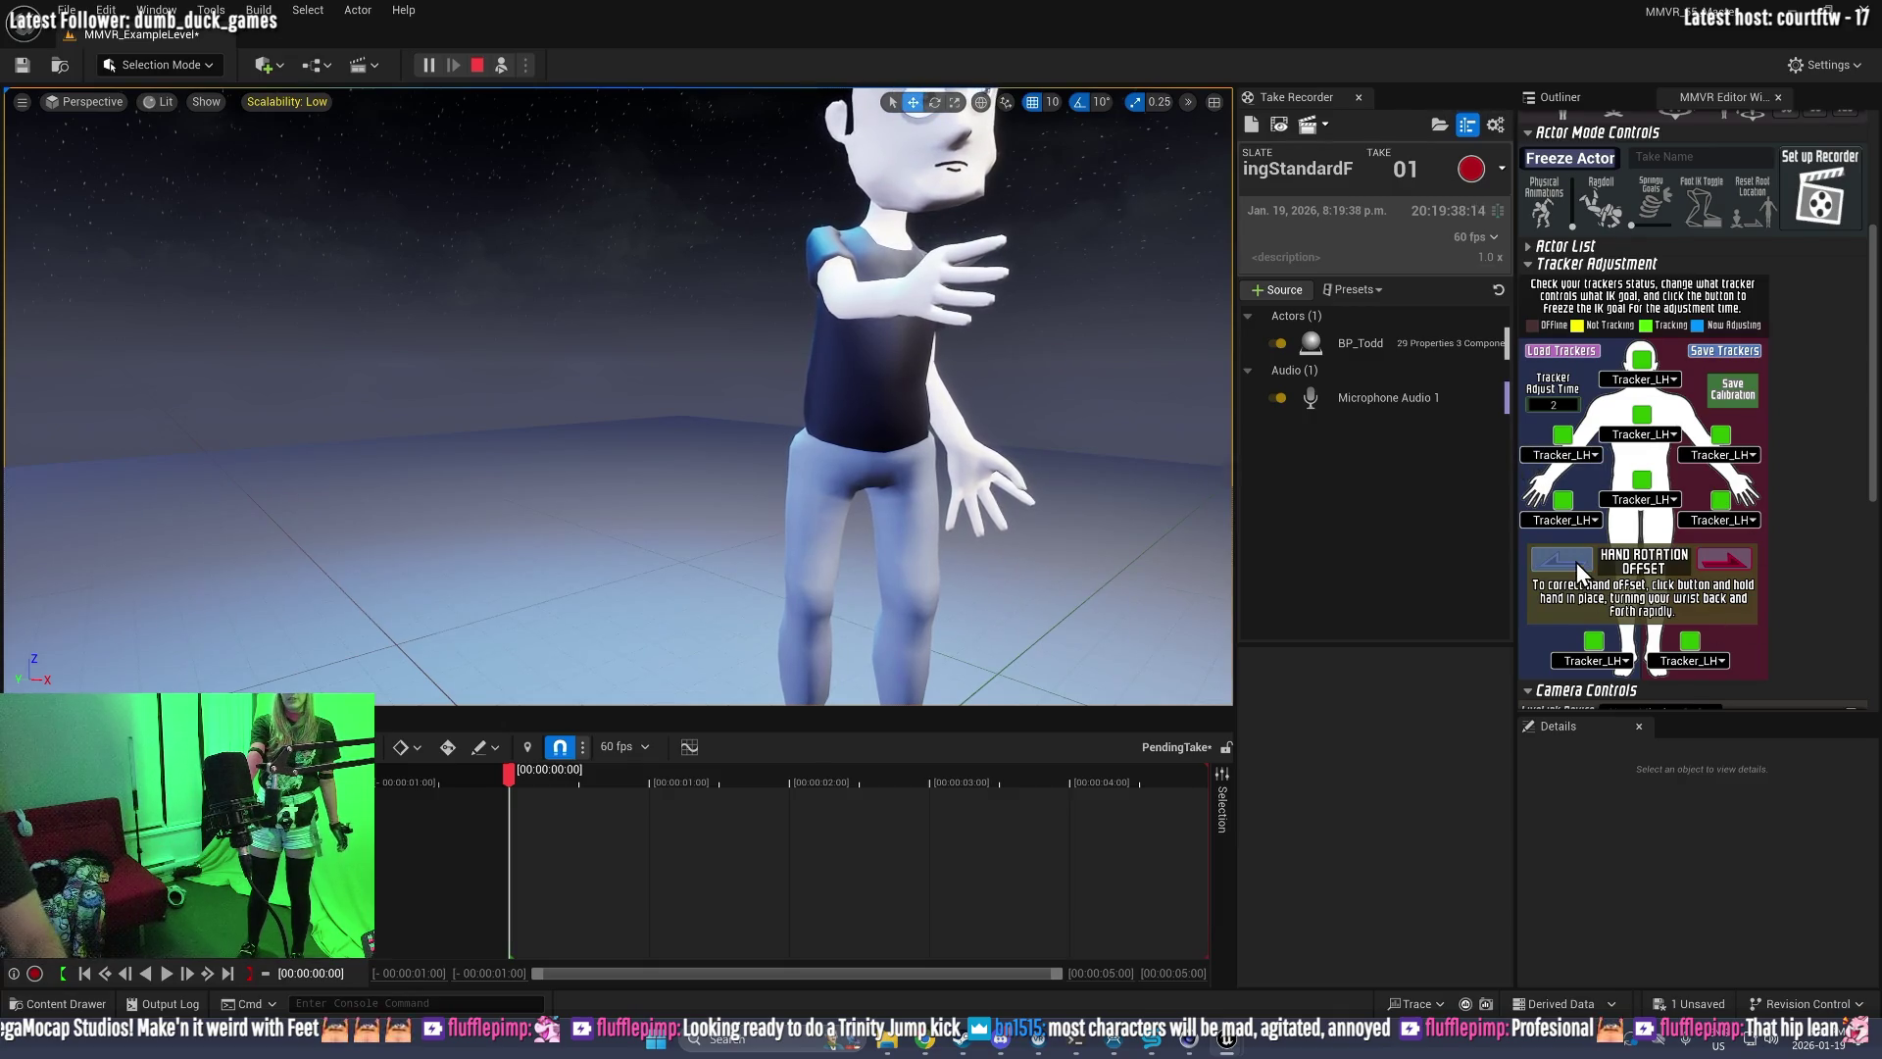
click(1566, 501)
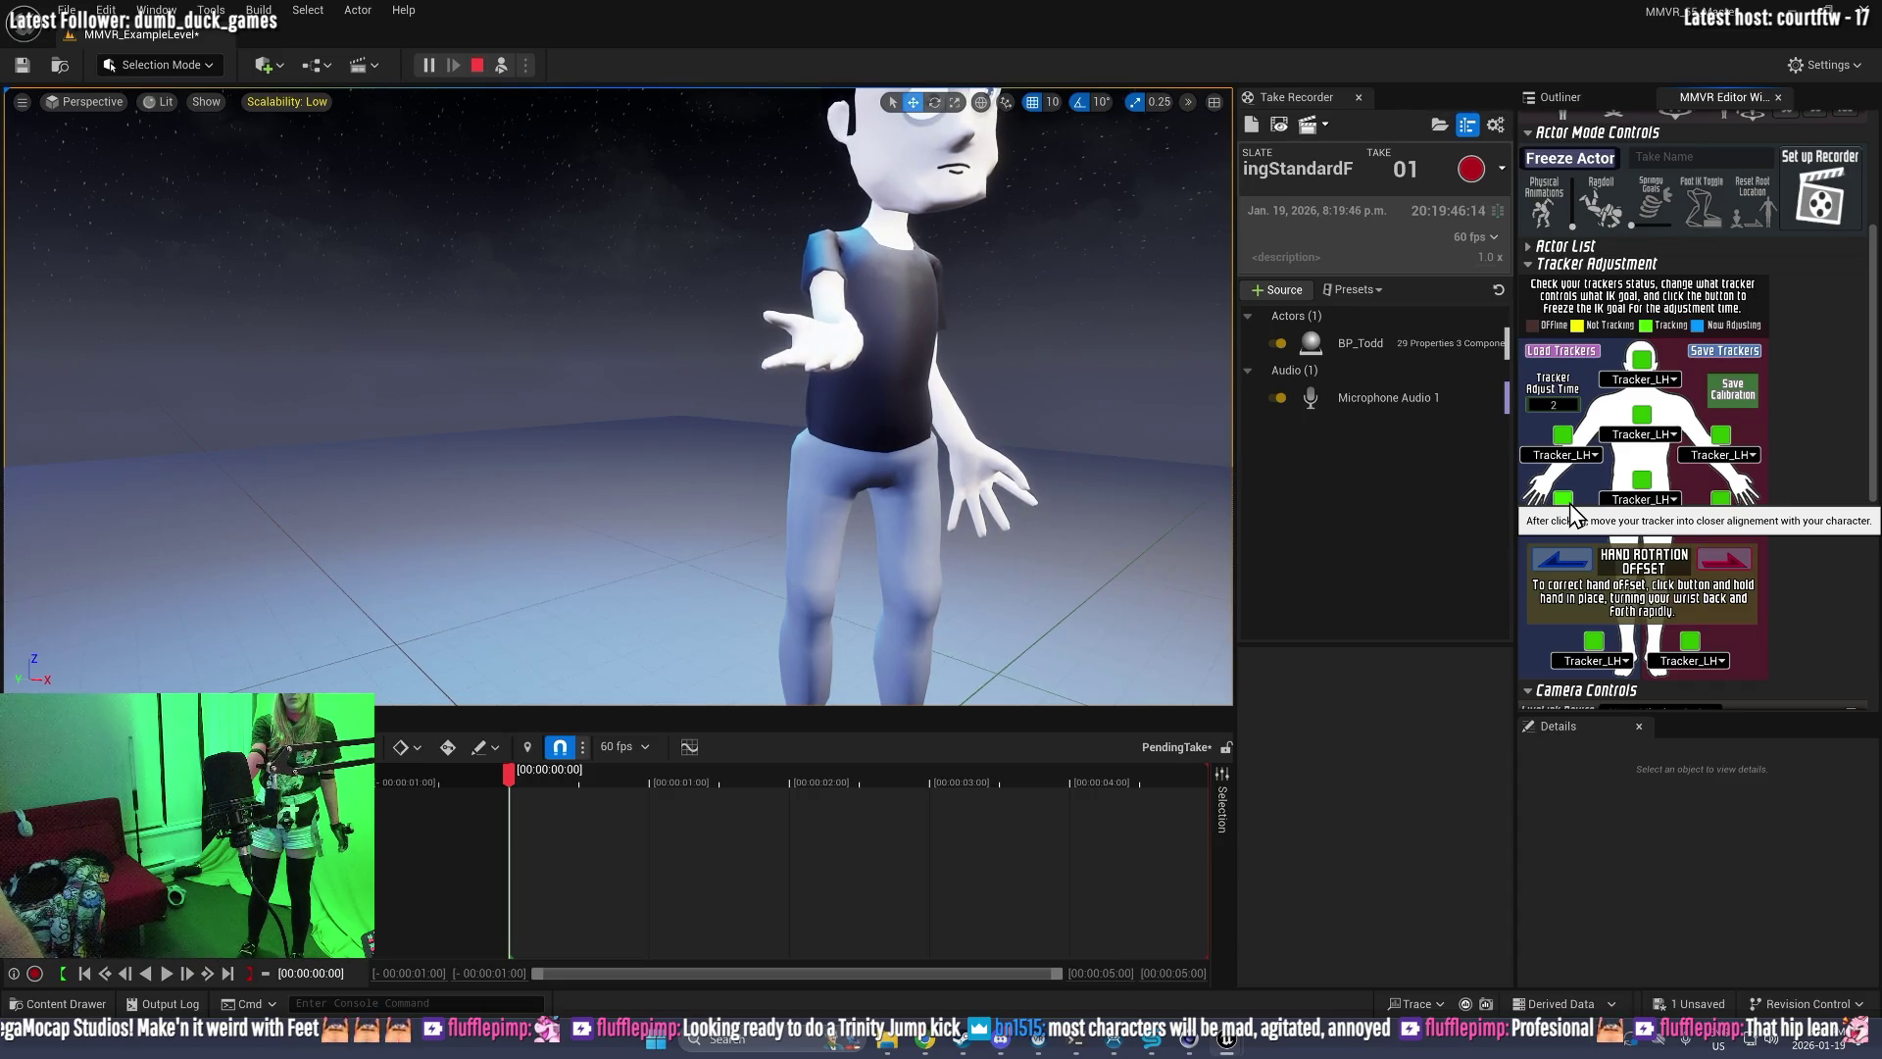
Step: Restart the play session and load Todd's saved calibration and player height
click(483, 64)
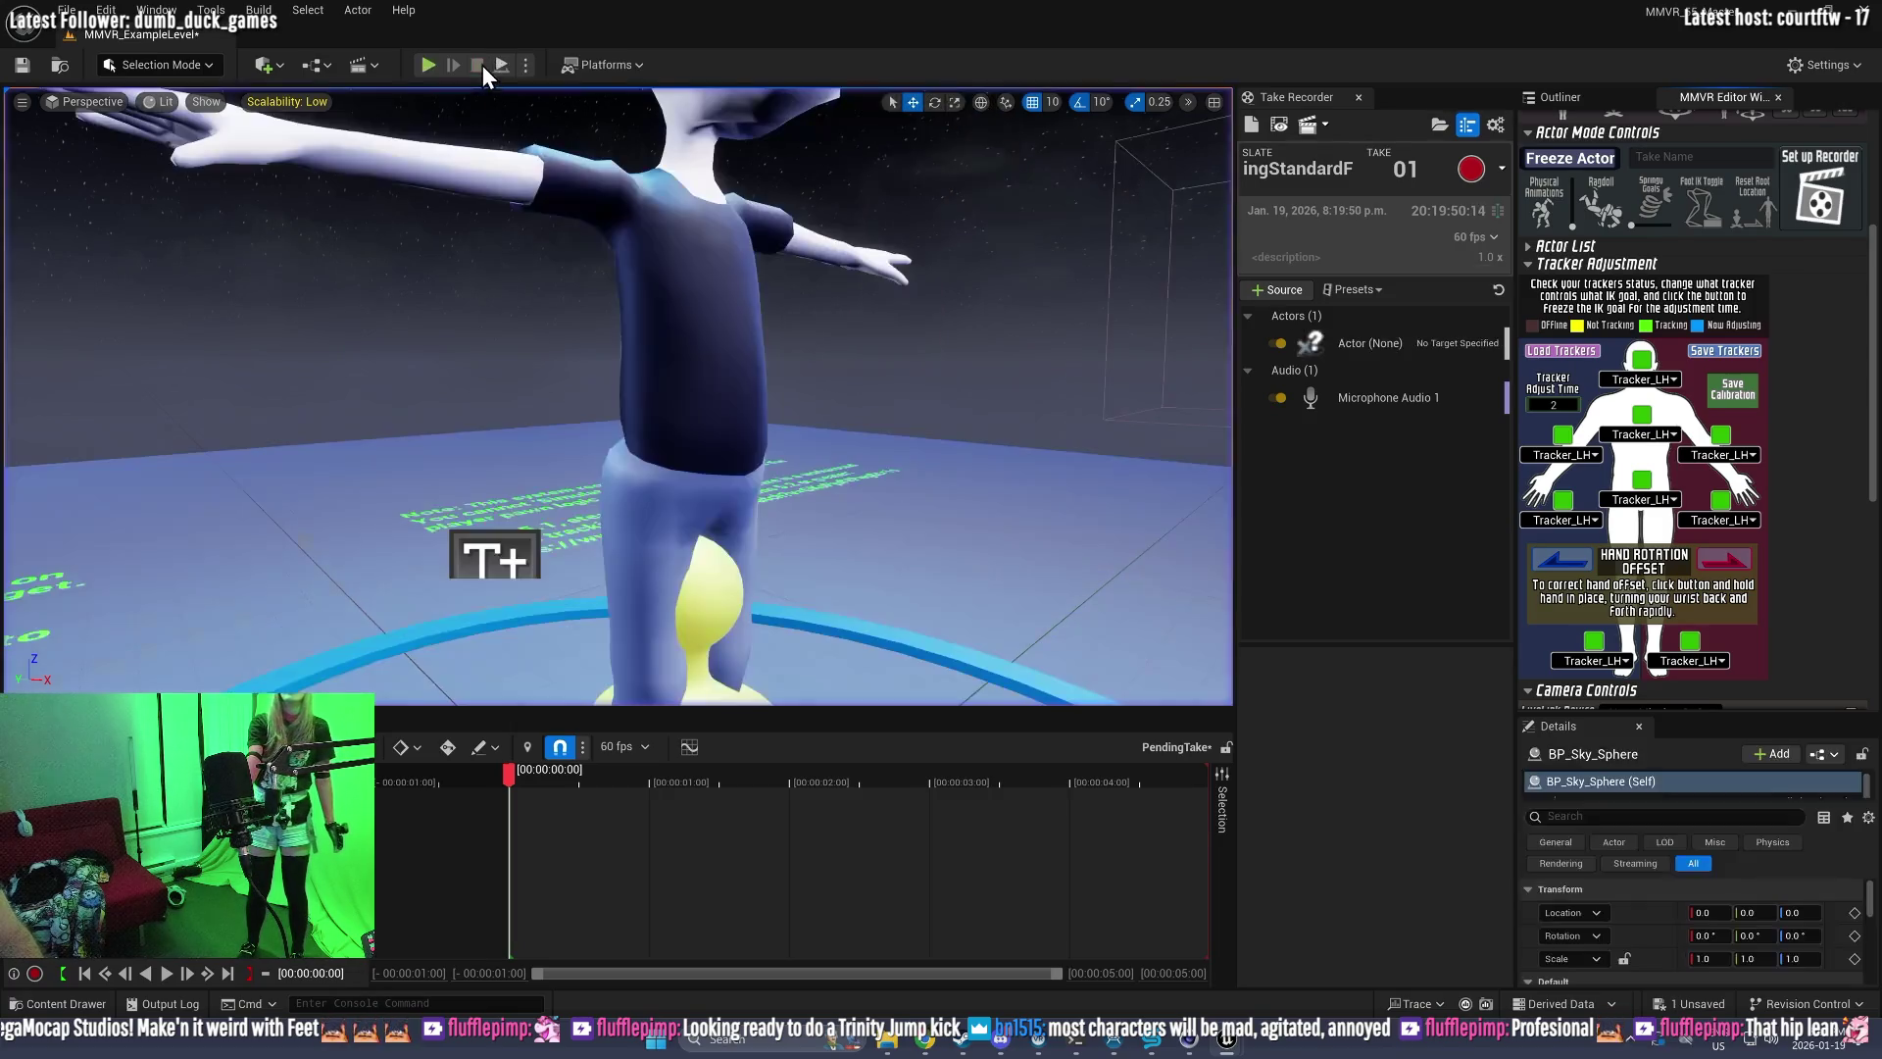
click(425, 68)
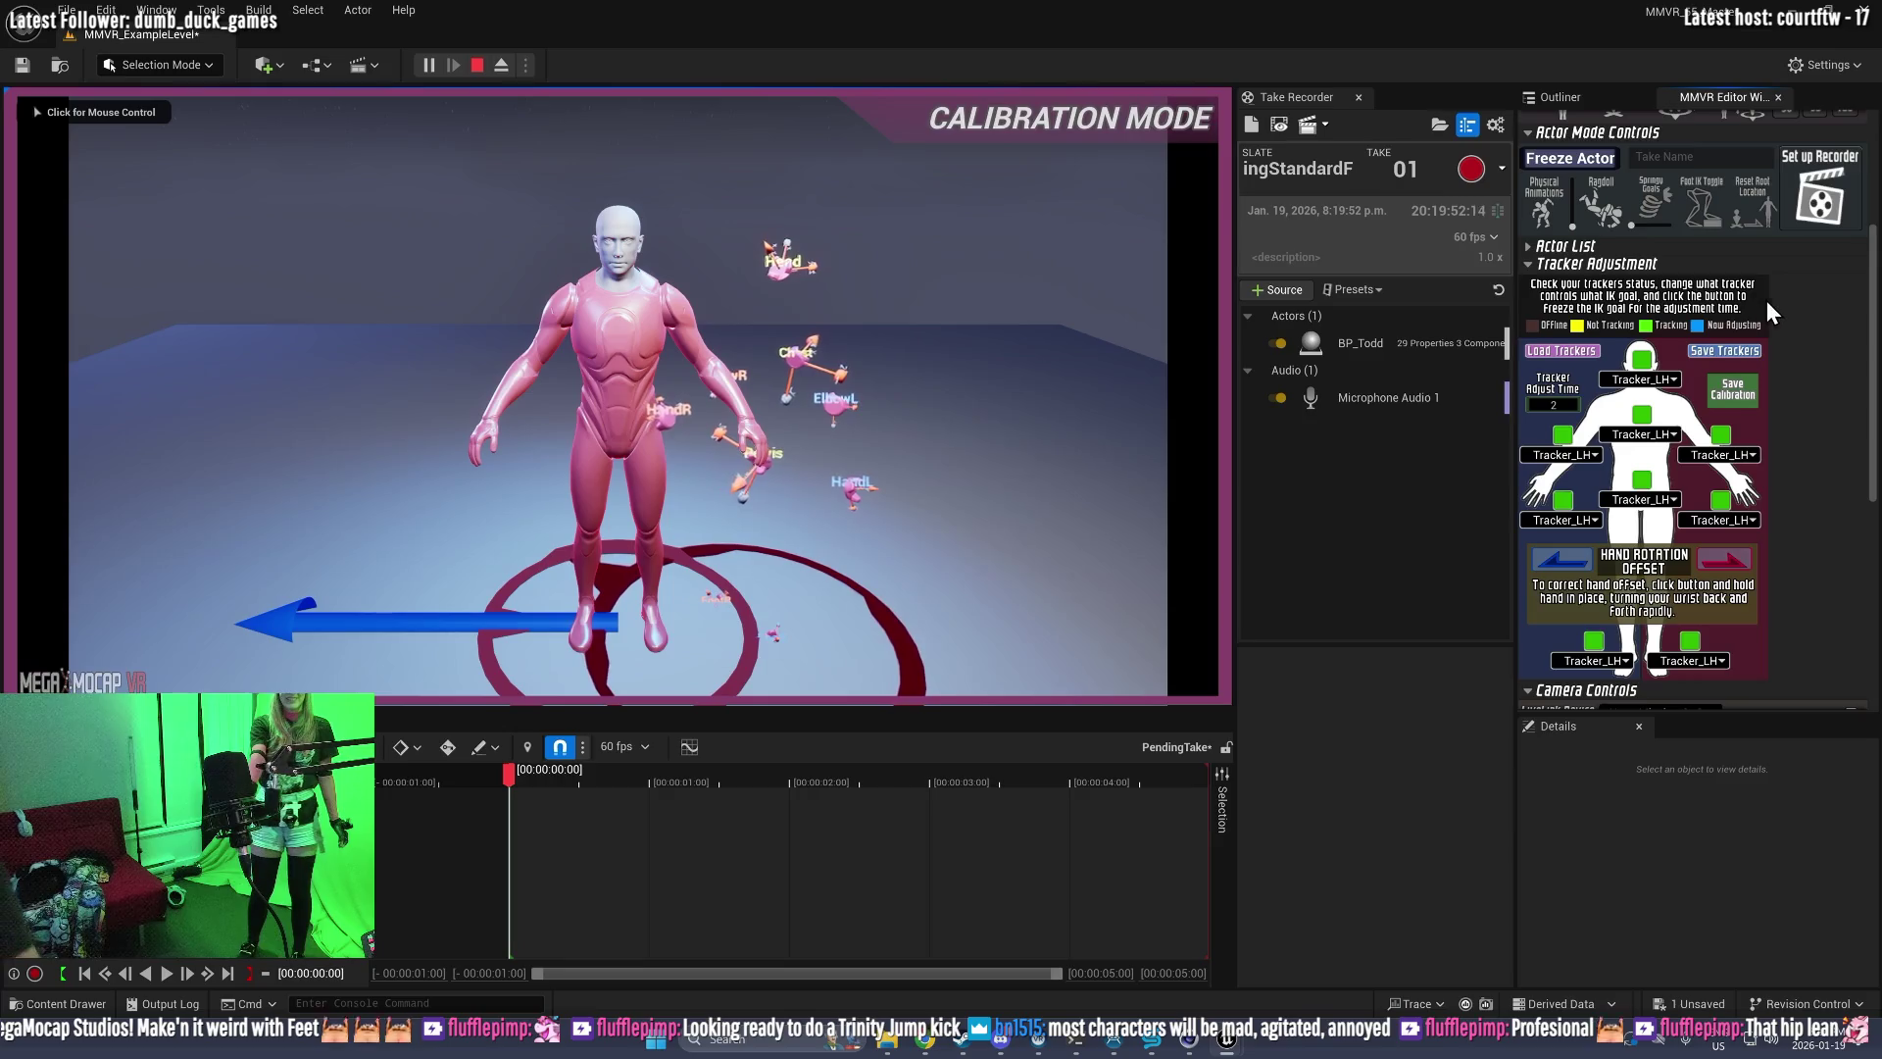
click(1680, 226)
Step: Eject to the editor camera and realign the left-hand tracker with a 5-second adjust time
click(878, 408)
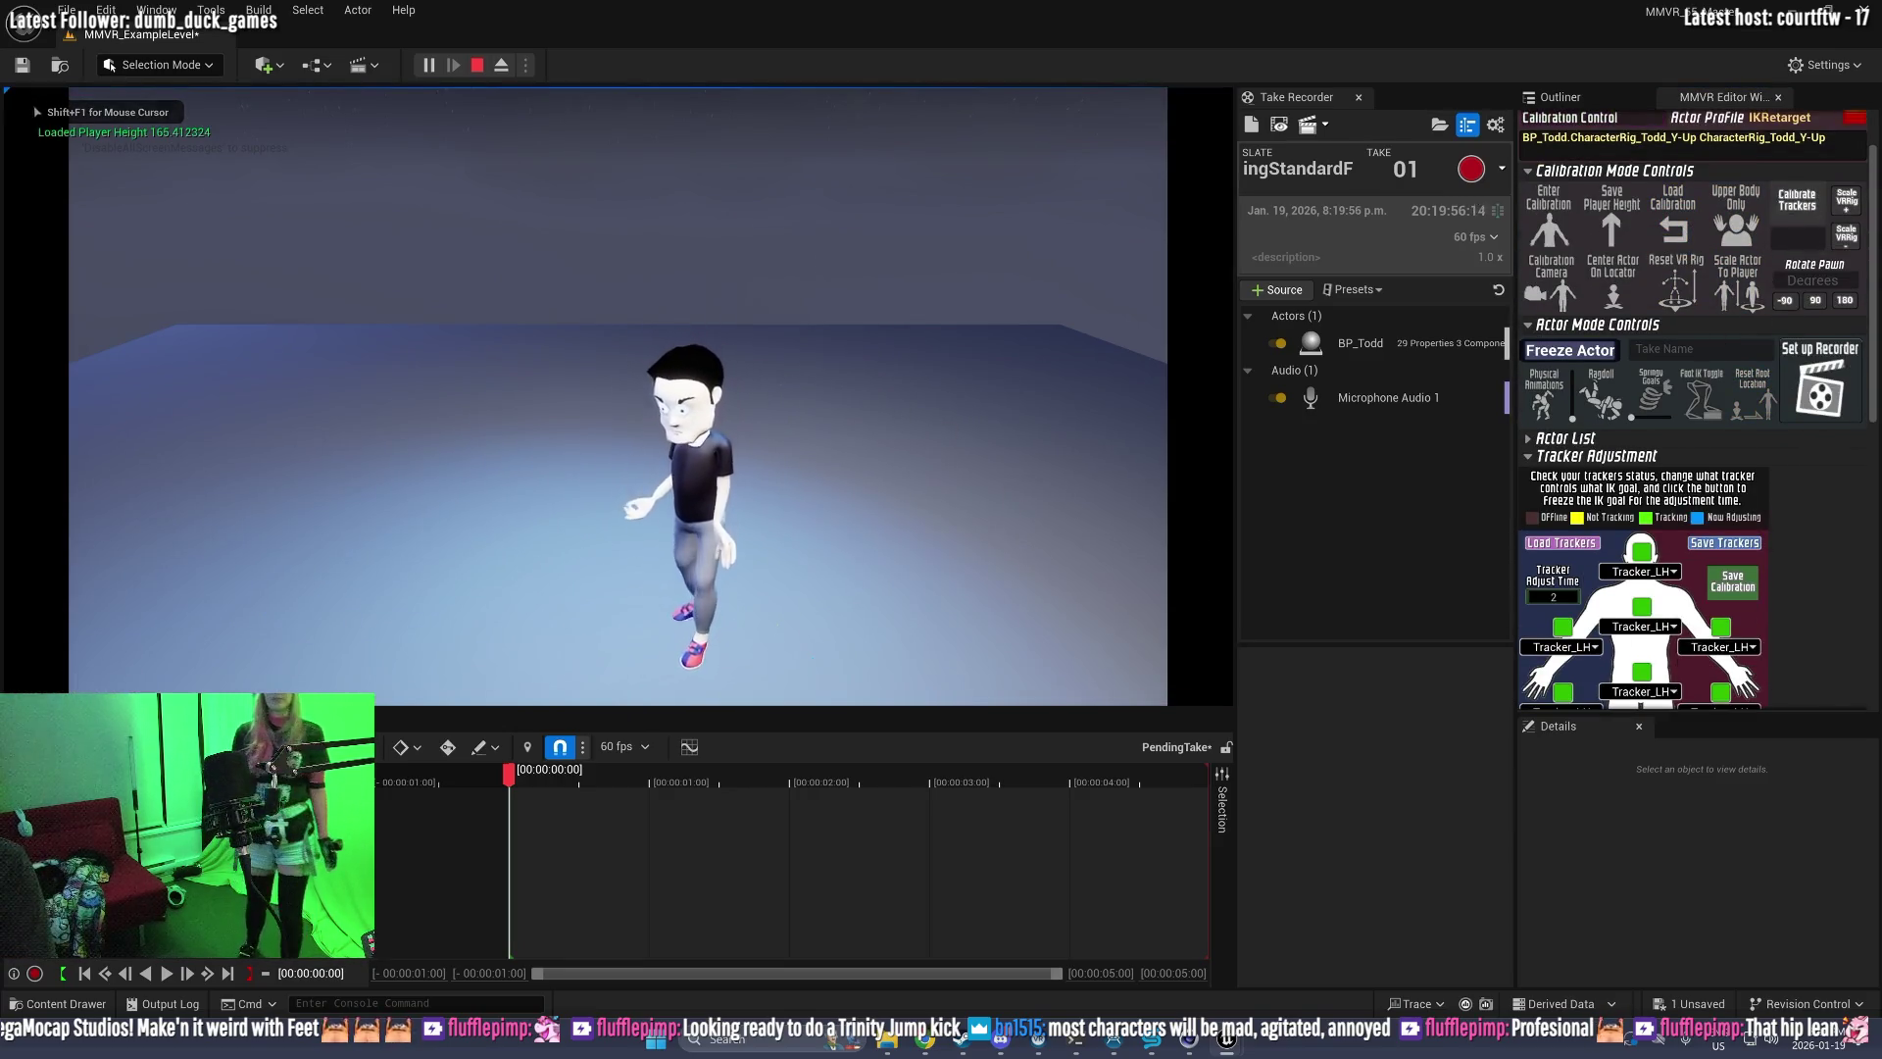
key(F8)
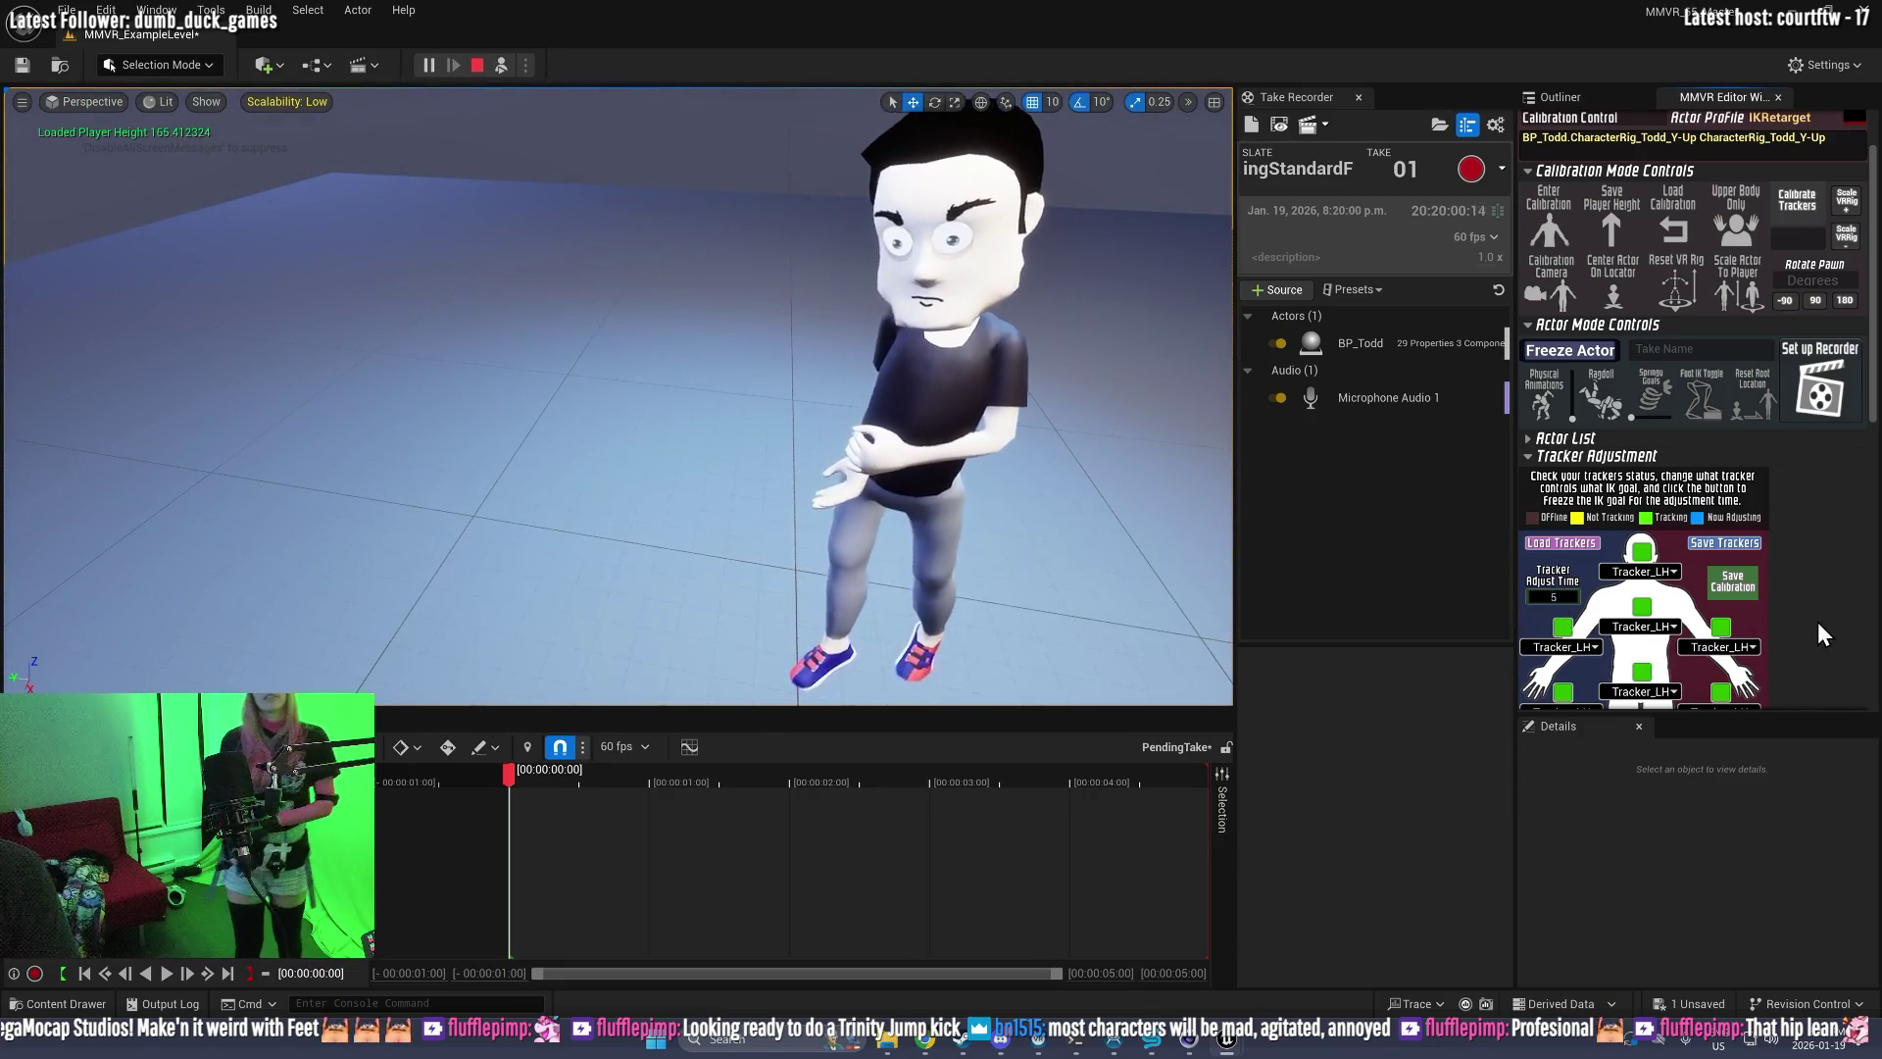
drag(850, 384, 849, 384)
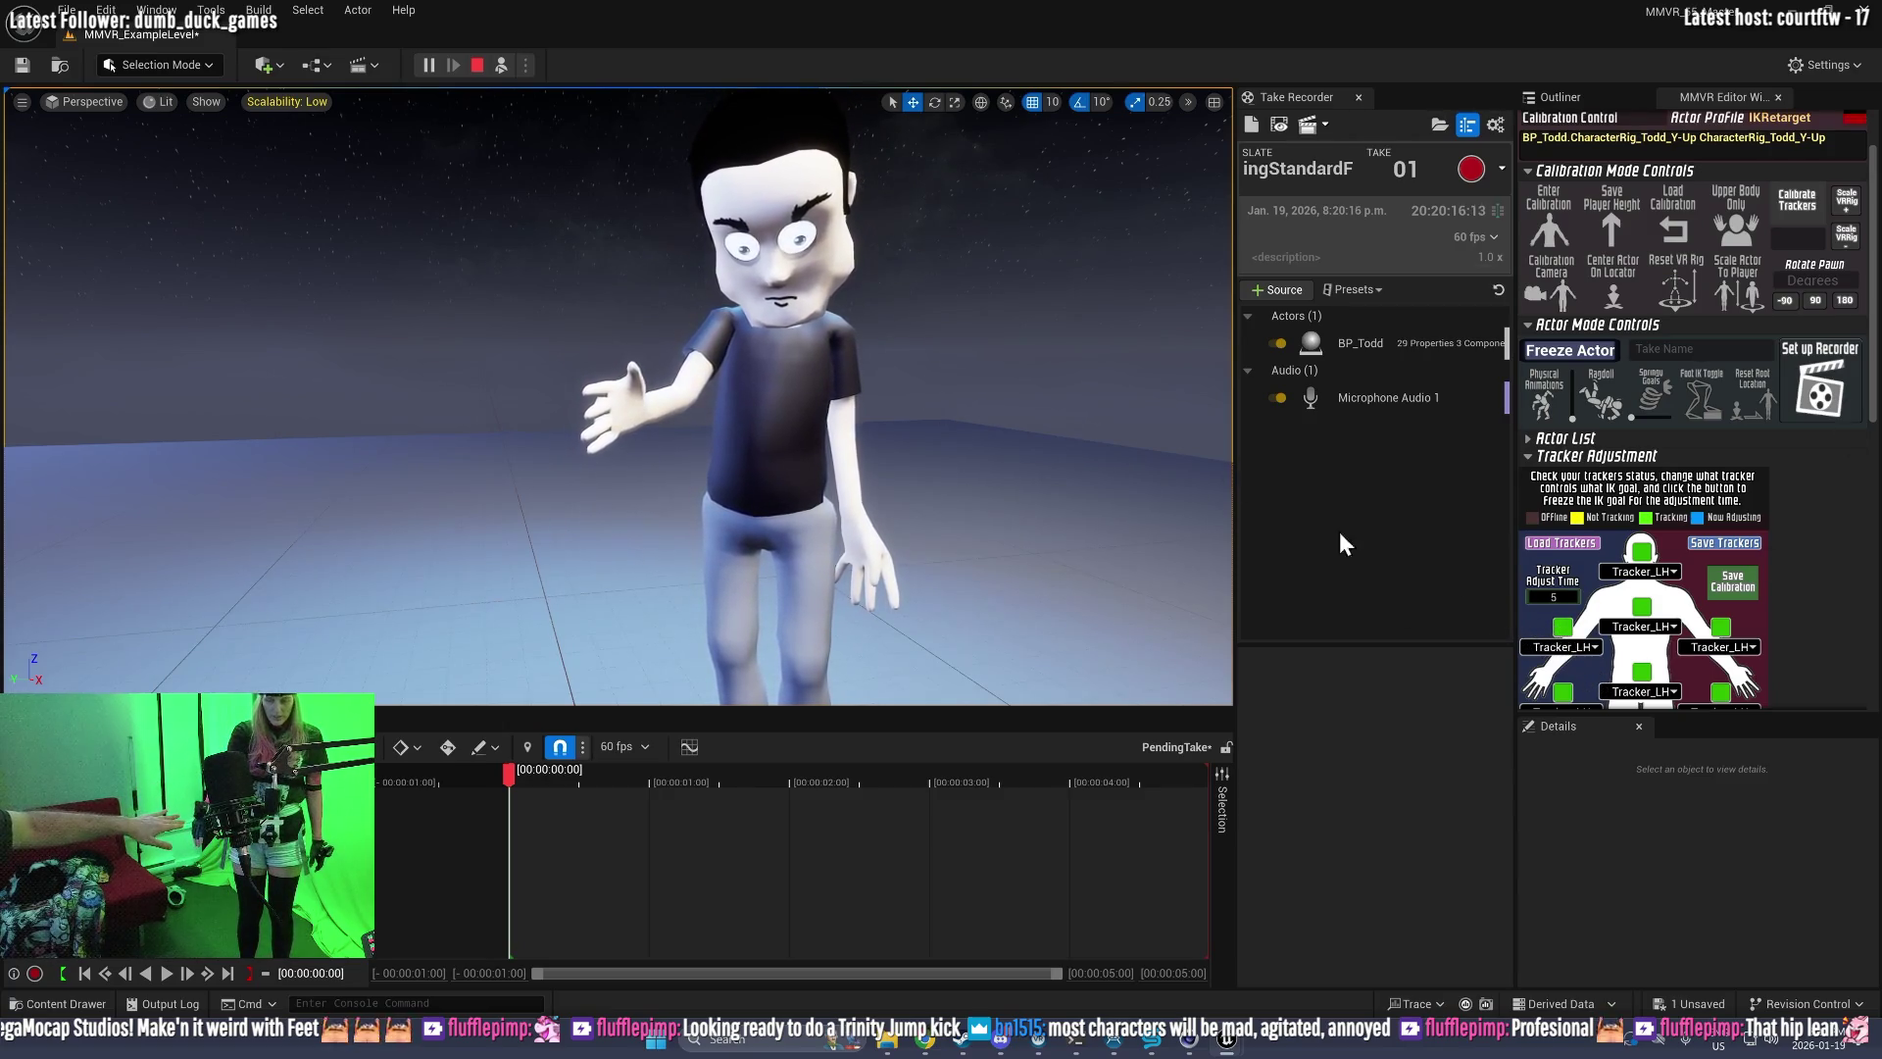
scroll(1568, 681, down, 1)
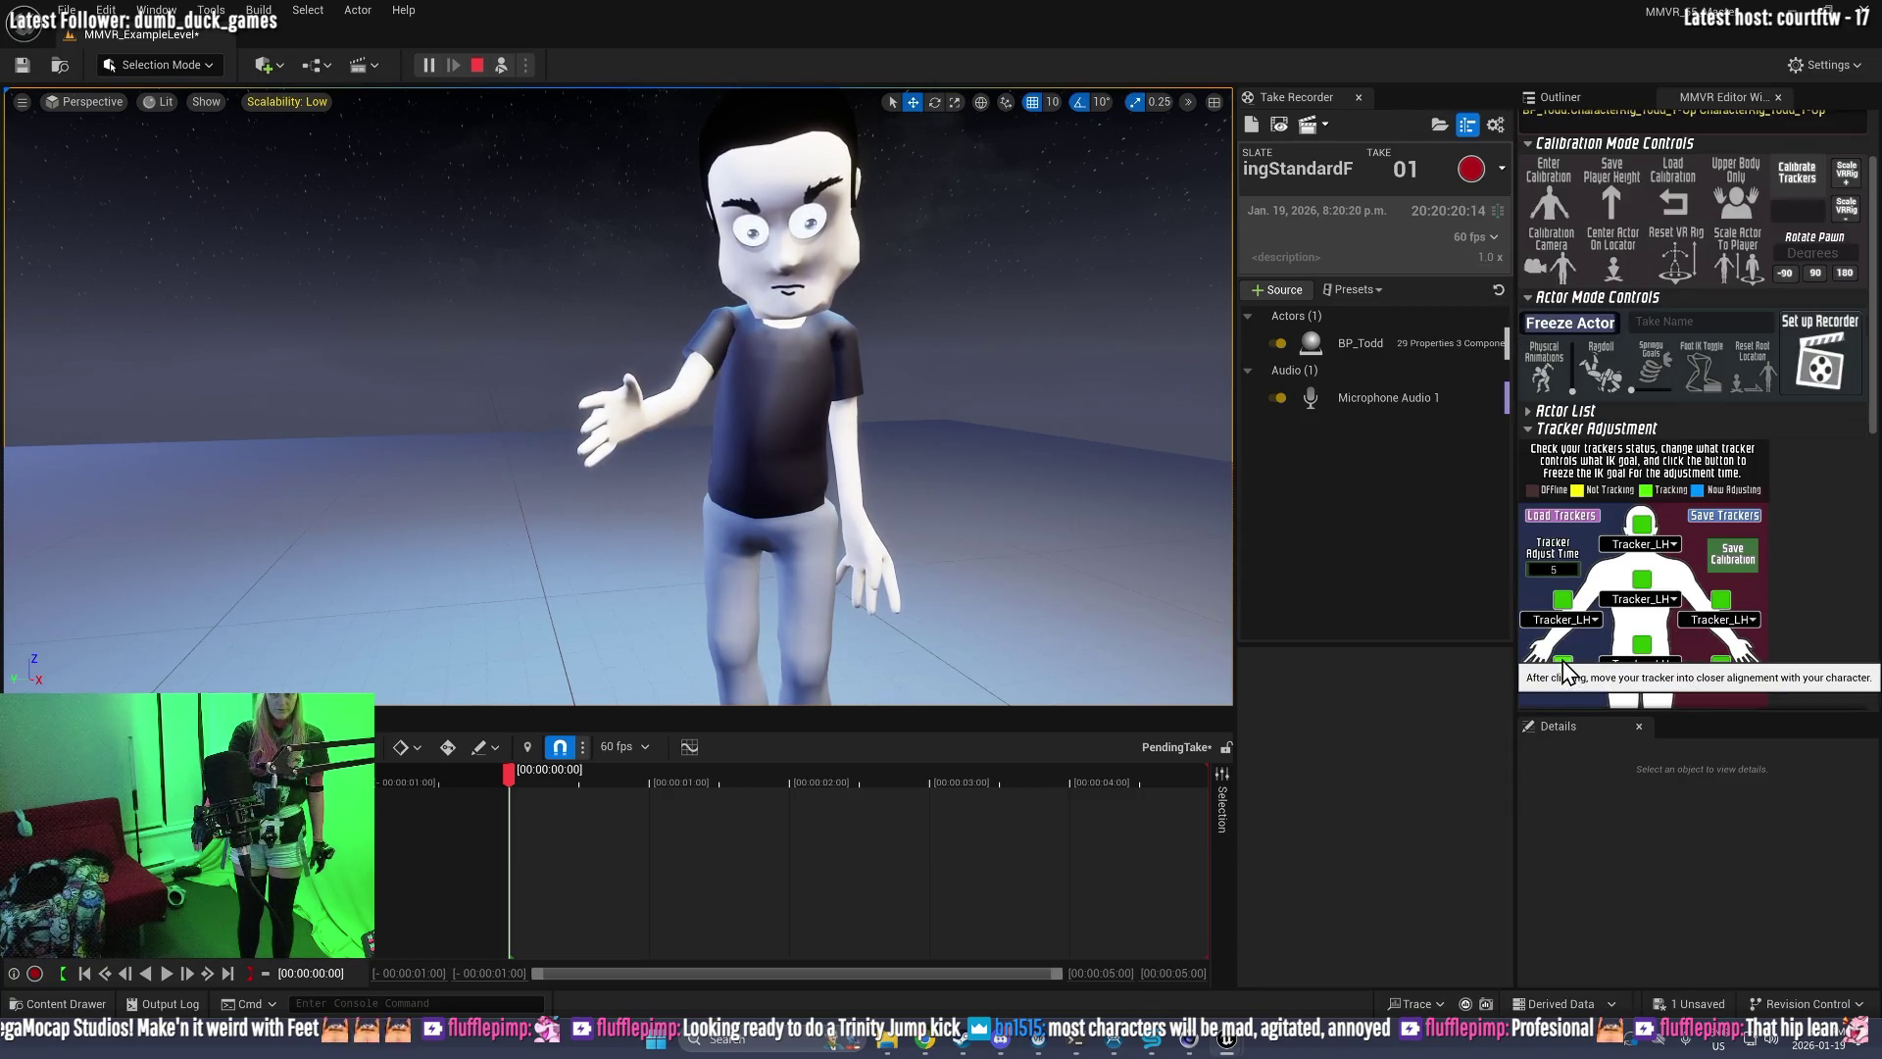
click(1566, 671)
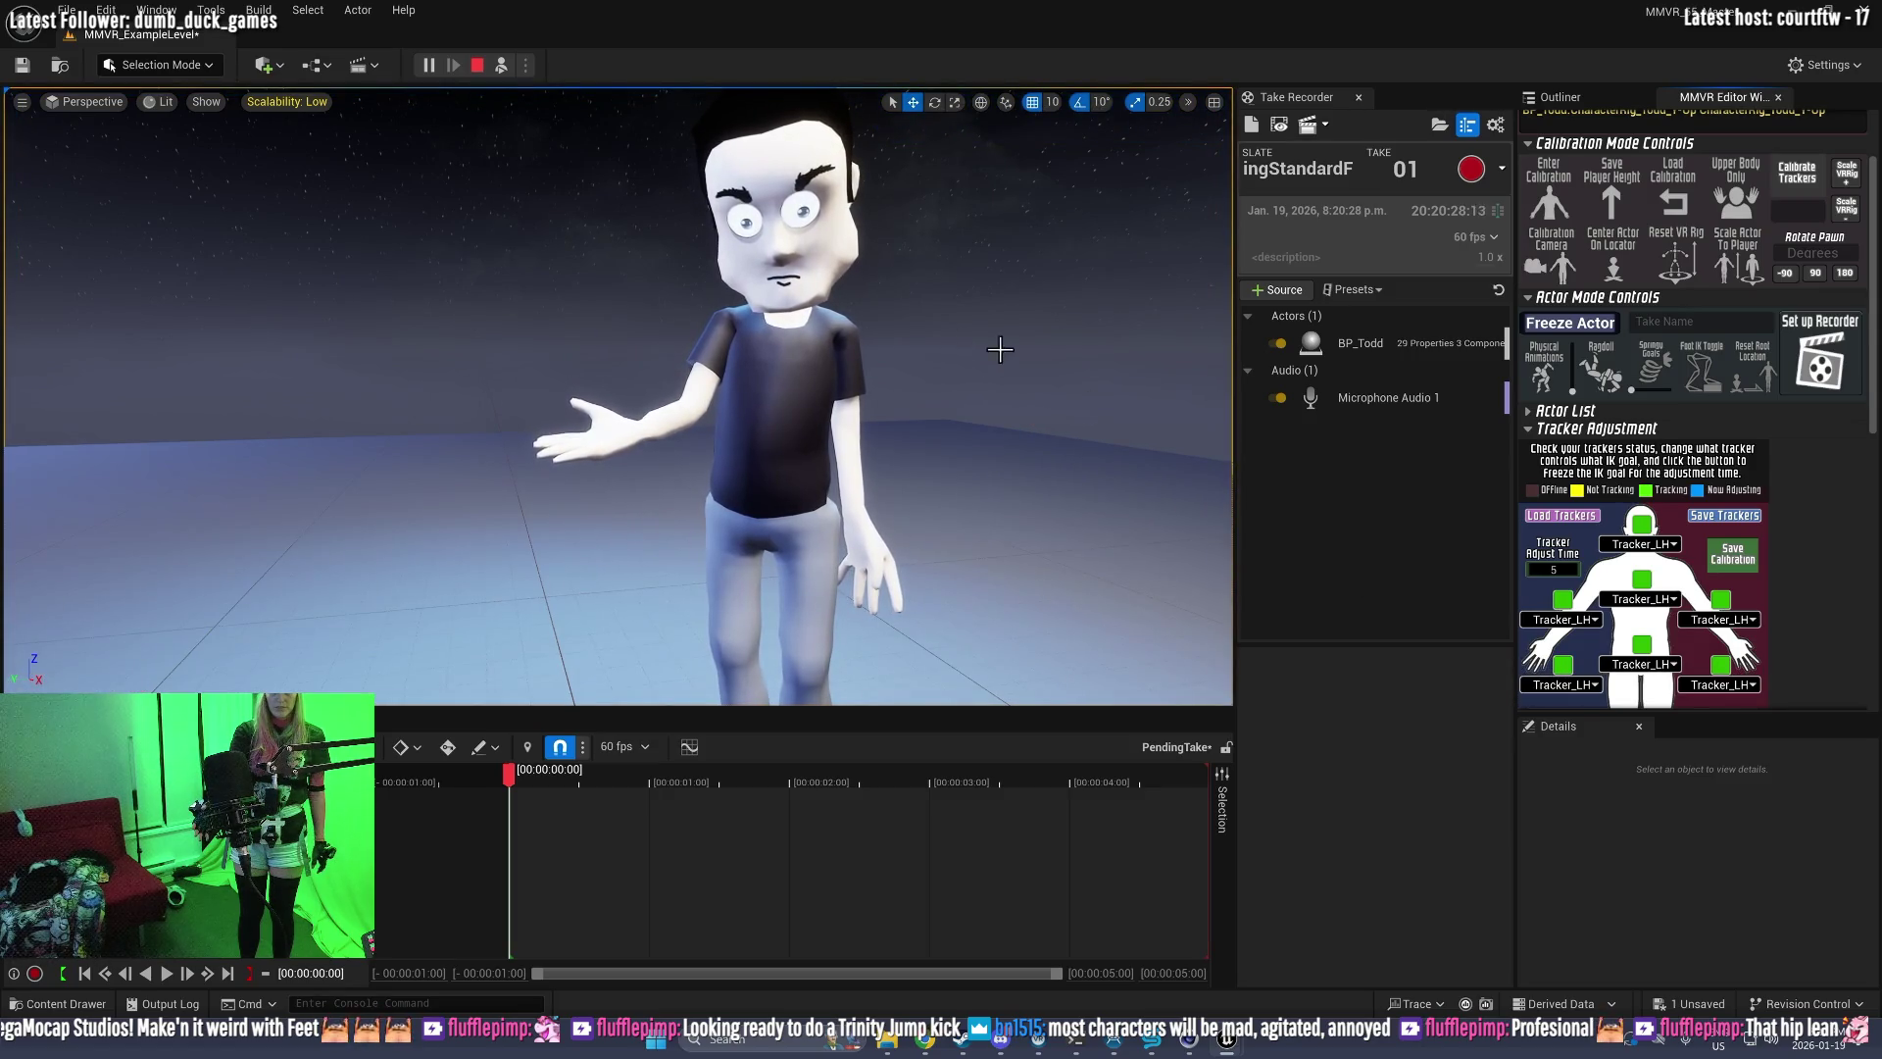
Step: Restart the play session, load the saved calibration, and eject to the editor camera
click(479, 66)
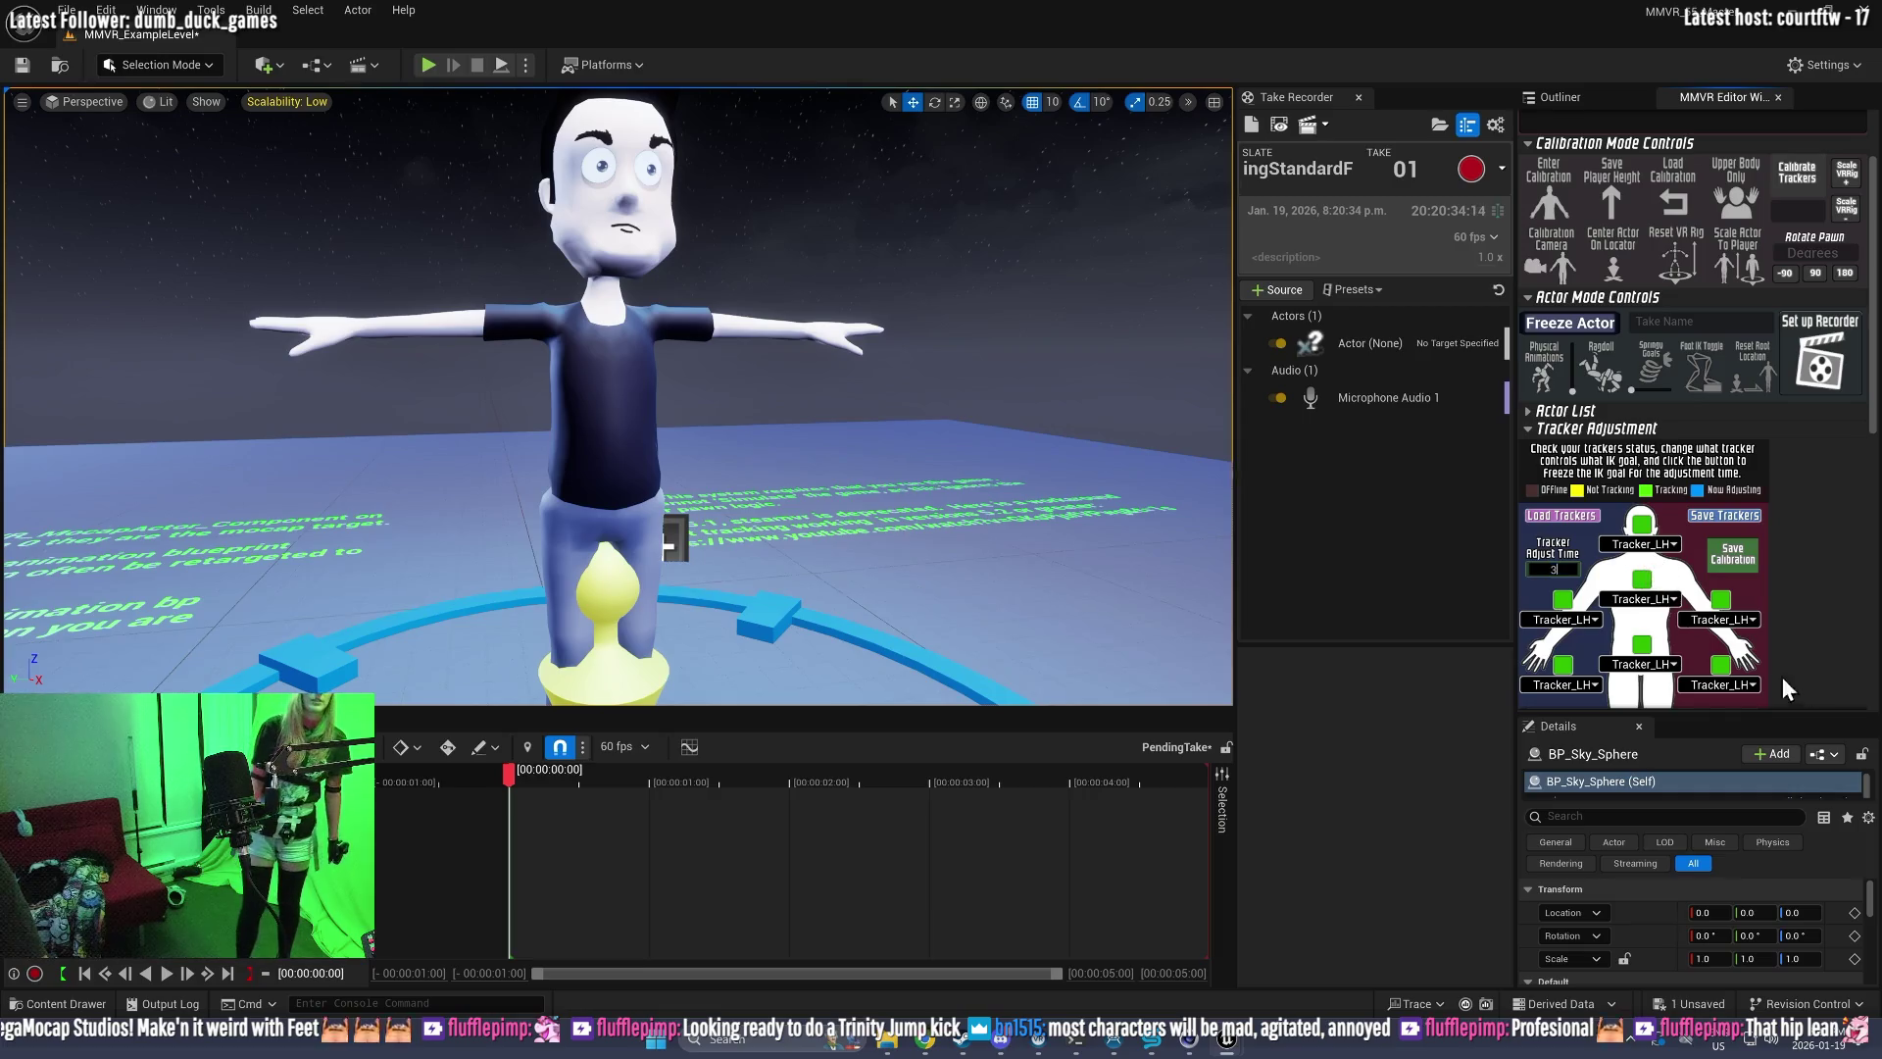
click(440, 68)
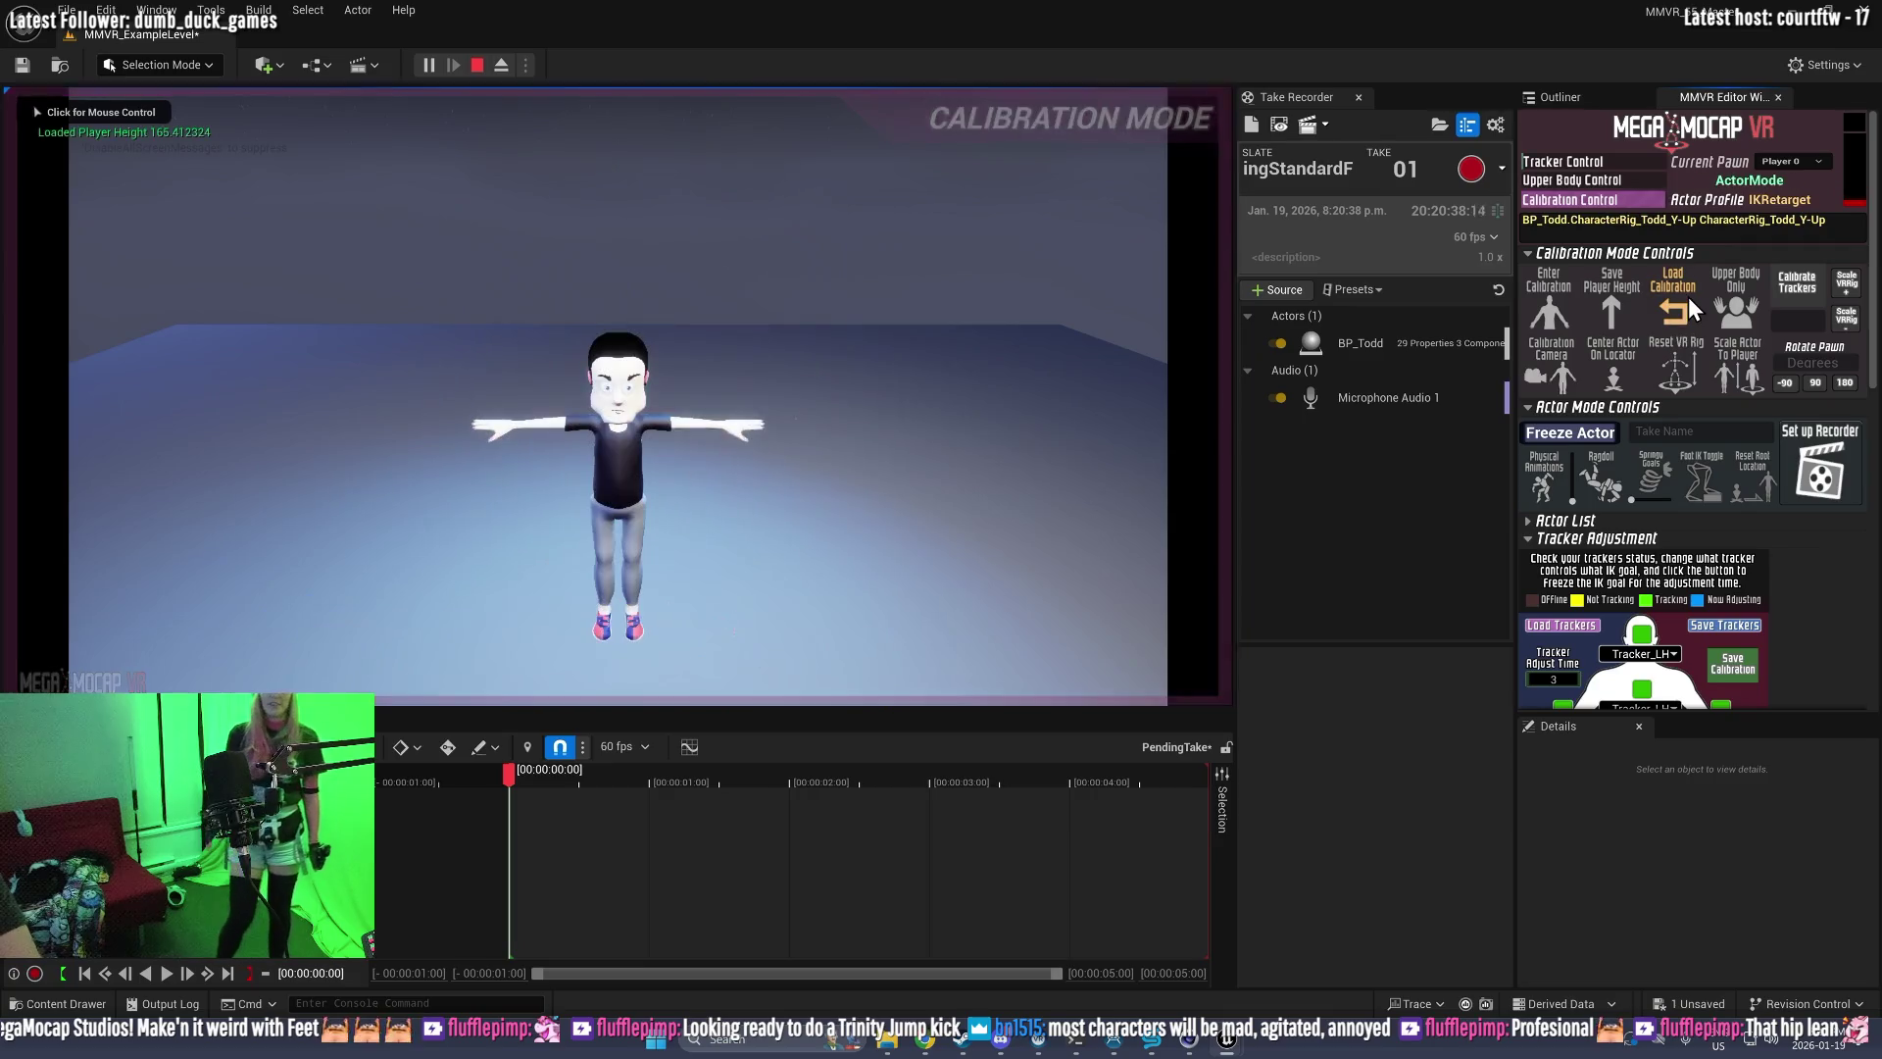
click(1693, 310)
click(756, 538)
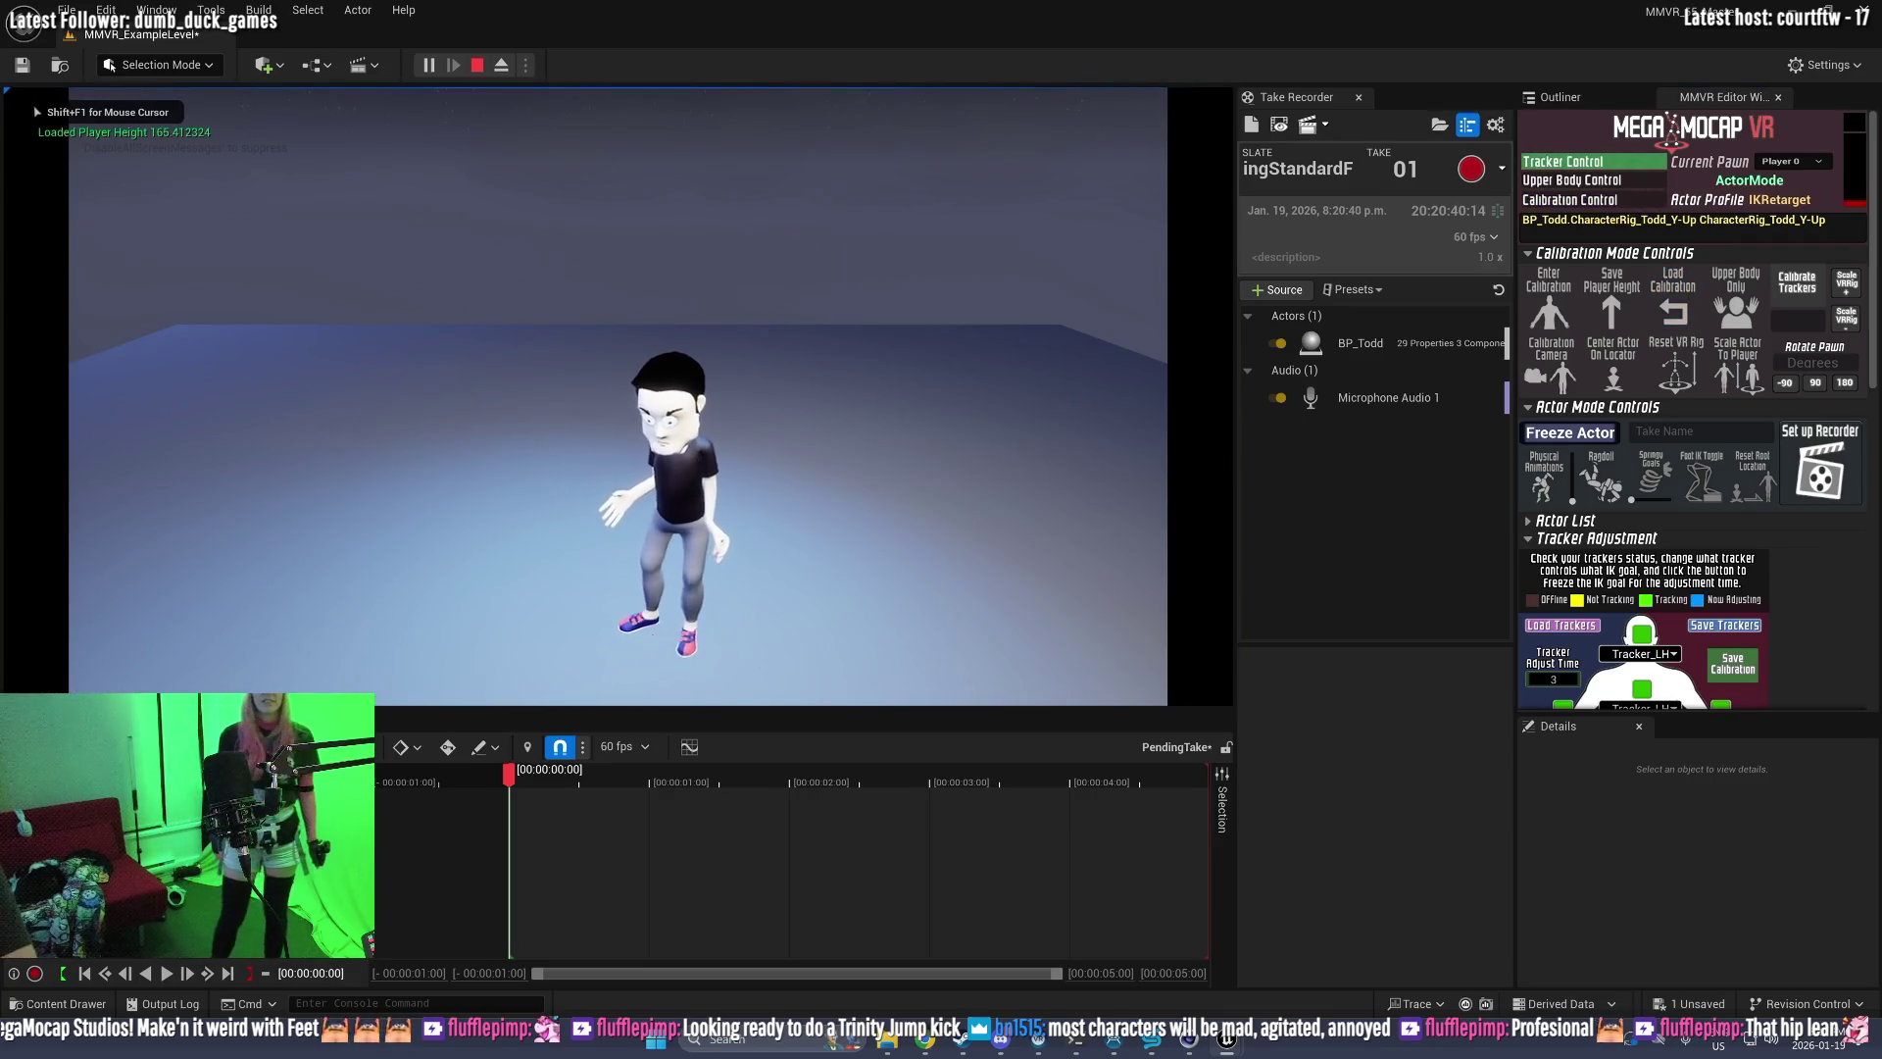
key(F8)
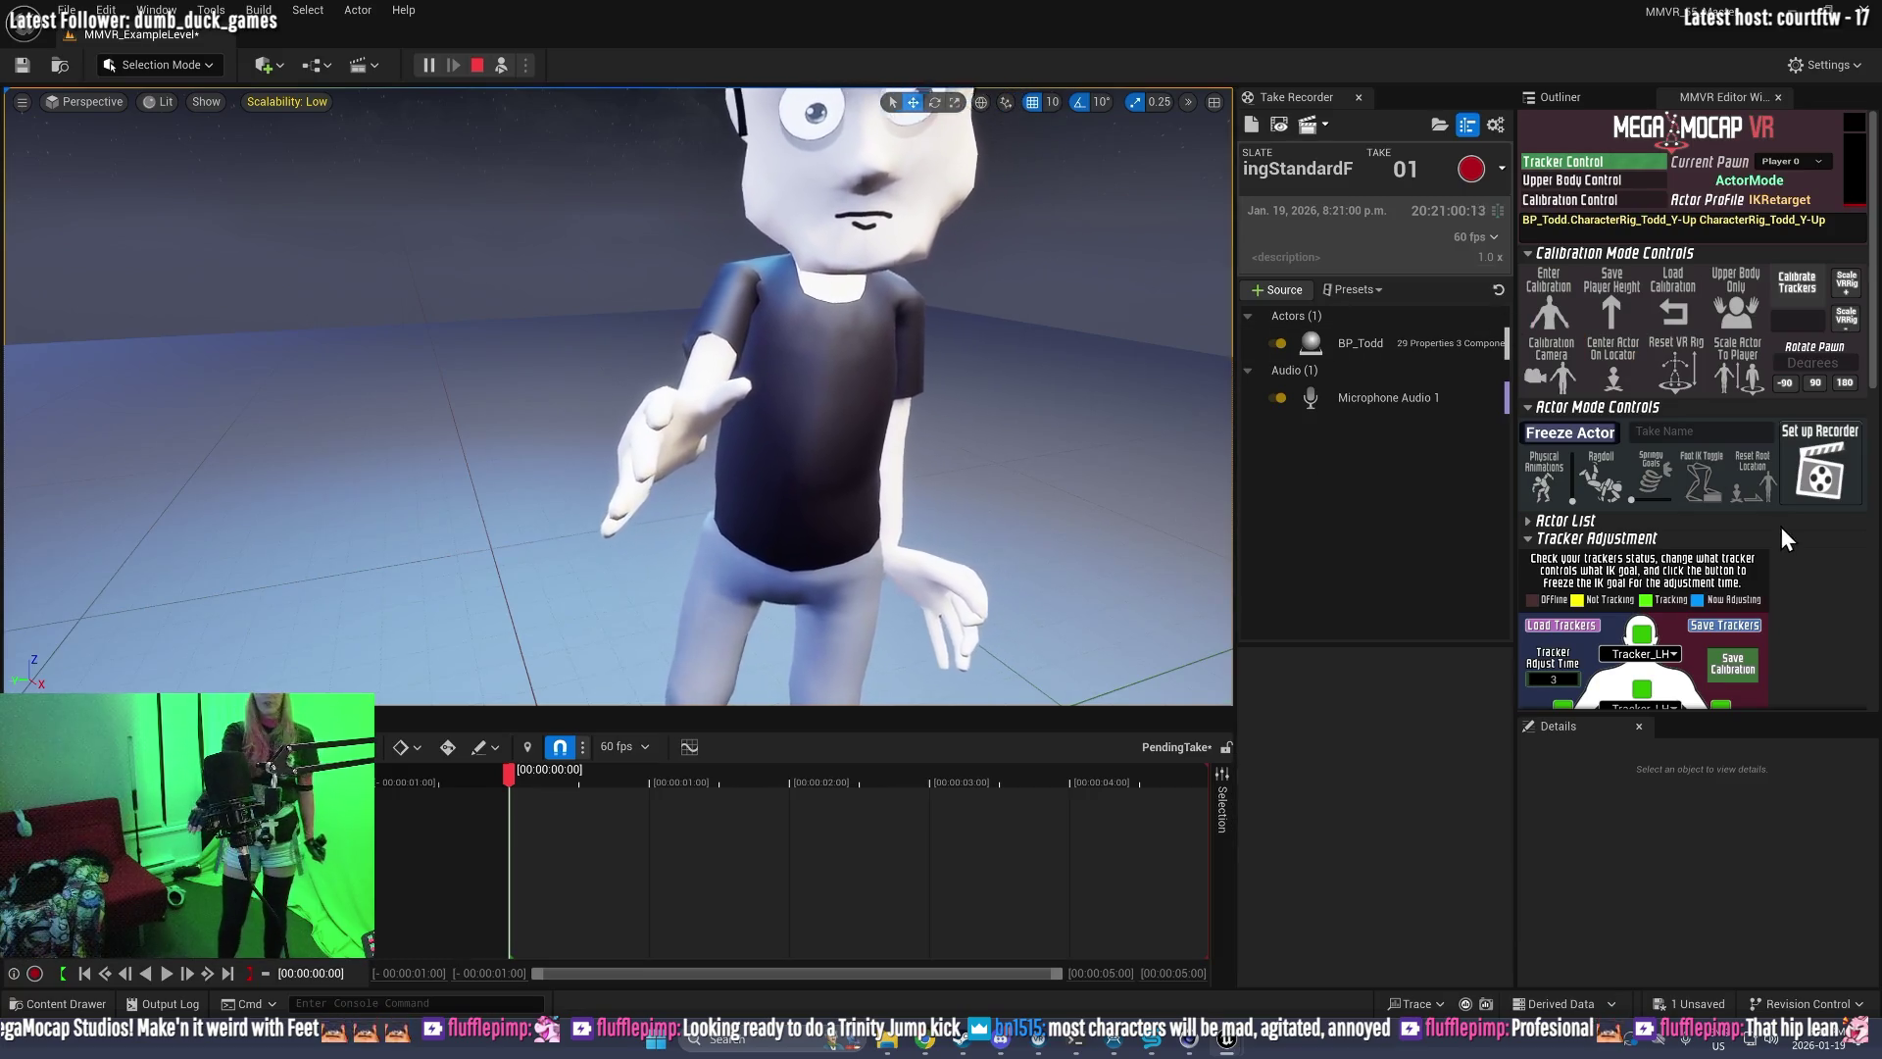
Step: Realign the left-hand tracker once more, then stop the play session
scroll(1836, 628, down, 2)
scroll(1730, 617, down, 1)
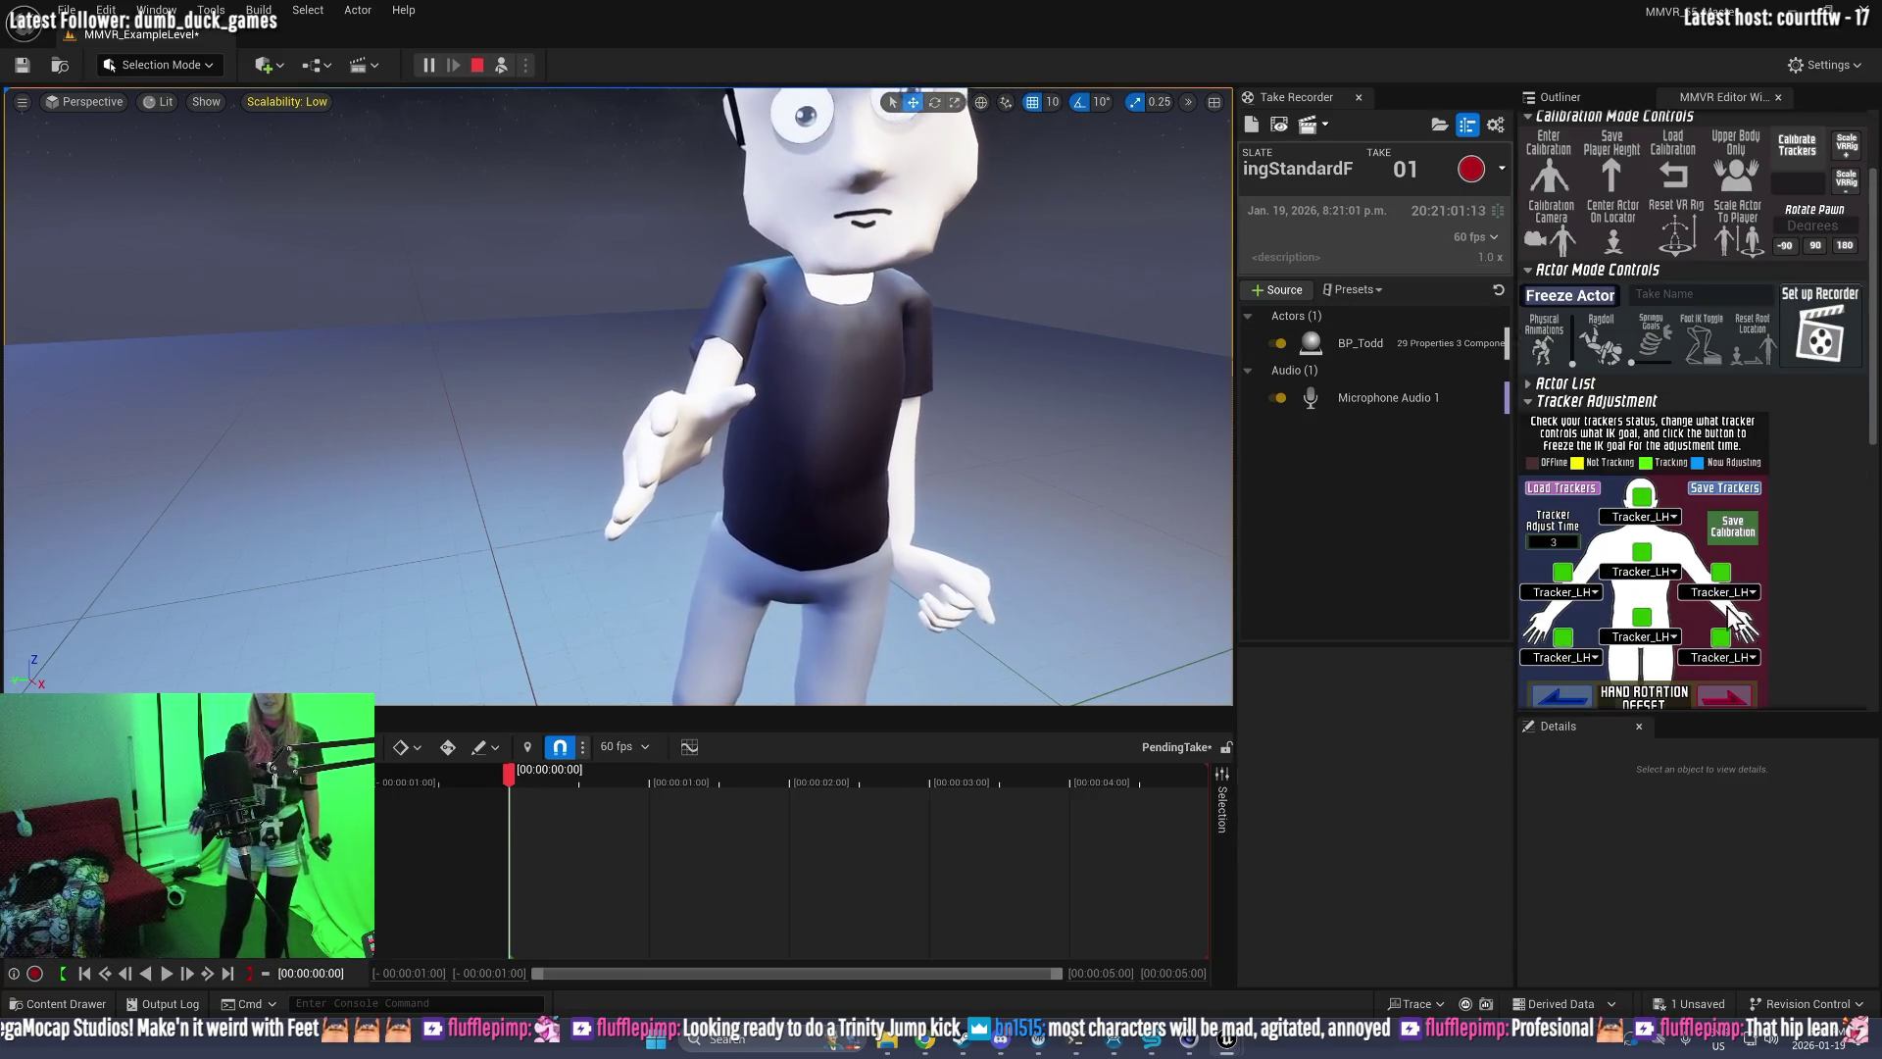
click(1565, 637)
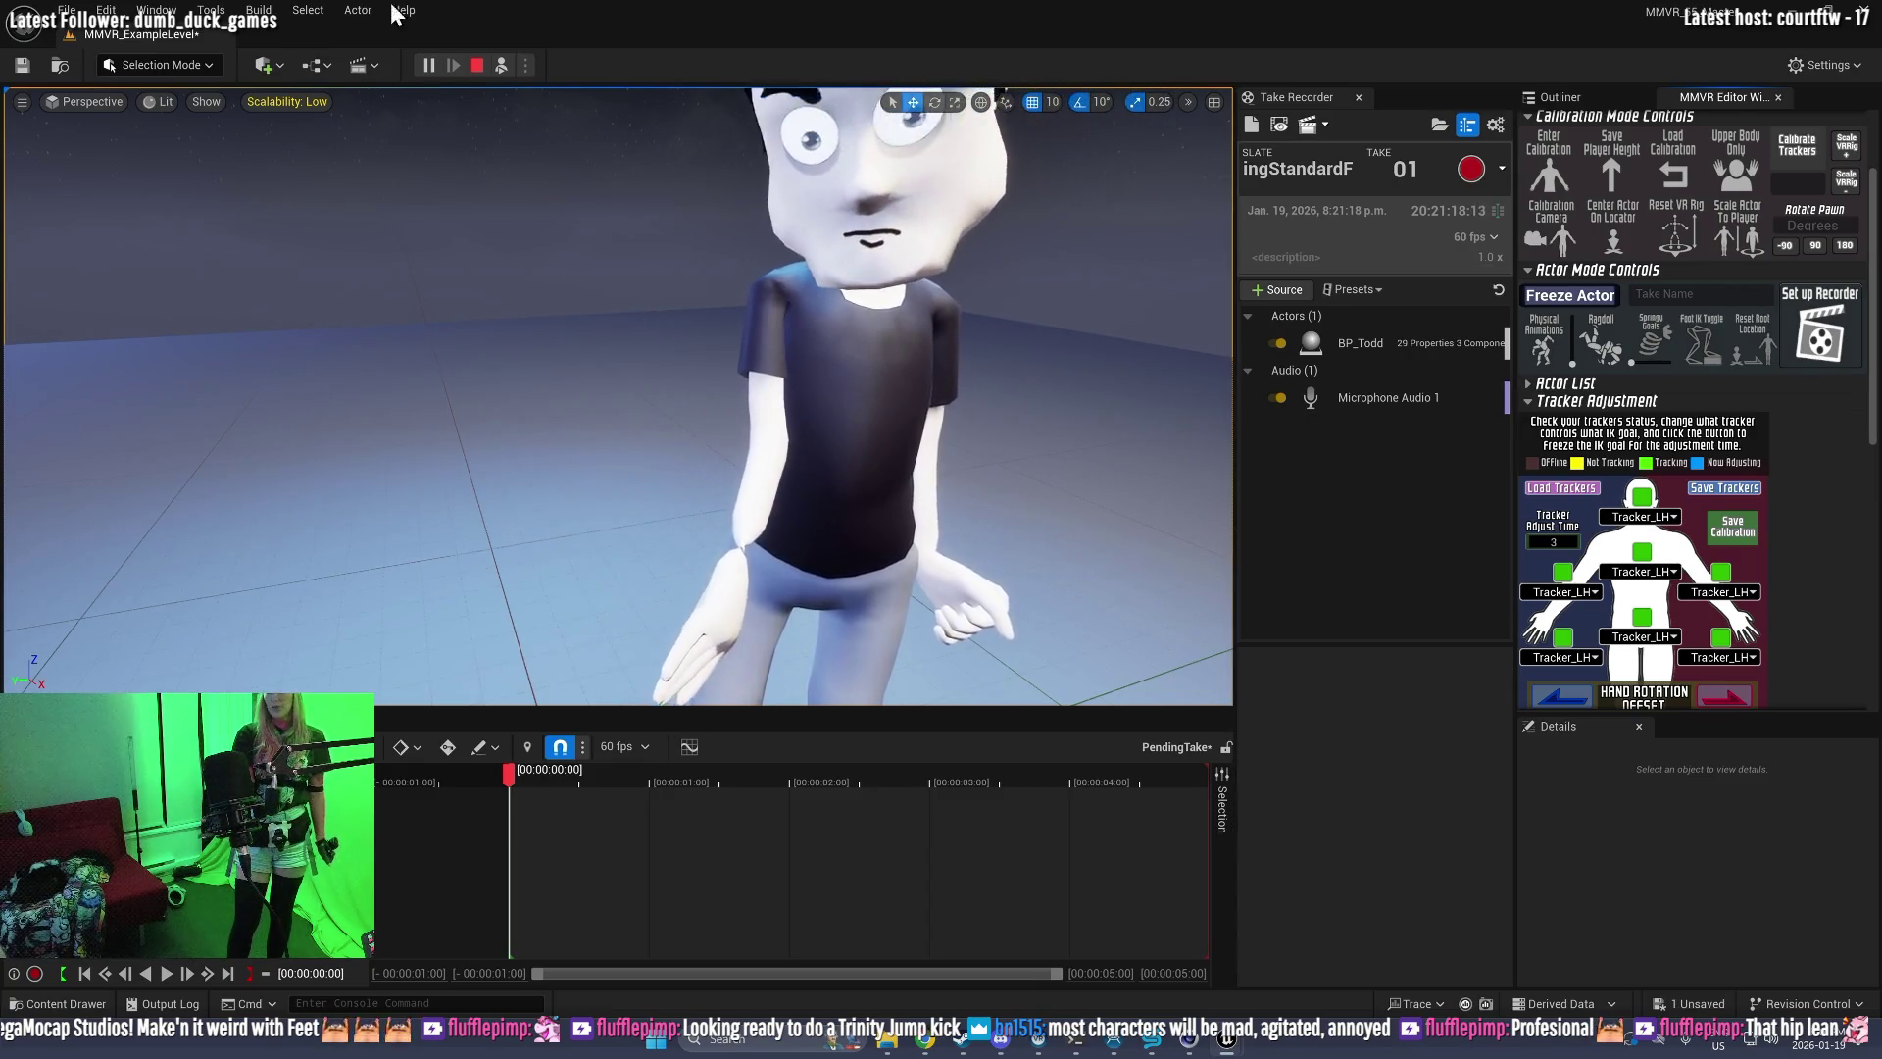
click(477, 65)
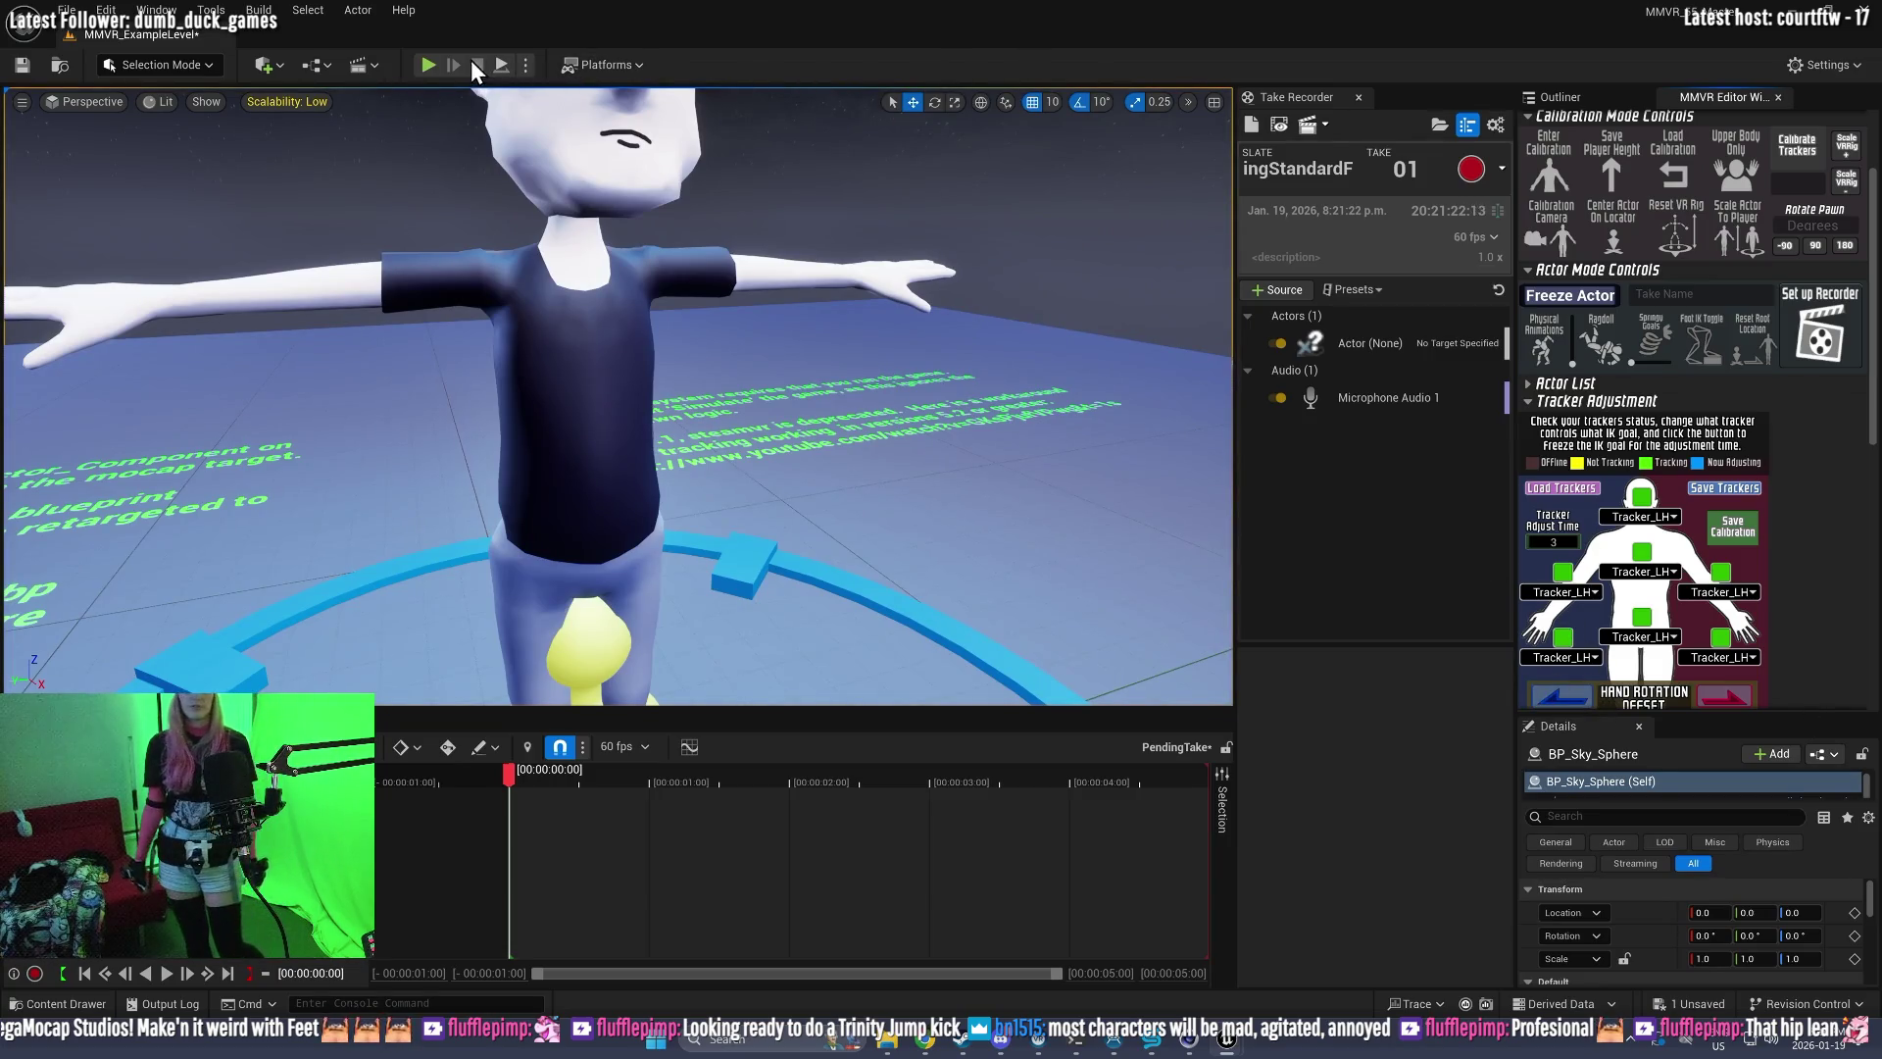
Step: Start a play session in Calibration Mode and eject with F8 to inspect the tracker gizmos
click(427, 66)
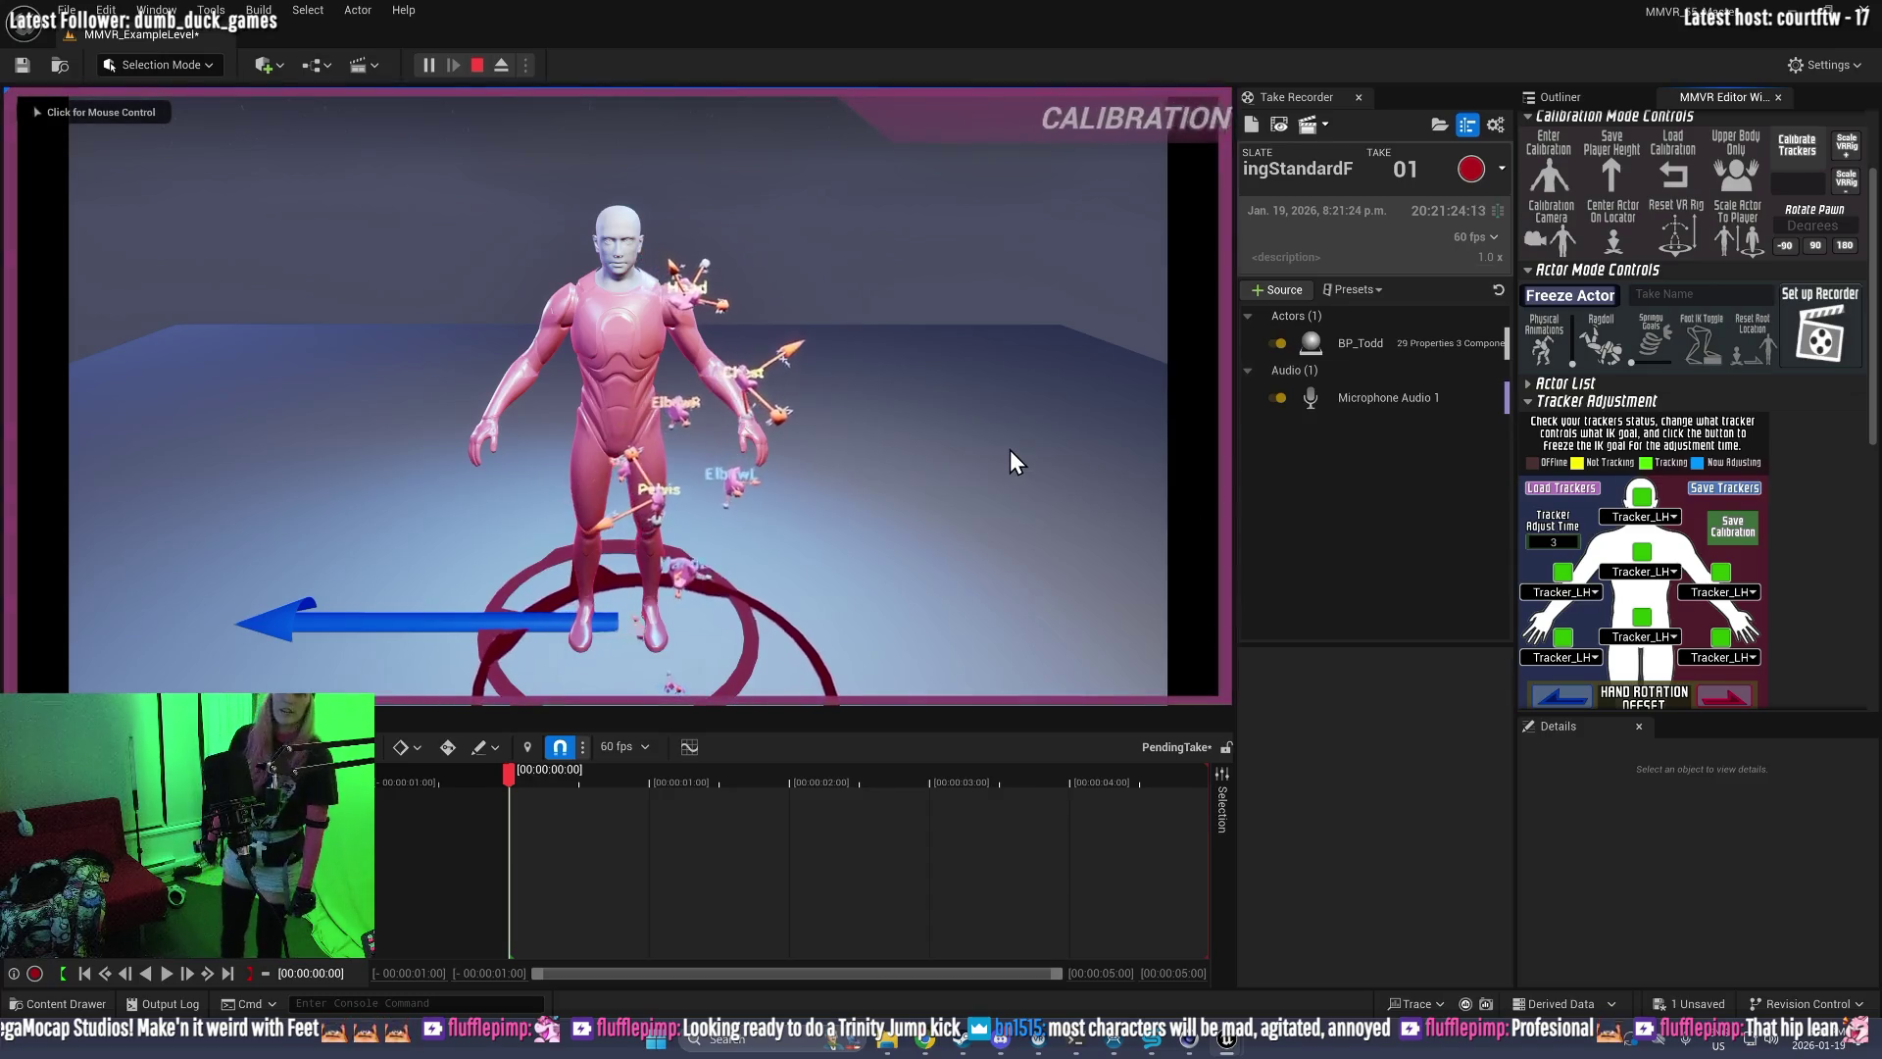
click(880, 578)
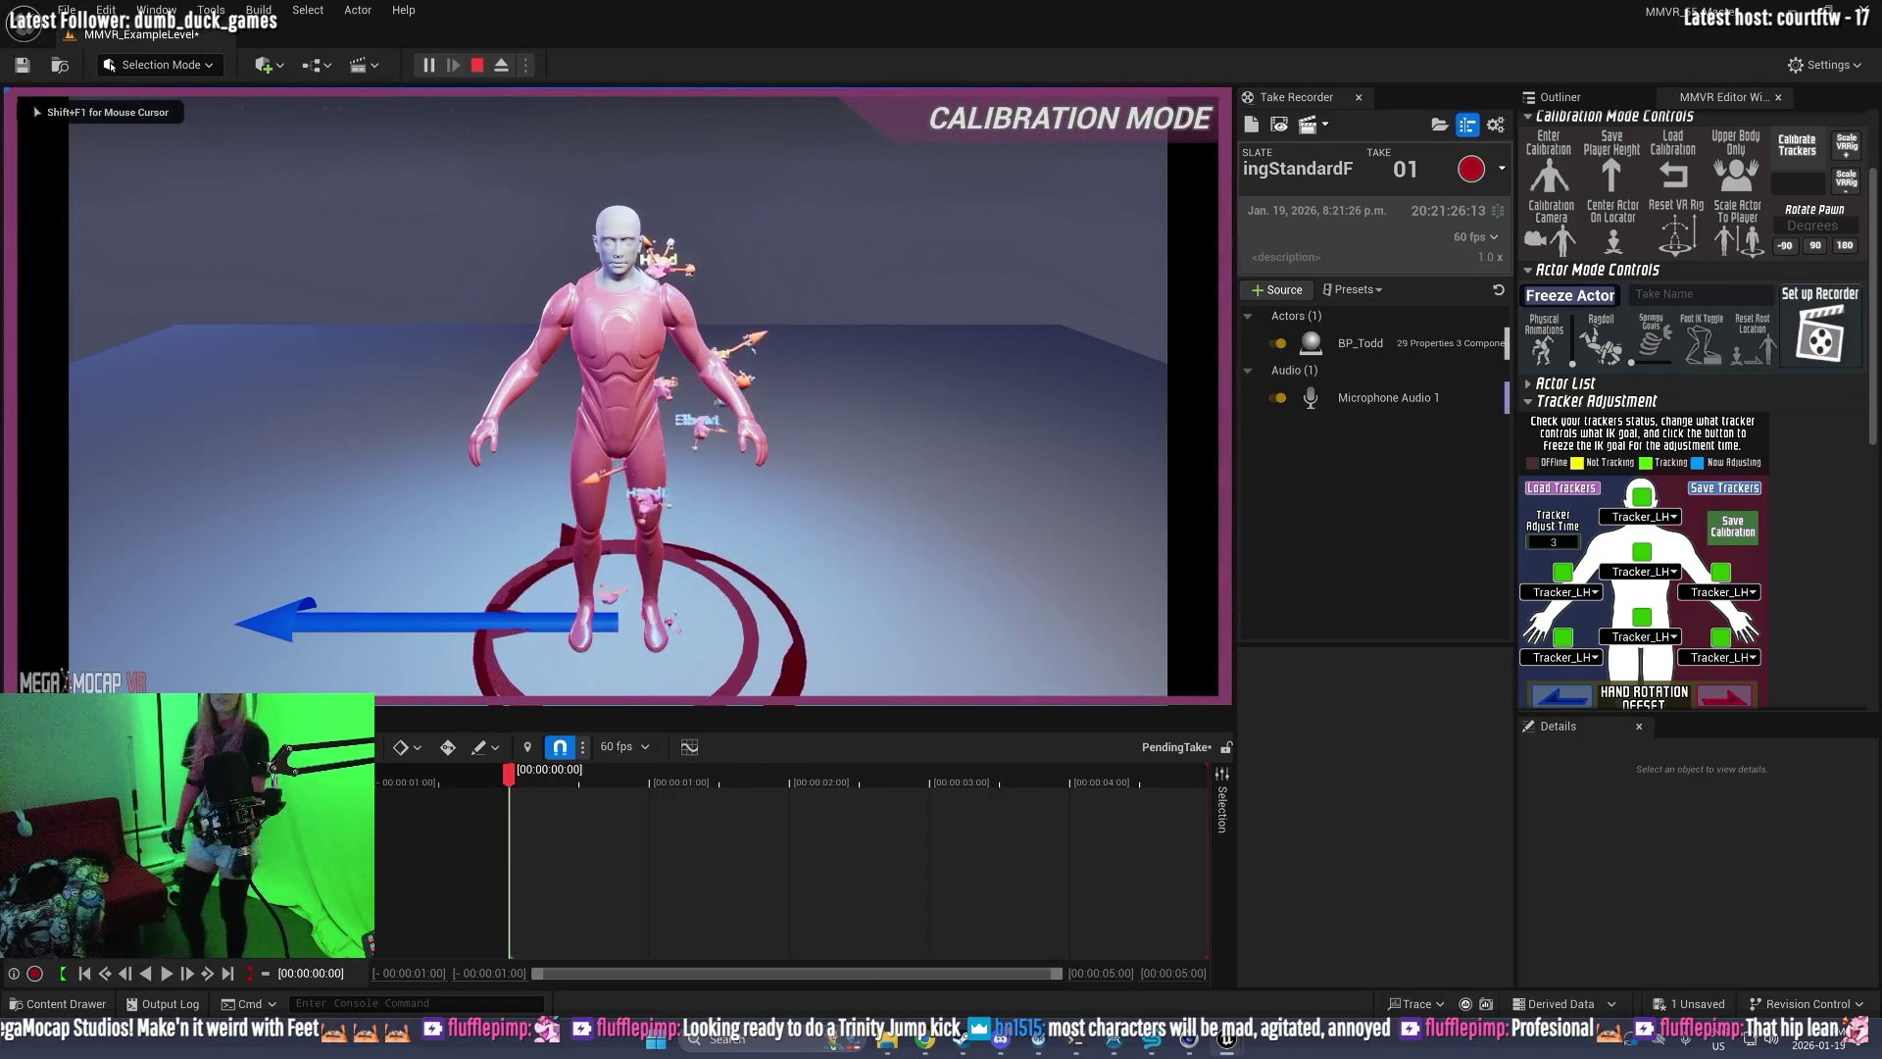
key(F8)
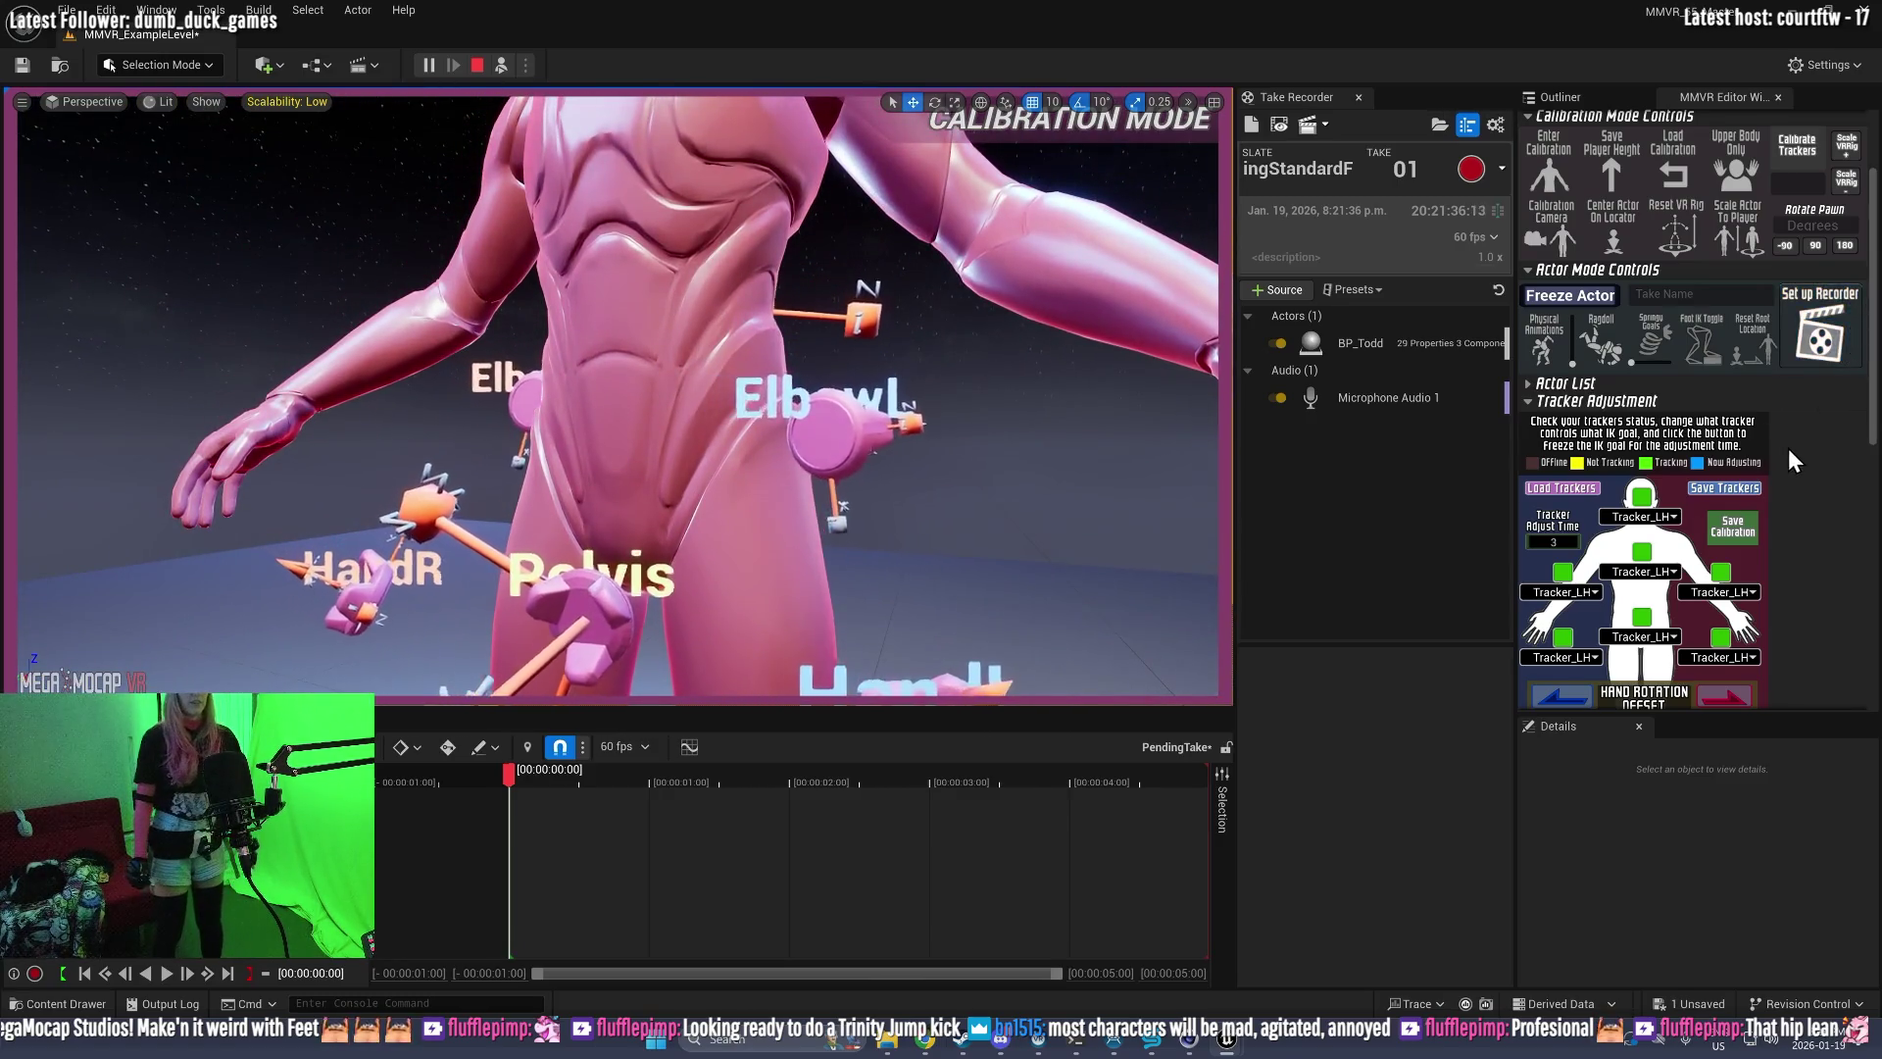
scroll(1786, 451, up, 2)
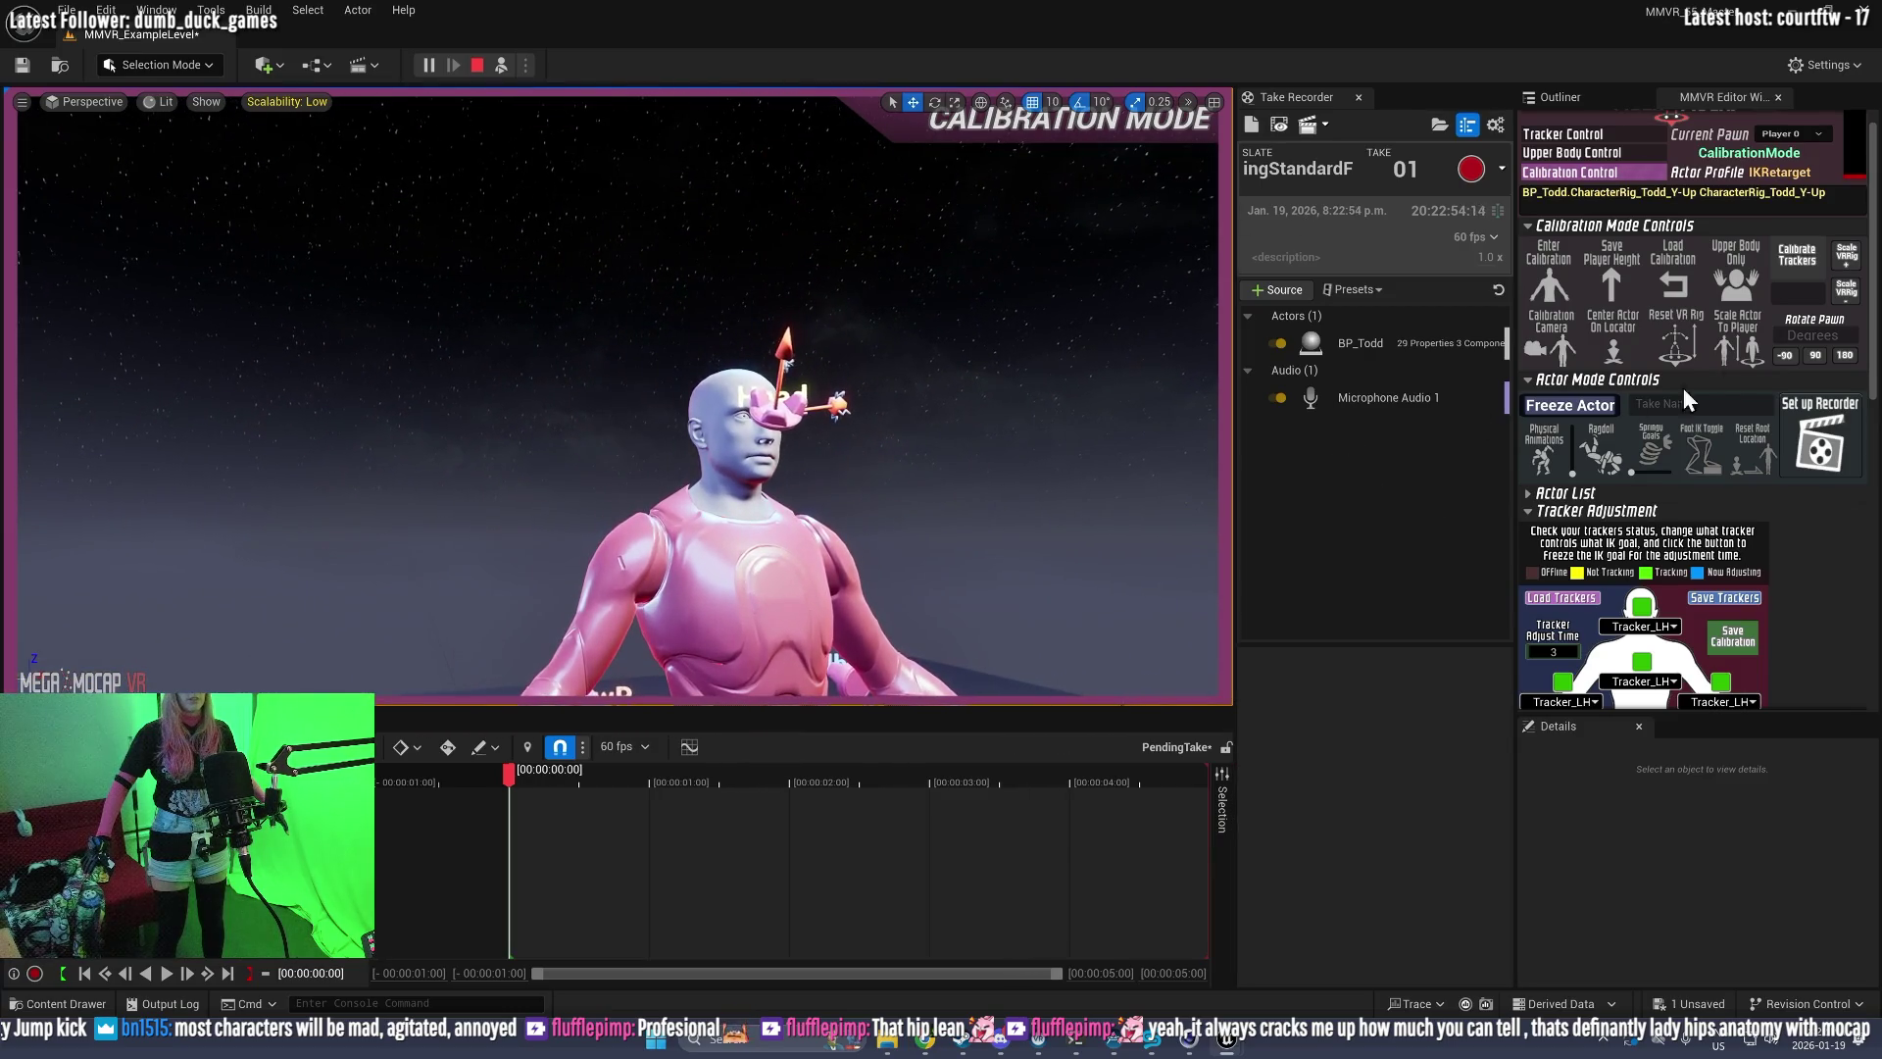
Step: Switch MegaMocap VR from CalibrationMode to ActorMode via Tracker Control so Todd tracks live
click(1788, 250)
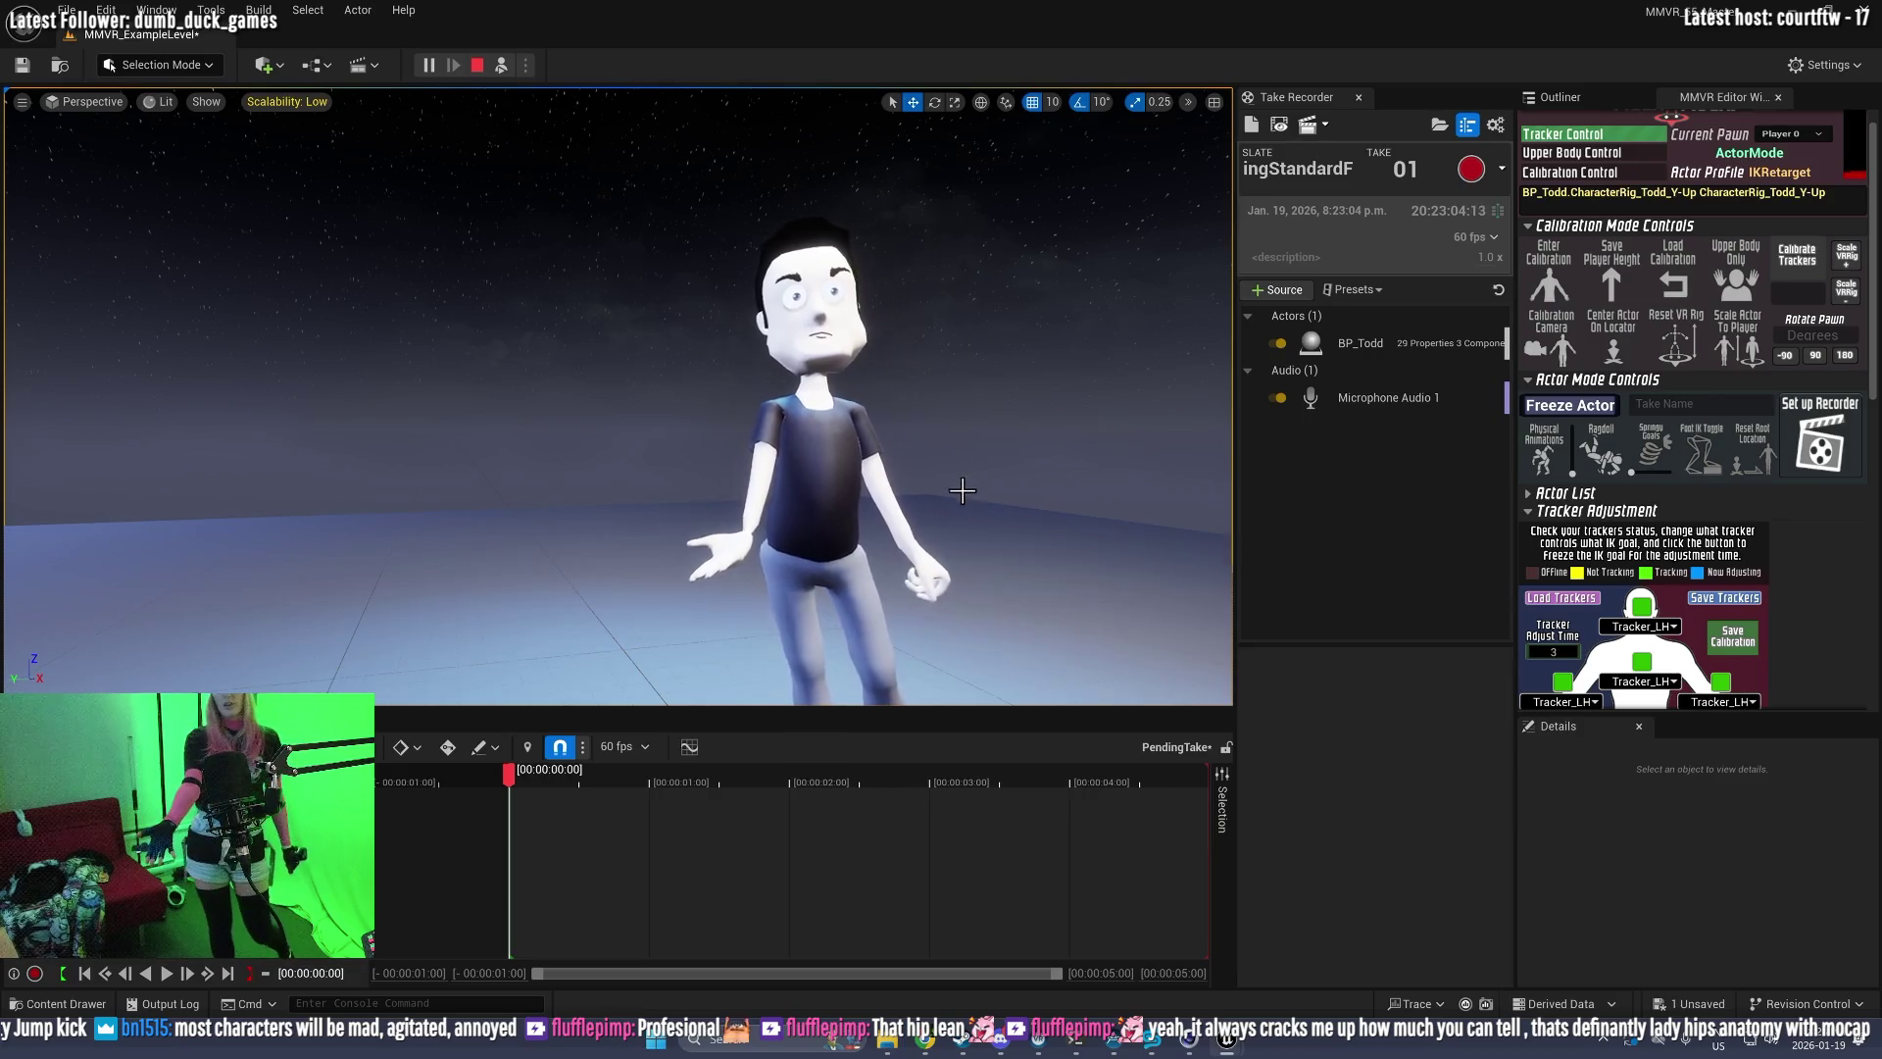
scroll(1745, 684, down, 2)
scroll(1772, 662, down, 2)
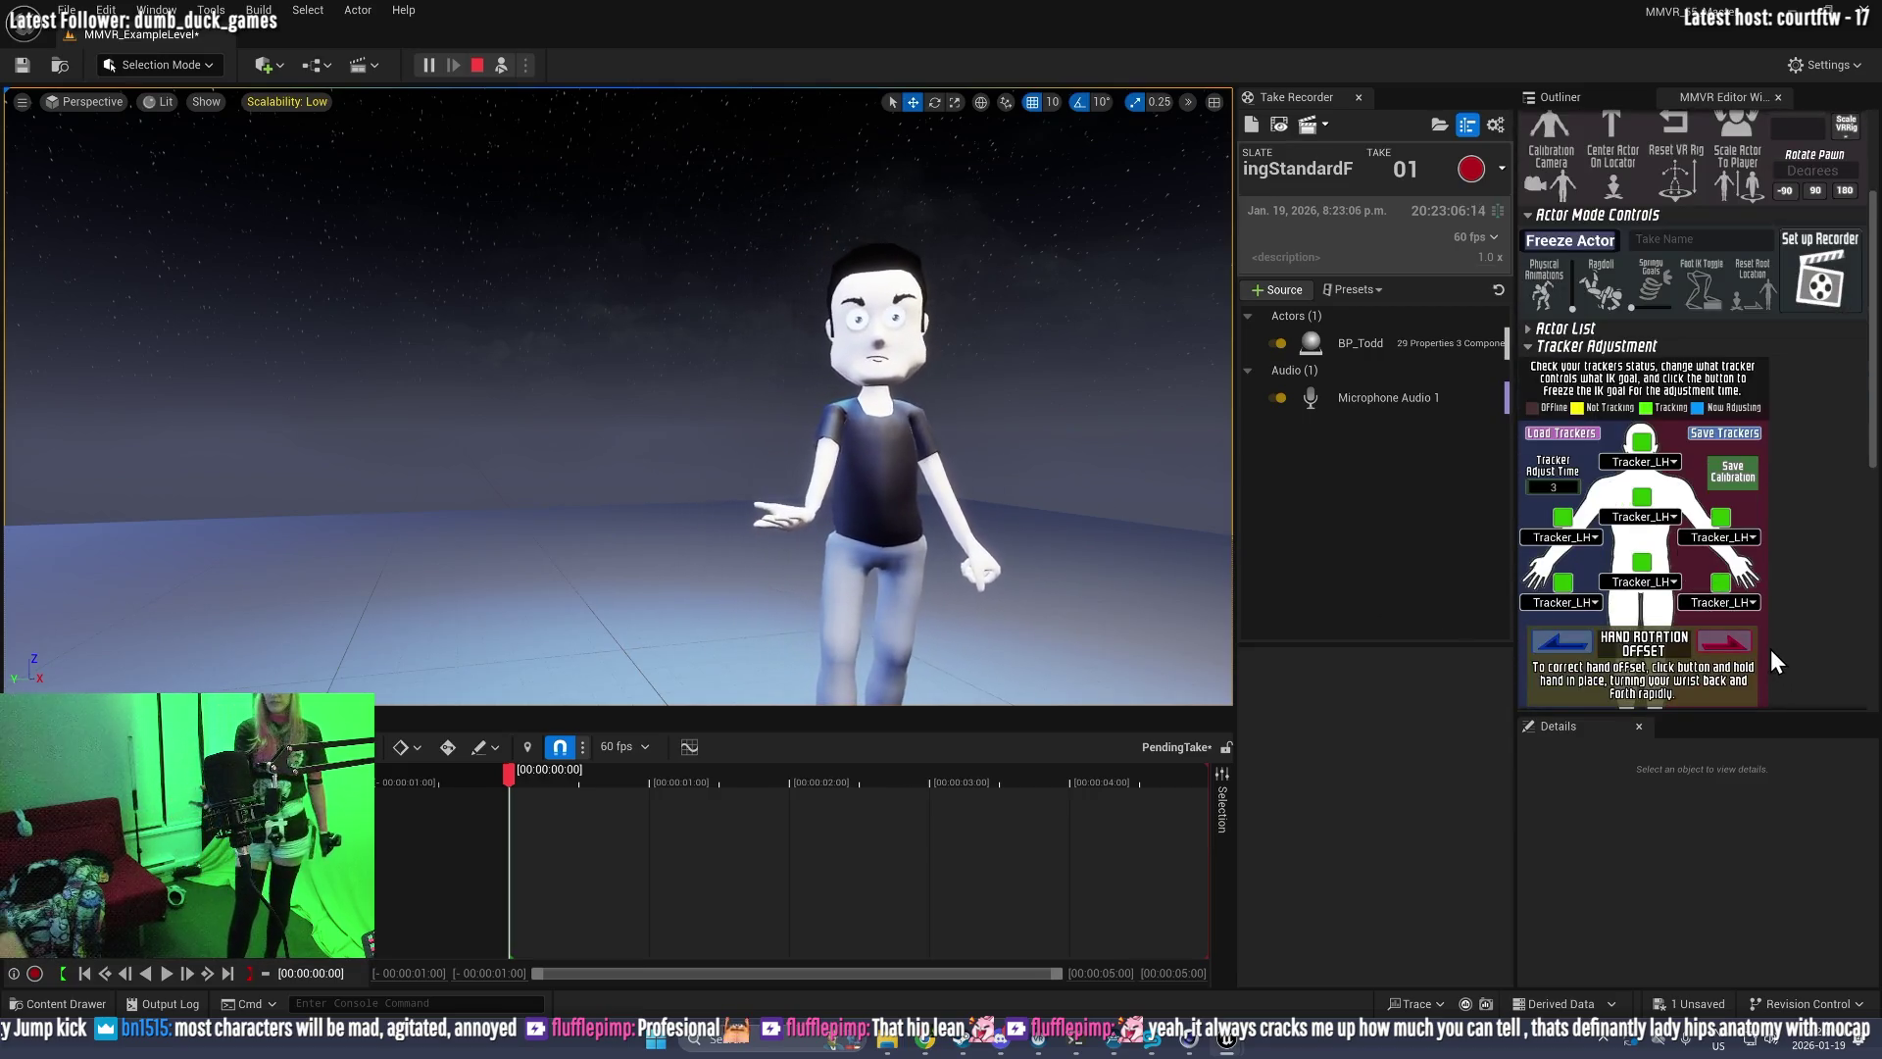